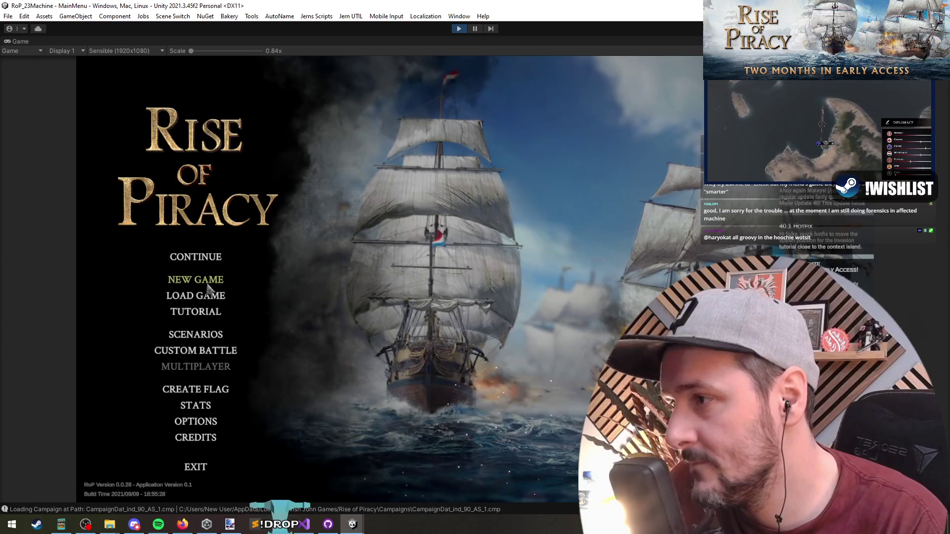
- Try loading the most recent autosave, dismiss the no-valid-characters warning and return to the main menu
click(196, 295)
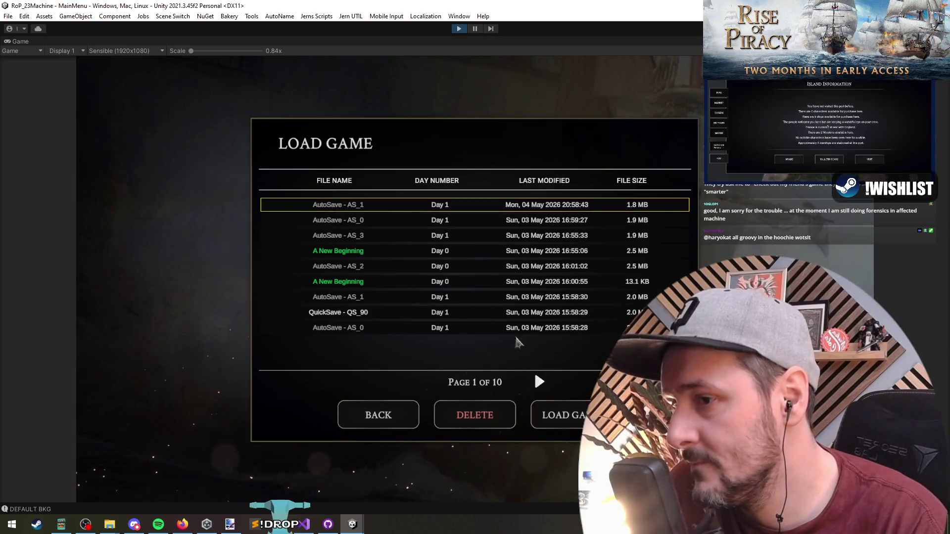
click(566, 416)
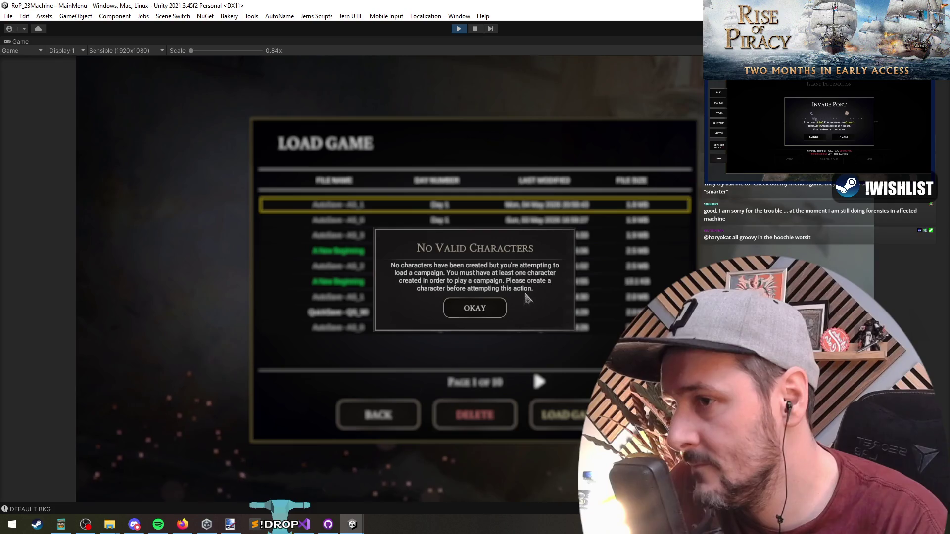
click(485, 304)
click(351, 407)
- Retry continuing the last campaign twice, dismissing each invalid-character warning, then stop play mode
click(192, 262)
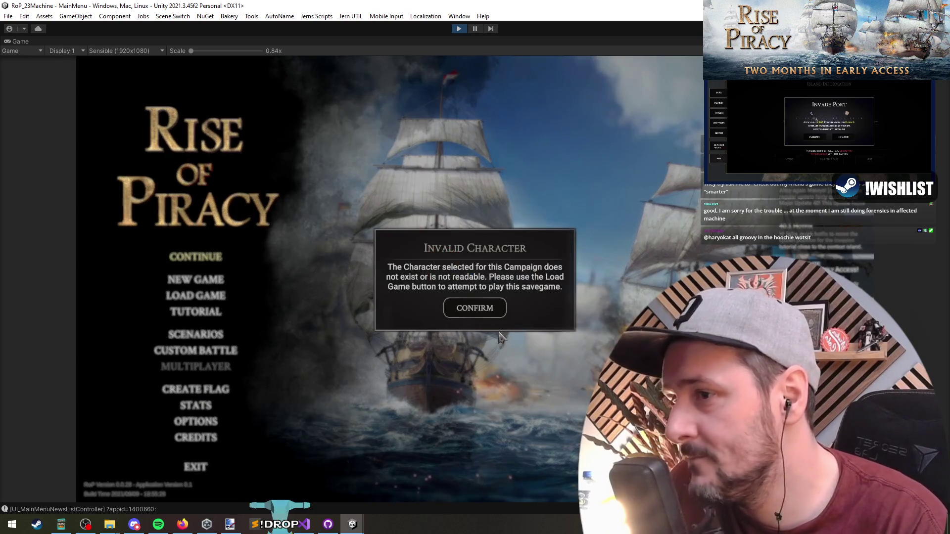
click(470, 310)
click(213, 262)
click(482, 309)
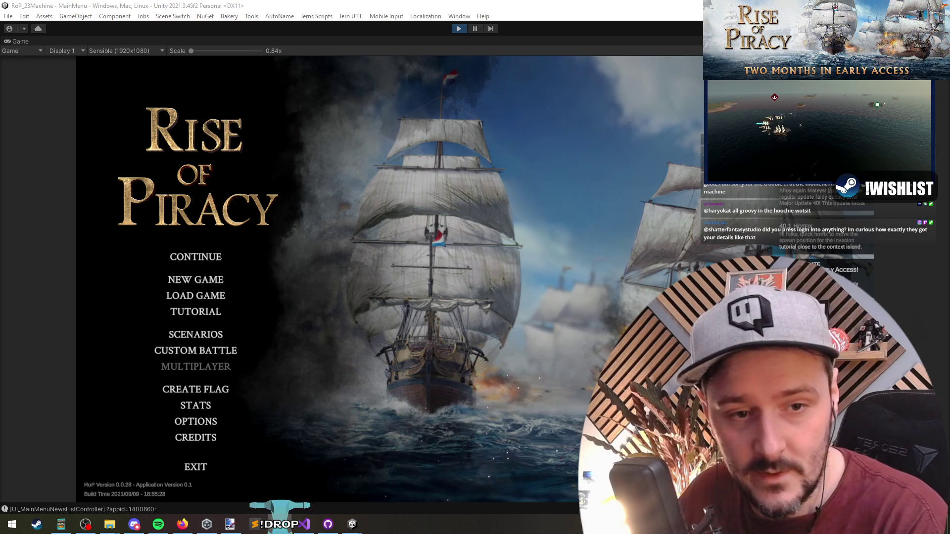
click(397, 30)
click(459, 29)
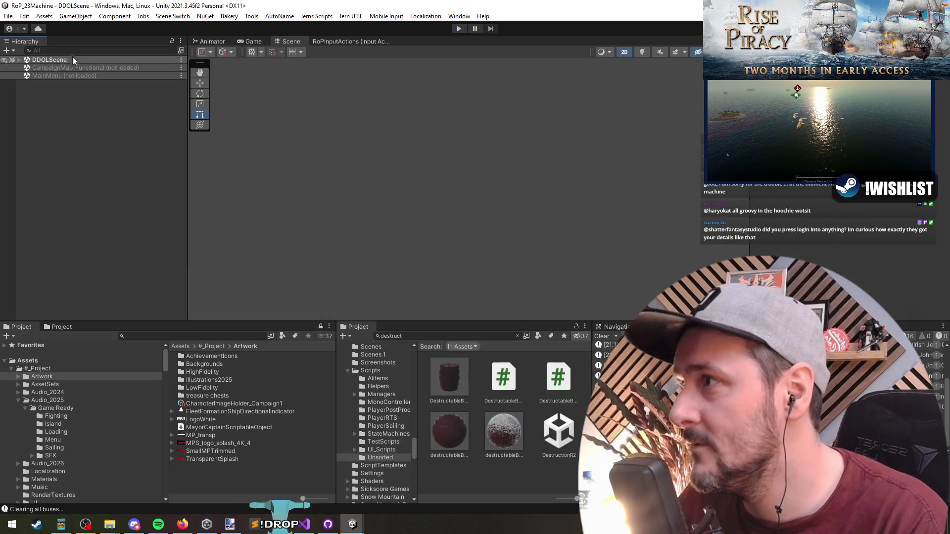
- Open DifficultySettingsPopupPrefab from a 'difficulty' project search and shift its title text's left edge right
click(480, 336)
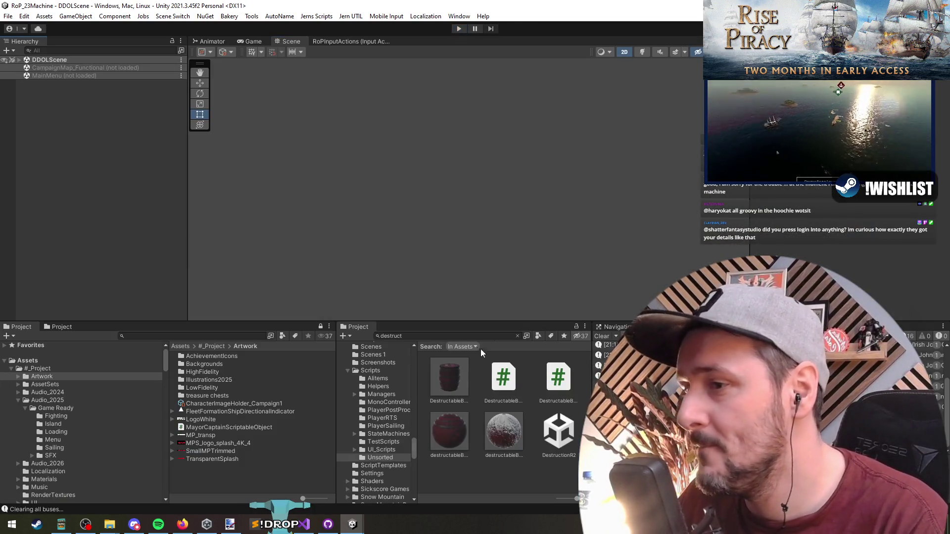
text(difficulty)
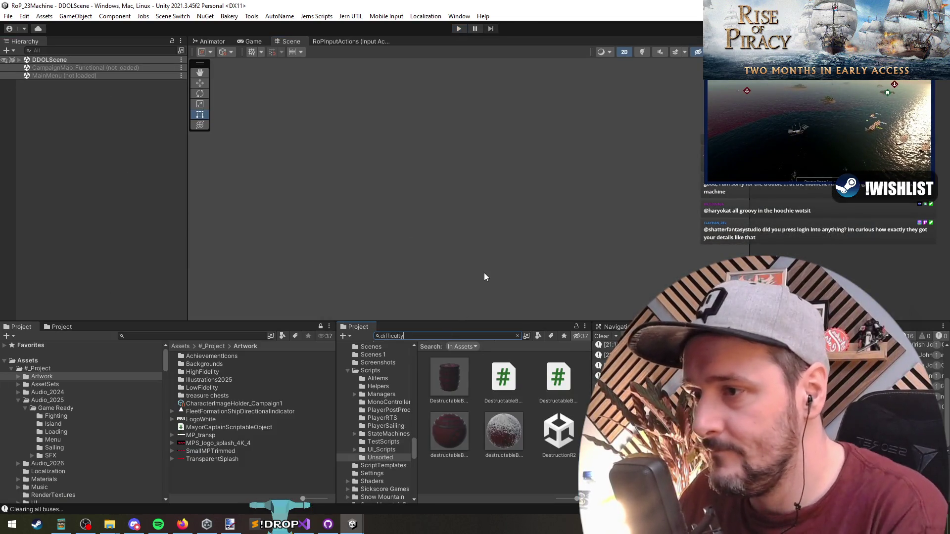
click(490, 379)
double_click(500, 379)
scroll(396, 198, up, 3)
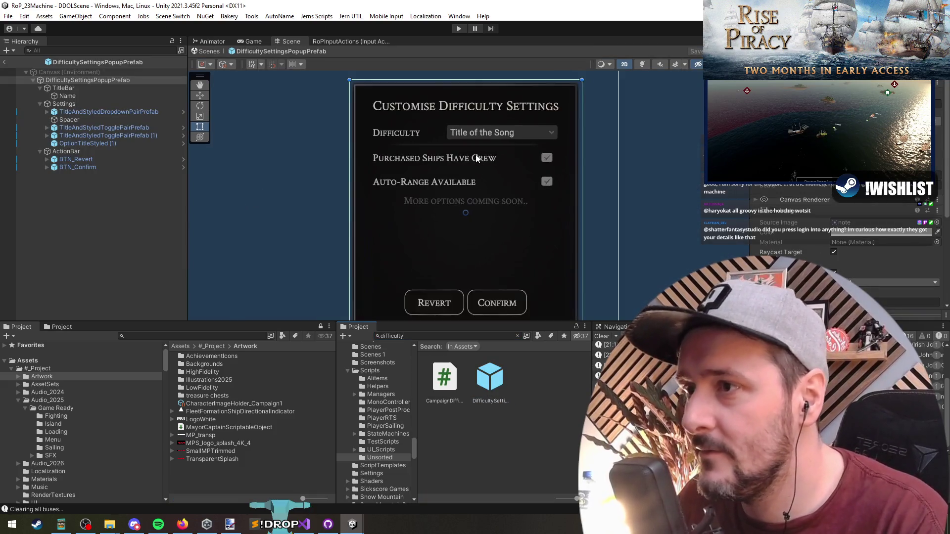
click(350, 144)
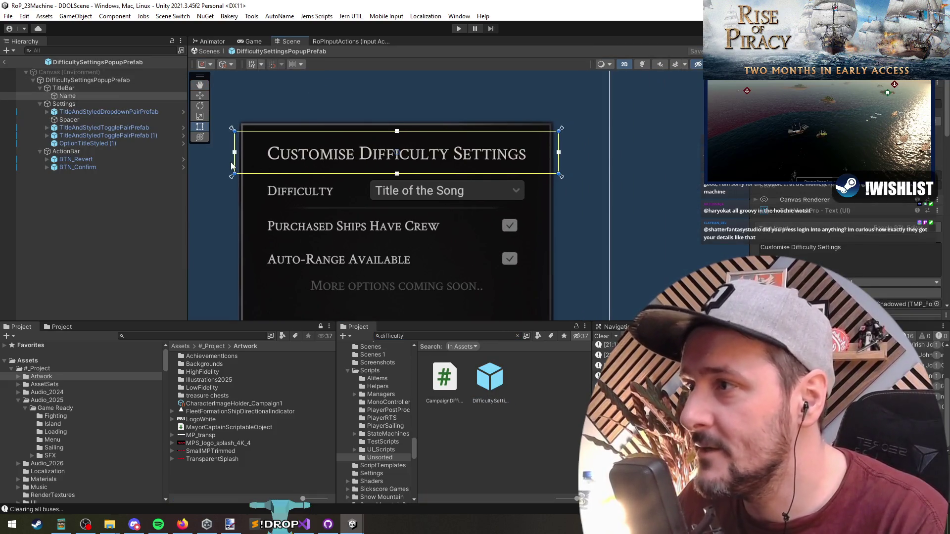
drag(233, 167, 281, 165)
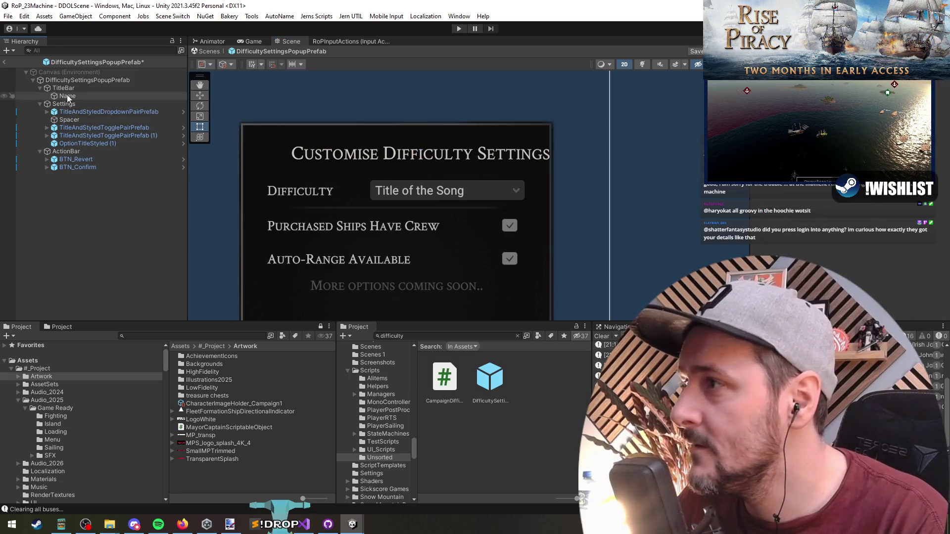
- Add a UI Image under TitleBar, anchor it to the left and narrow it
right_click(68, 88)
mouse_move(98, 332)
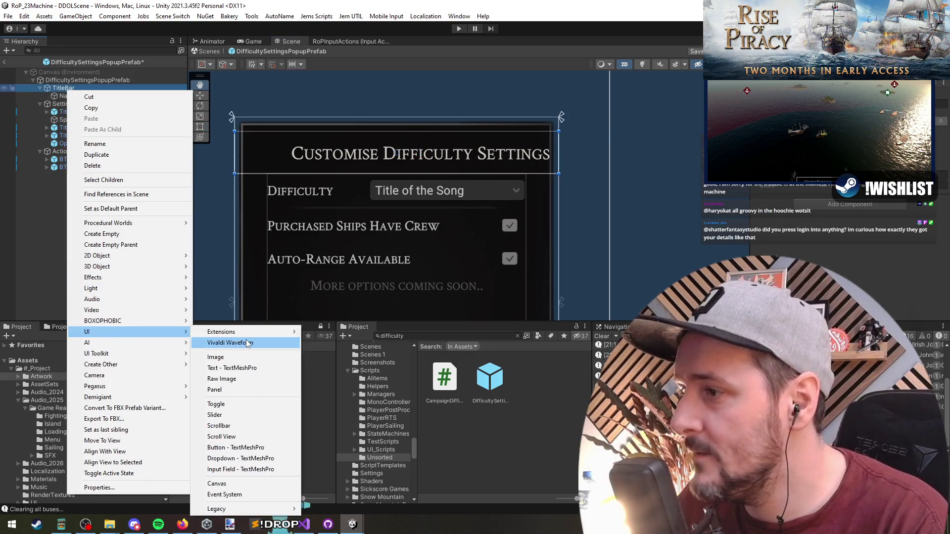
click(218, 343)
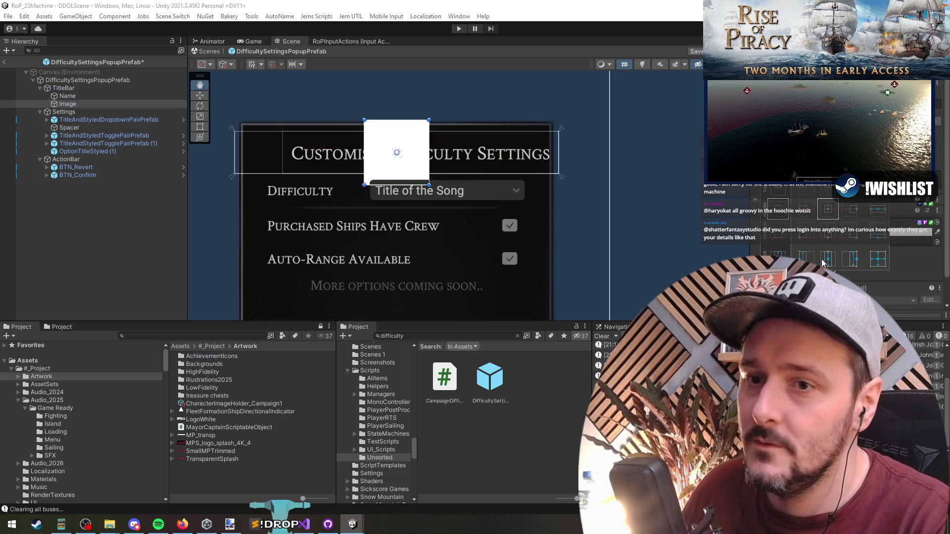
alt+shift+click(732, 148)
mouse_move(298, 164)
mouse_down()
mouse_move(286, 164)
mouse_move(313, 153)
mouse_move(290, 159)
mouse_up()
key(w)
key(t)
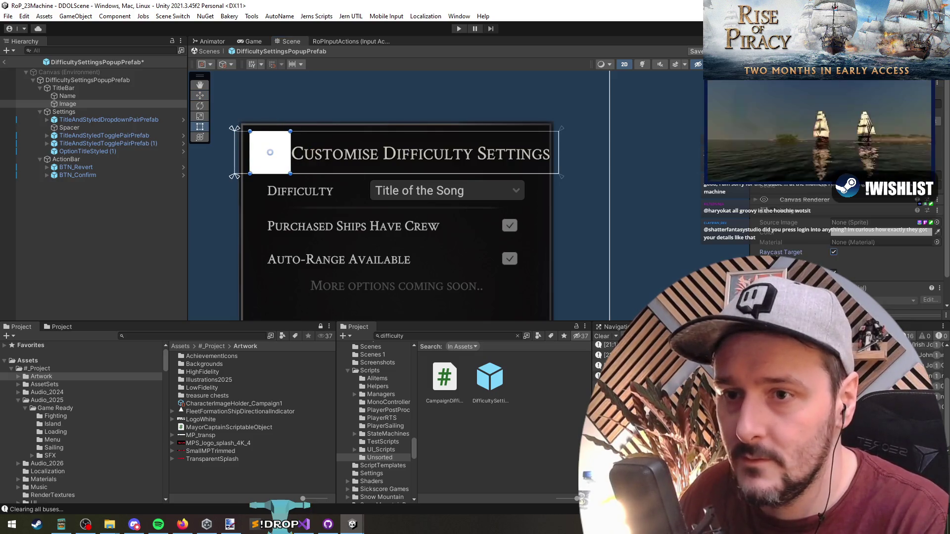
- Assign the Scales sprite as the new image's Source Image
scroll(841, 237, down, 2)
click(756, 194)
click(937, 154)
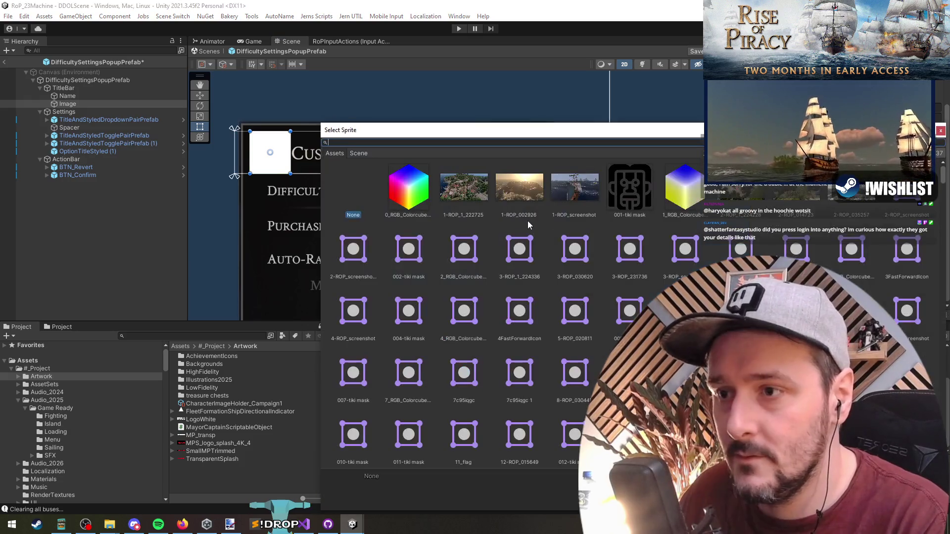
text(scale)
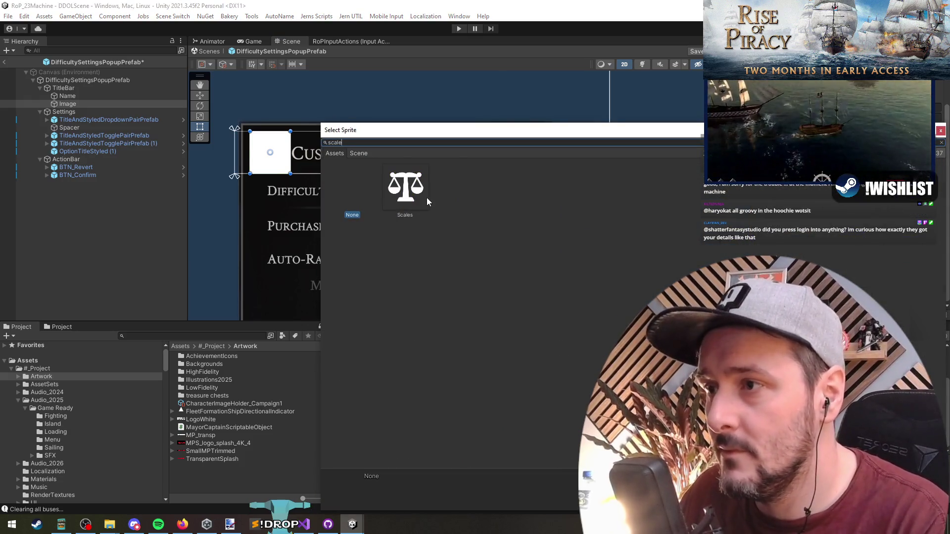
double_click(413, 194)
- Zoom the Scene view in on the title bar icon and select the Name title text
drag(309, 163, 445, 228)
scroll(477, 233, up, 1)
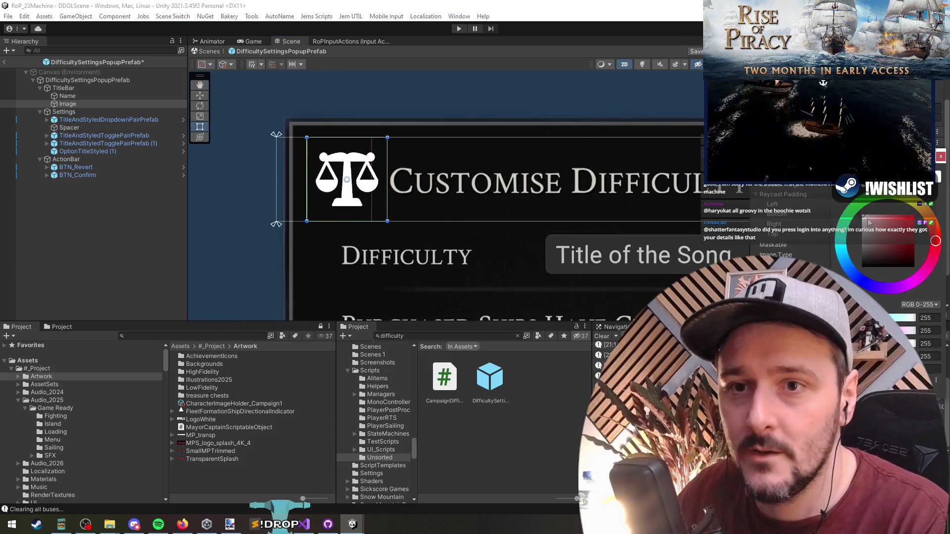
scroll(451, 253, down, 2)
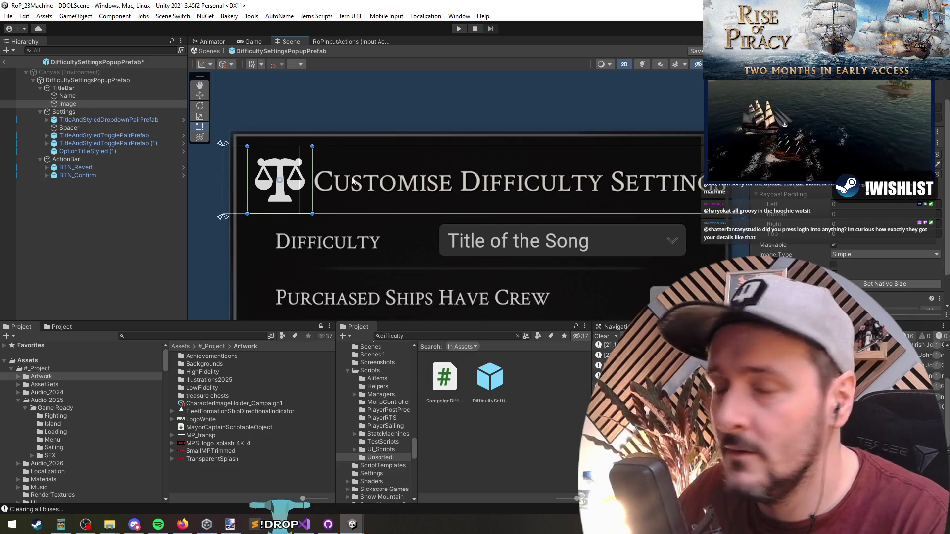
scroll(841, 238, up, 3)
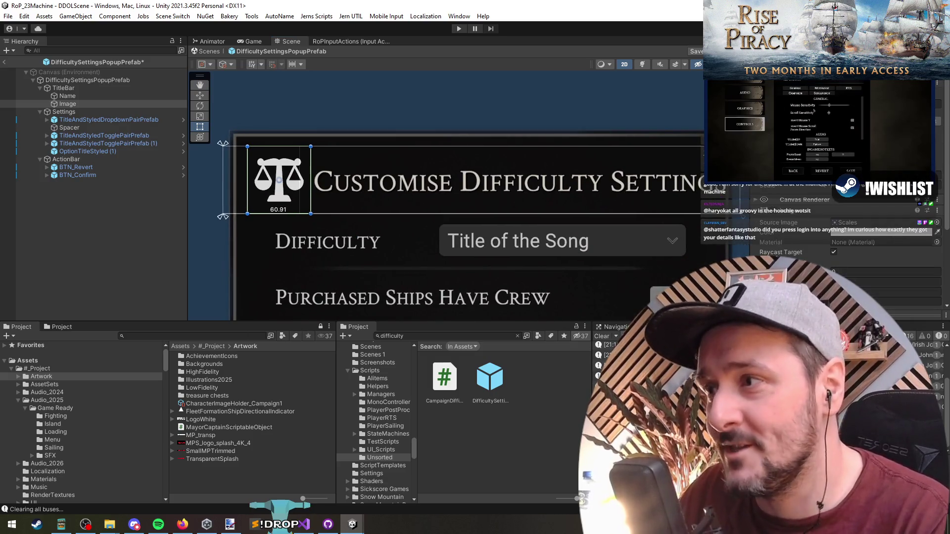
scroll(836, 238, down, 3)
scroll(801, 203, up, 3)
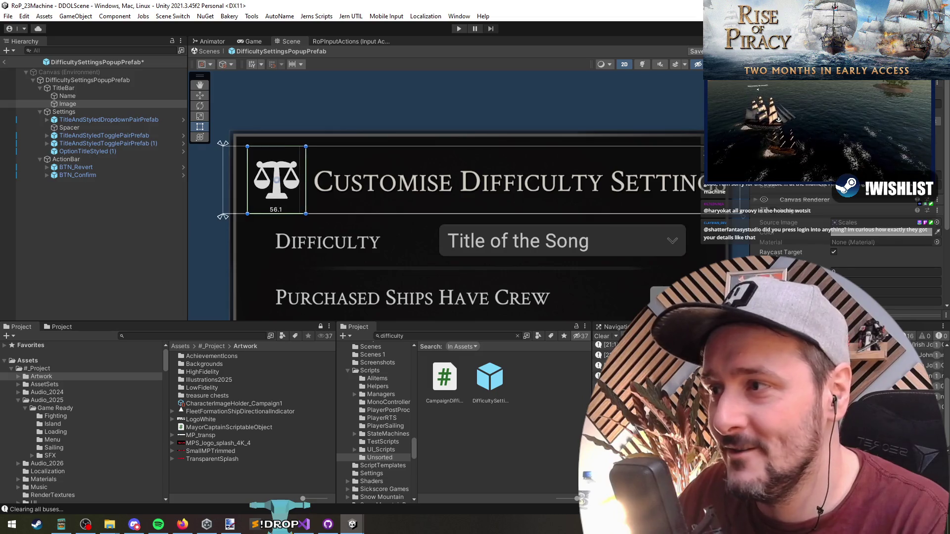
scroll(623, 193, down, 2)
scroll(623, 192, down, 2)
click(495, 193)
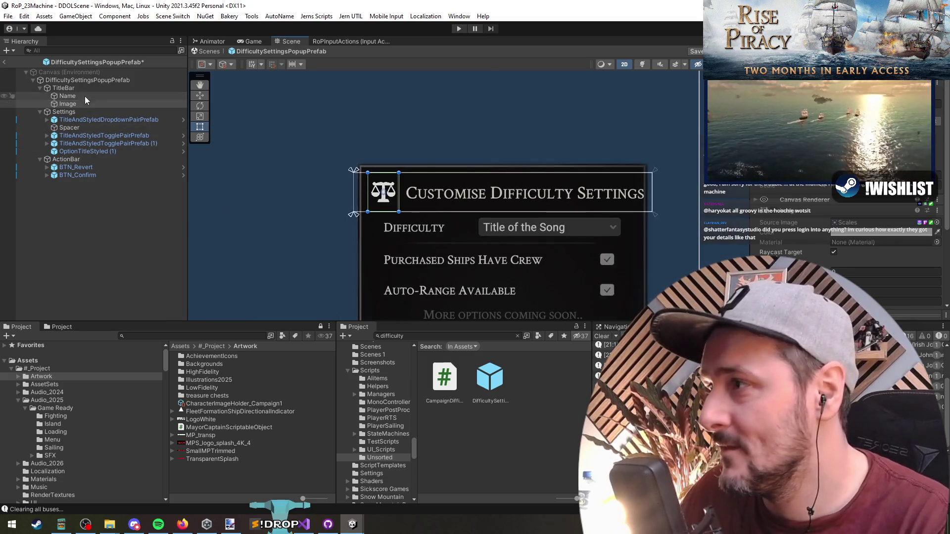
- Pull the title text's right edge inward, then widen it slightly to fit
drag(654, 183, 633, 184)
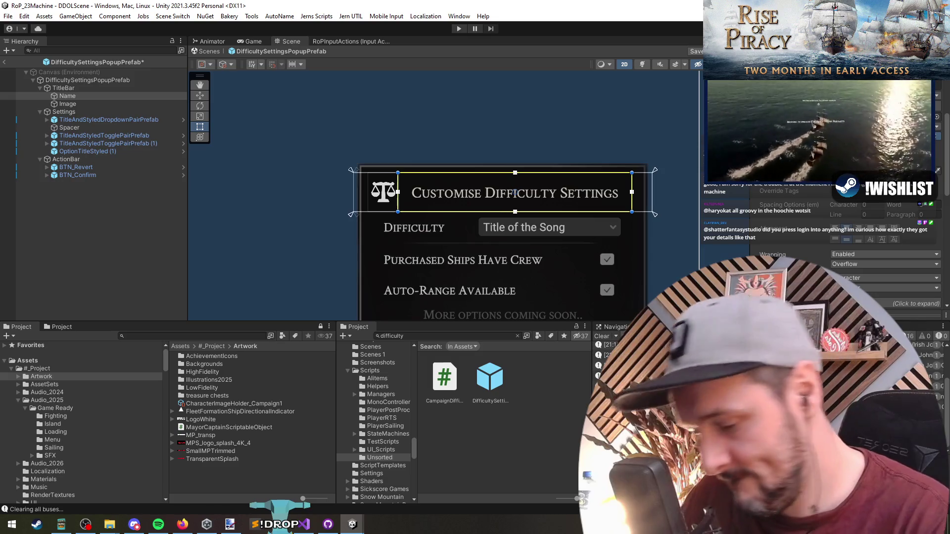
scroll(527, 203, up, 2)
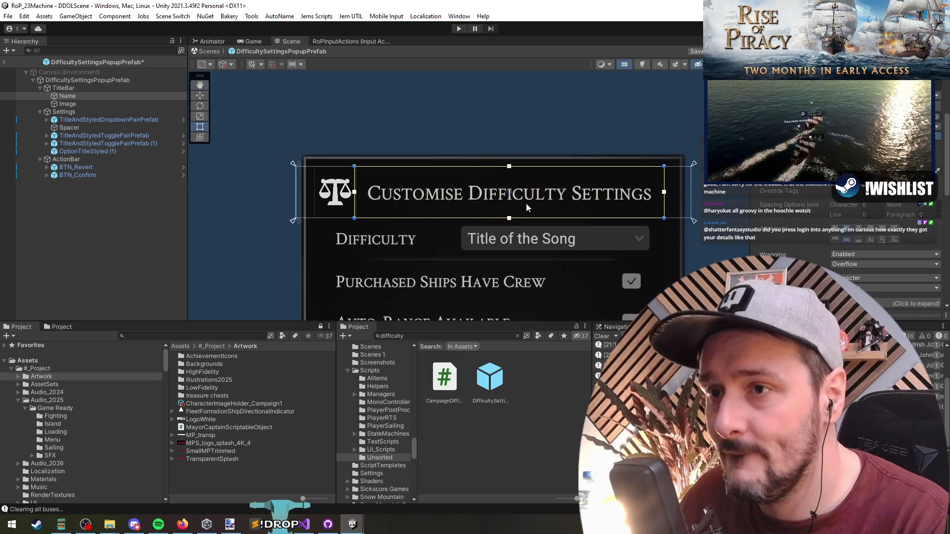
drag(691, 204, 696, 202)
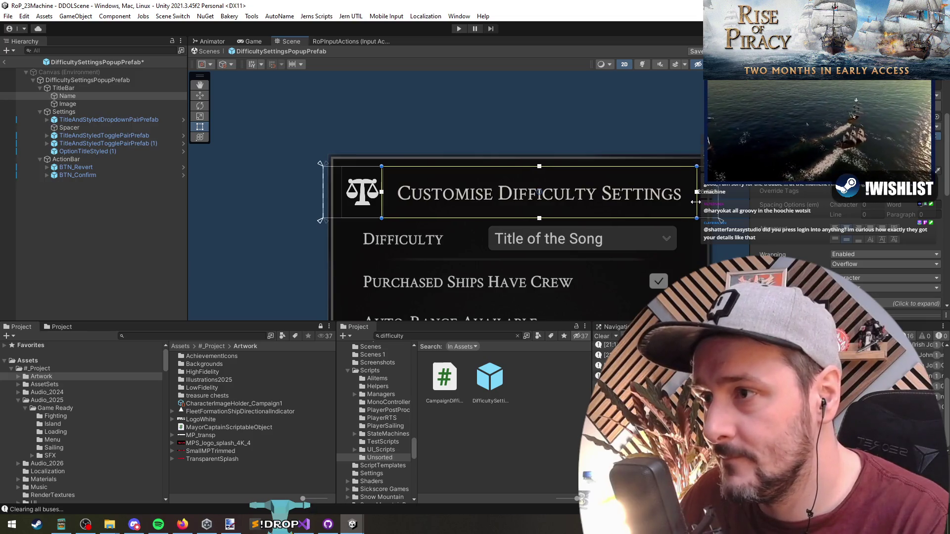
click(80, 216)
scroll(576, 251, down, 3)
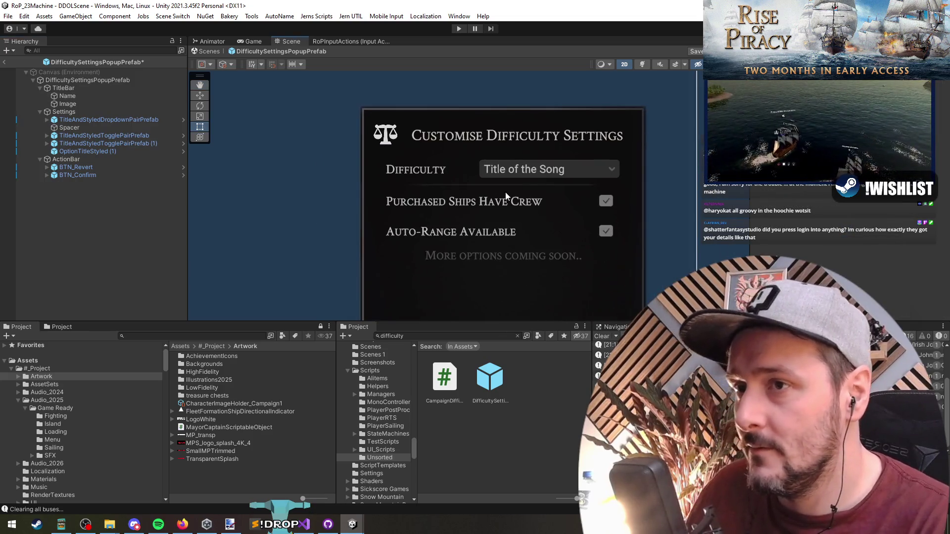
- Try nudging the scales icon right (undone), then shift the title text to the right
click(391, 144)
drag(418, 138, 427, 140)
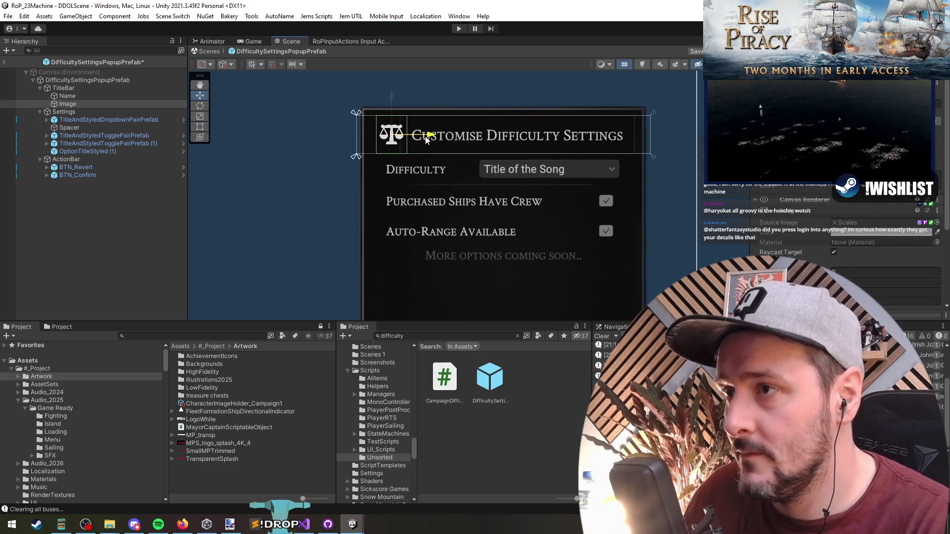
key(ctrl+z)
click(67, 87)
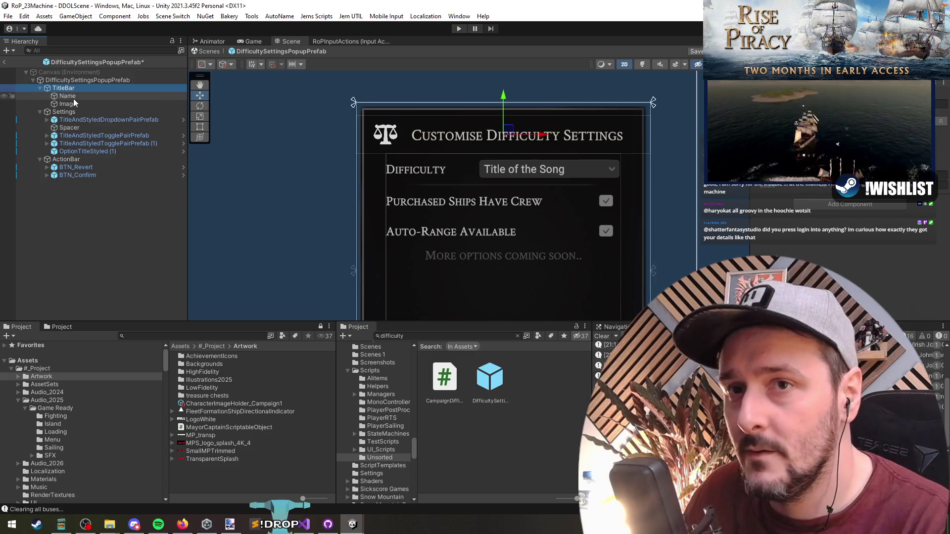
click(73, 98)
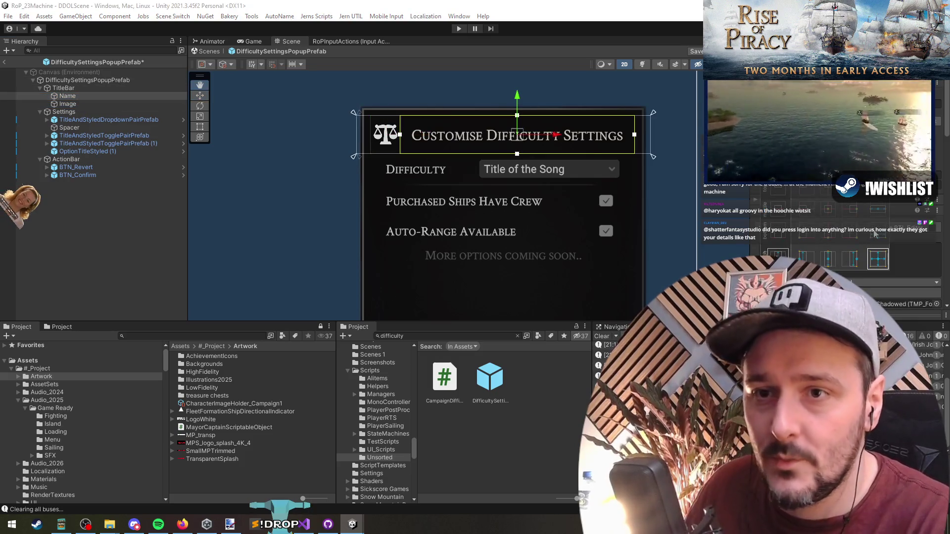
mouse_move(408, 153)
mouse_down()
mouse_move(425, 158)
mouse_move(402, 144)
mouse_up()
key(ctrl+z)
key(ctrl+y)
- Re-centre the title's edges with the Rect tool and left-align it so it fits one line
key(t)
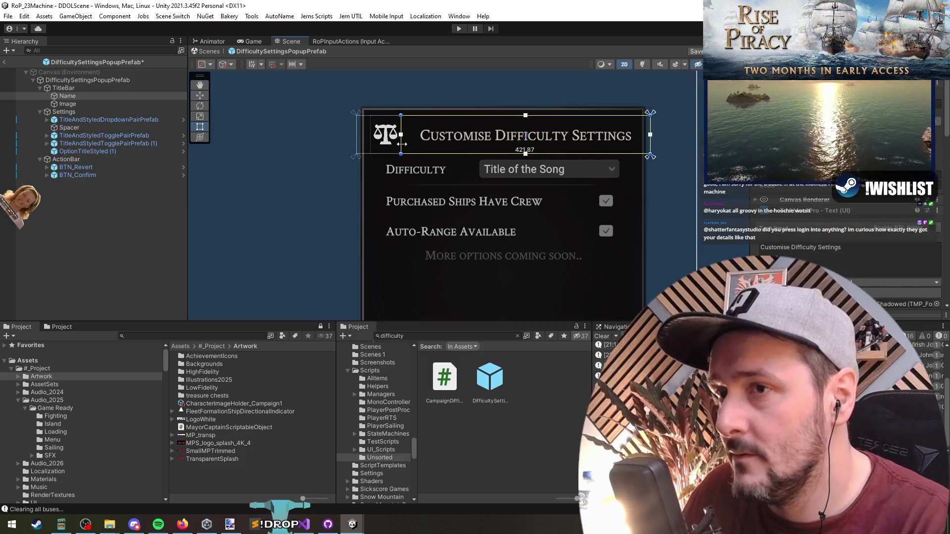
drag(649, 151, 634, 153)
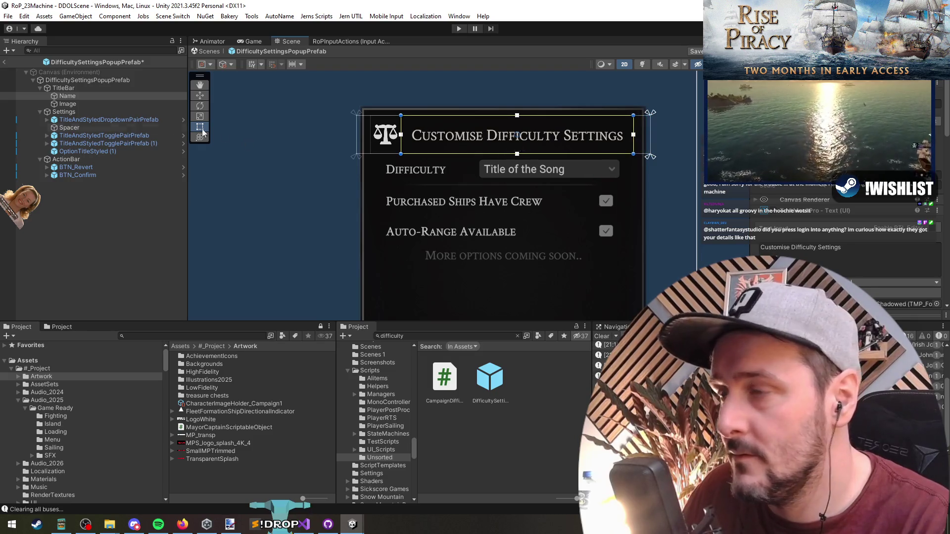
click(91, 104)
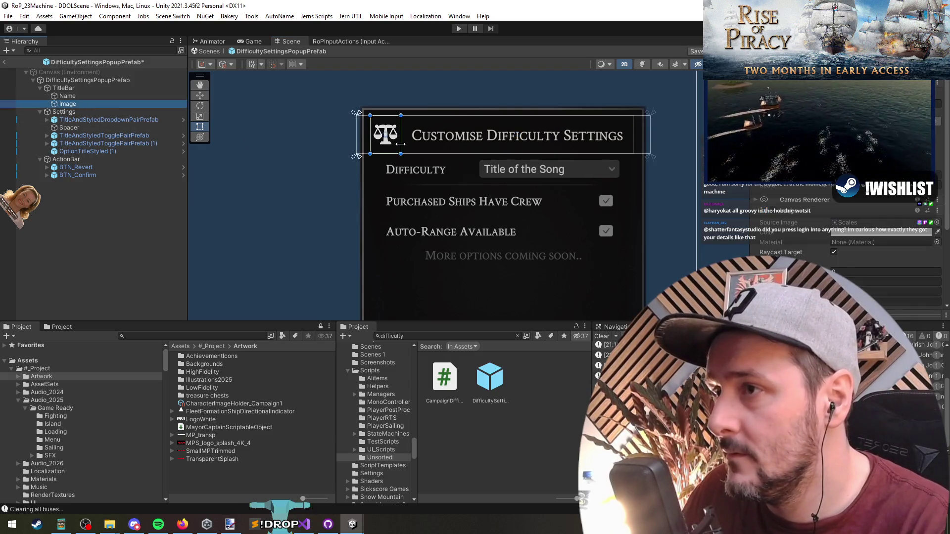
click(519, 143)
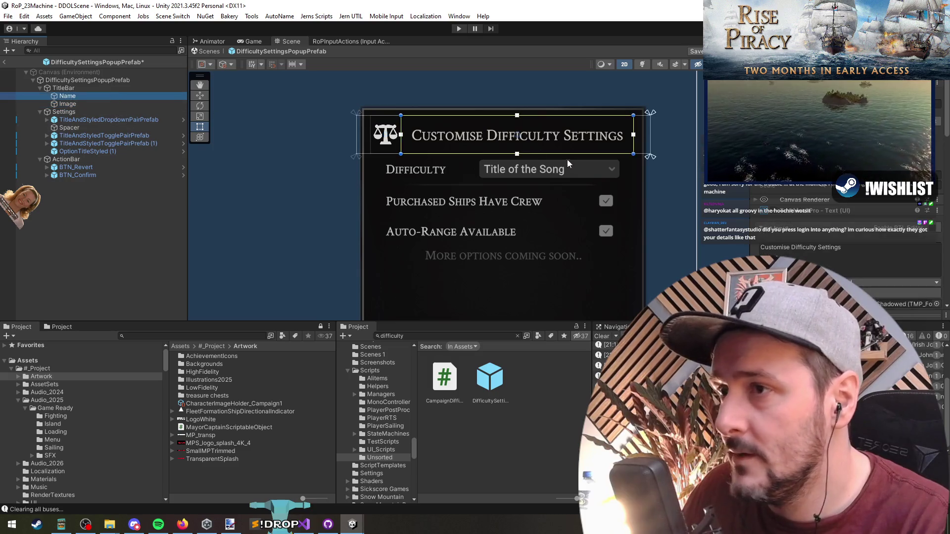
drag(399, 146, 421, 144)
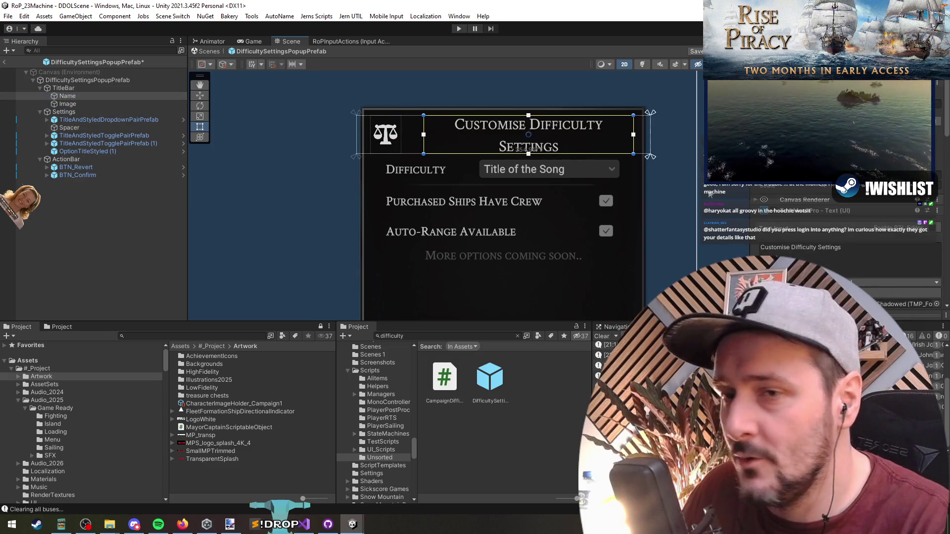
click(835, 256)
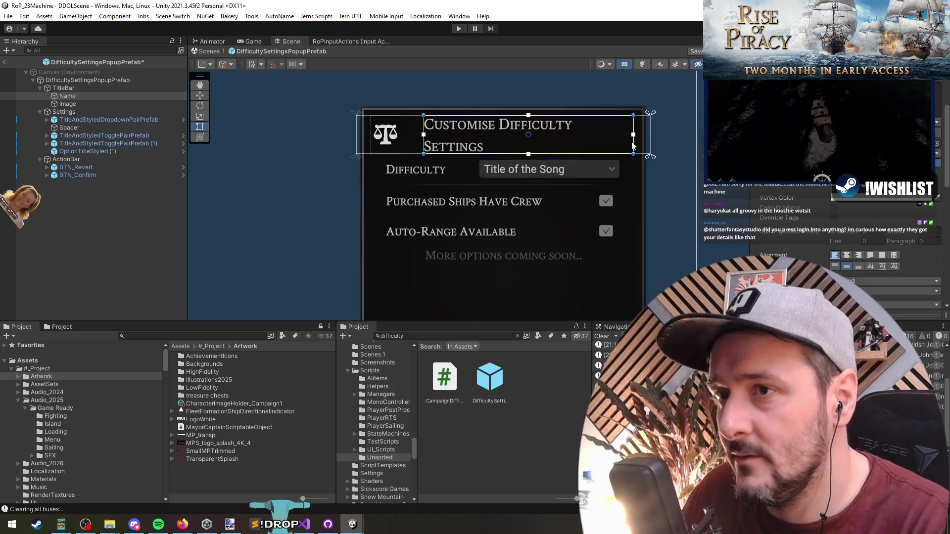
drag(633, 146, 636, 142)
drag(424, 148, 418, 148)
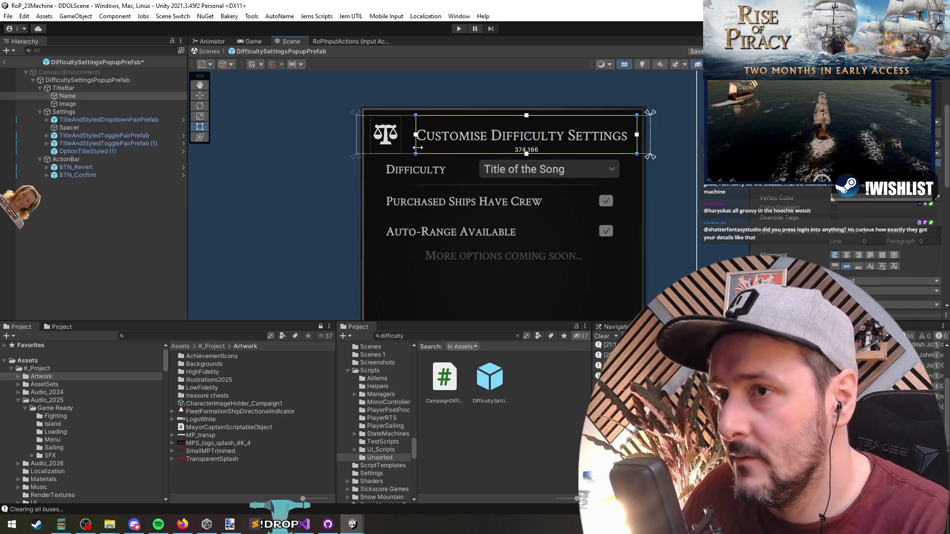
- Enlarge the scales icon beside the title, then deselect and review the popup
click(99, 104)
mouse_move(401, 140)
mouse_down()
mouse_move(414, 140)
mouse_move(375, 143)
mouse_move(383, 143)
mouse_up()
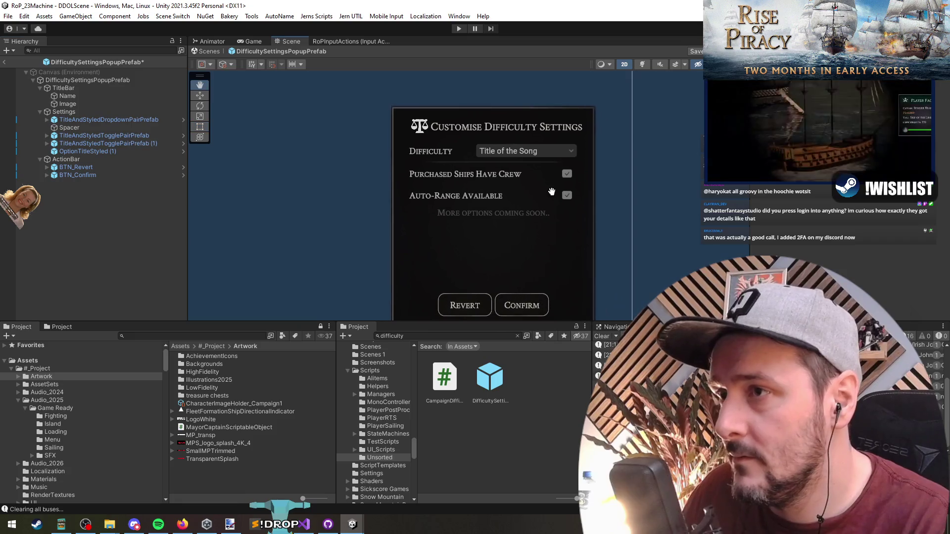
key(w)
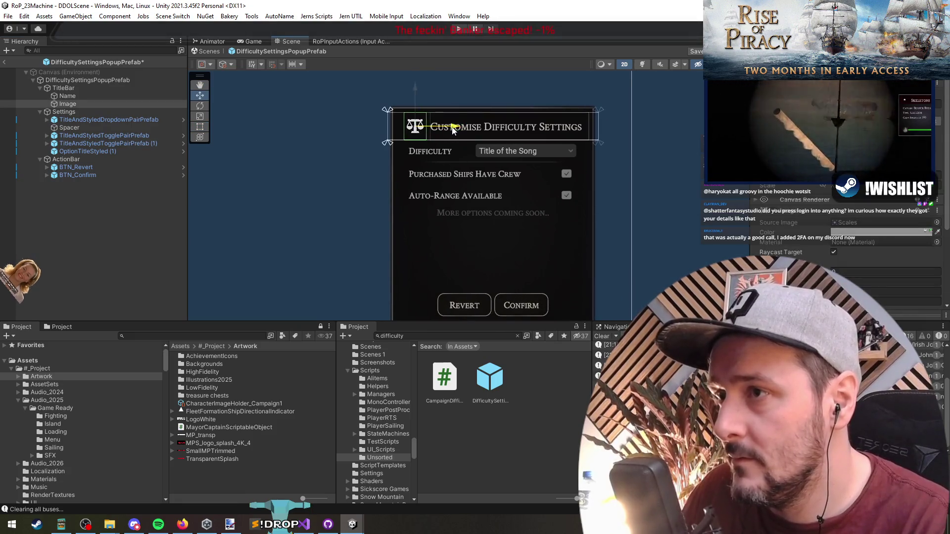
click(456, 203)
scroll(456, 203, up, 2)
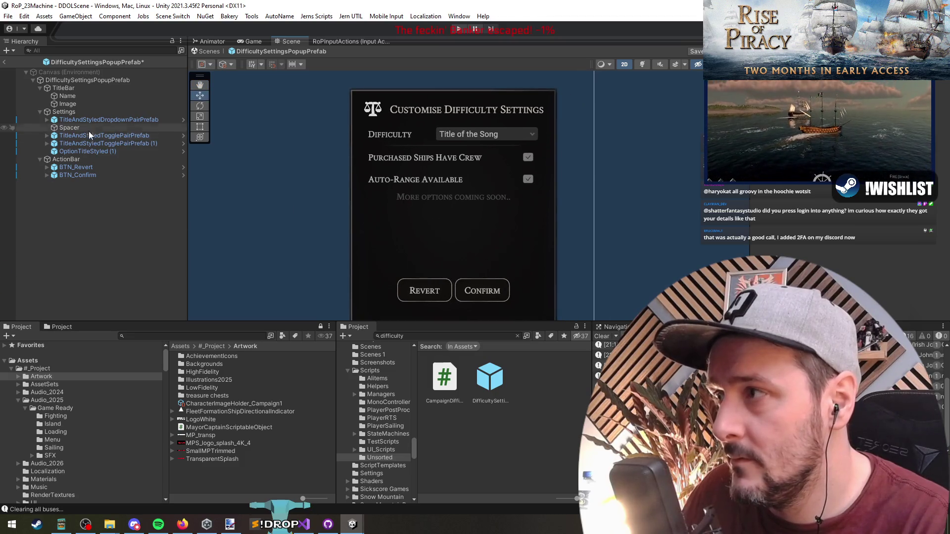
click(84, 96)
key(t)
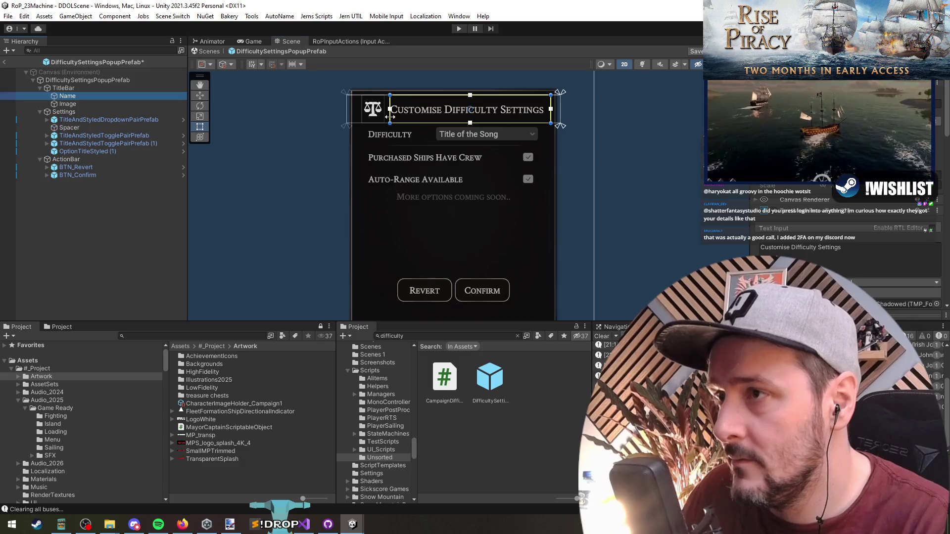
click(262, 250)
key(q)
scroll(519, 233, down, 2)
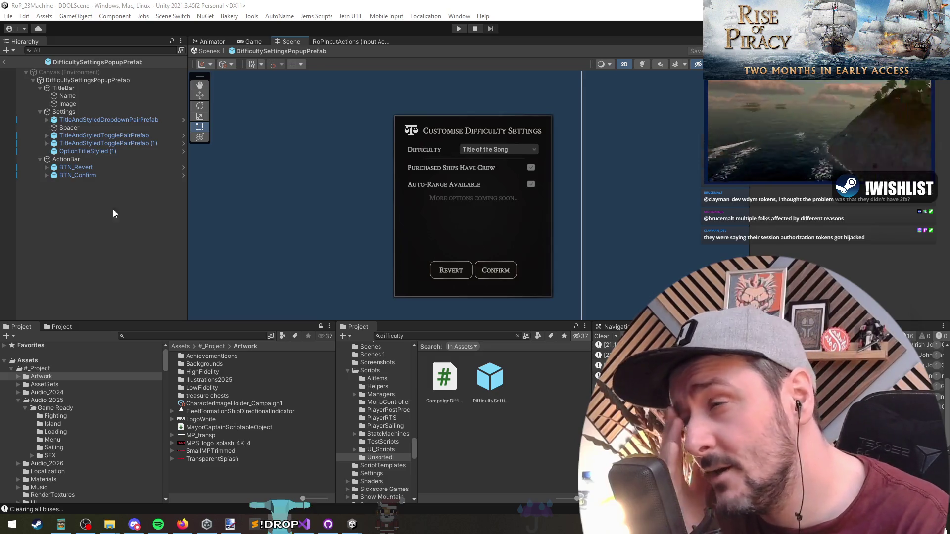
- Exit prefab mode, expand DDOLScene and DDOL_MenuSystemManagers, and start play mode
click(4, 62)
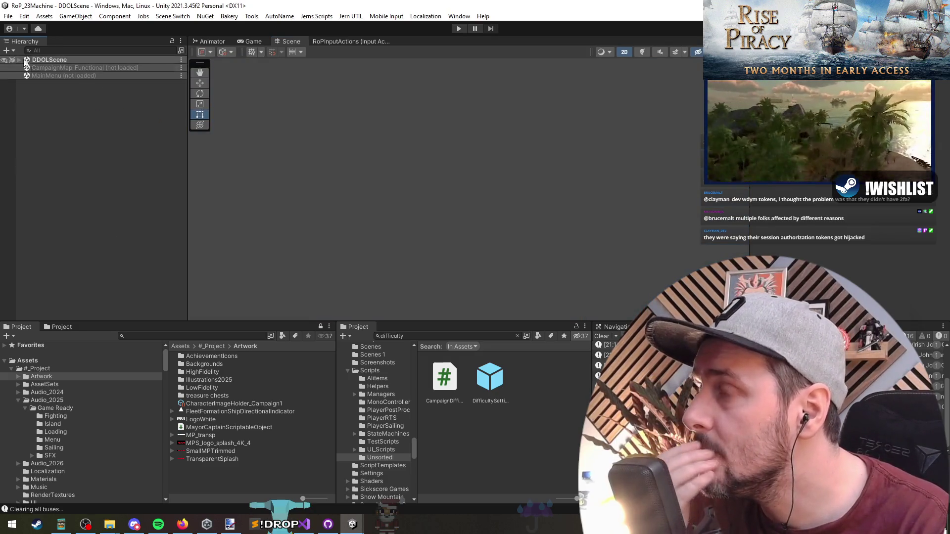
click(16, 58)
click(16, 59)
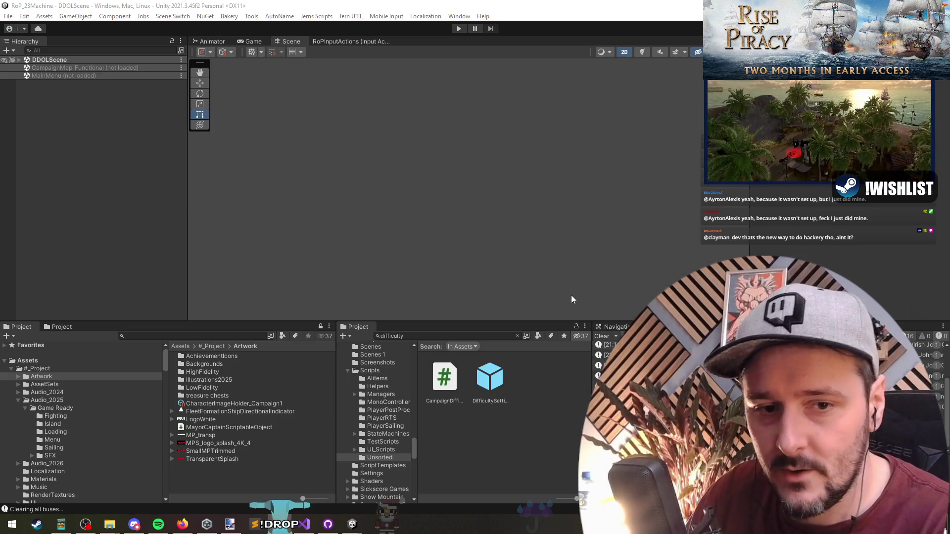
click(98, 147)
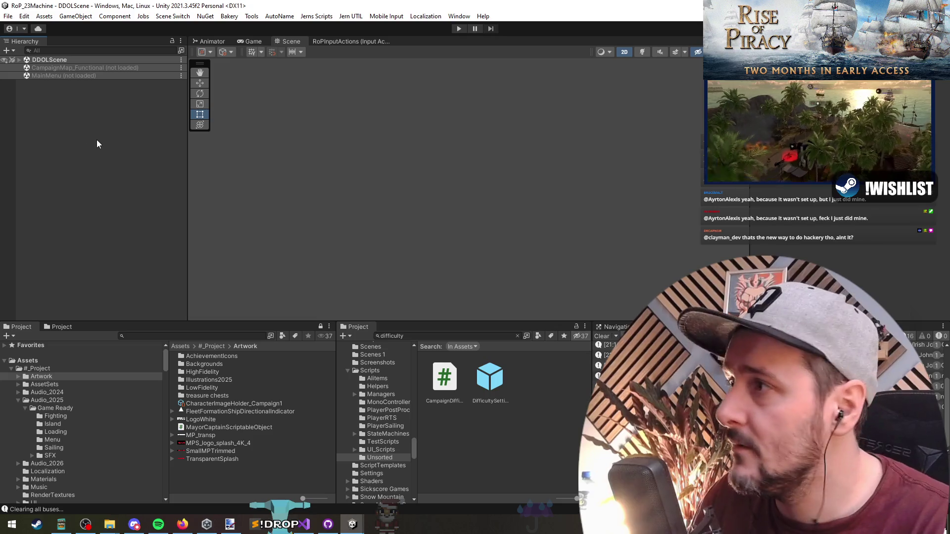
click(19, 59)
click(25, 76)
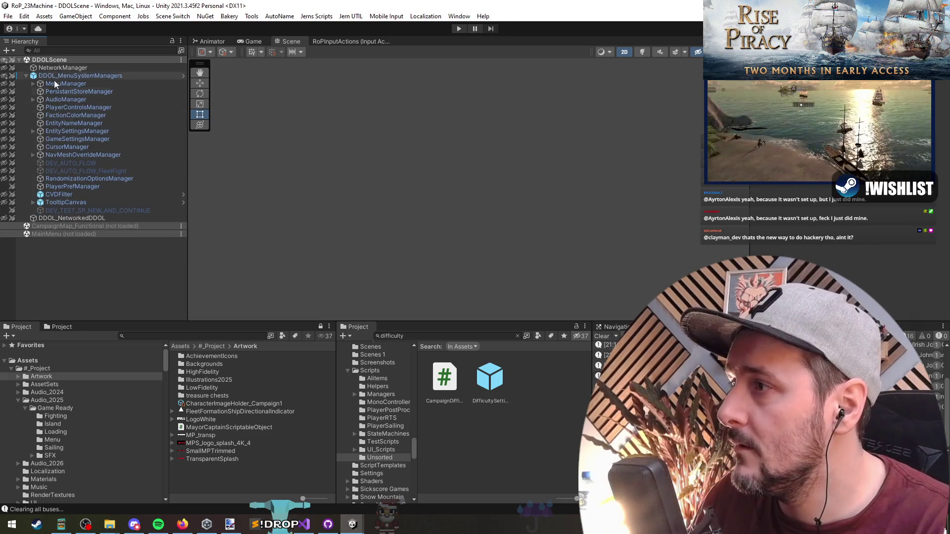
click(459, 28)
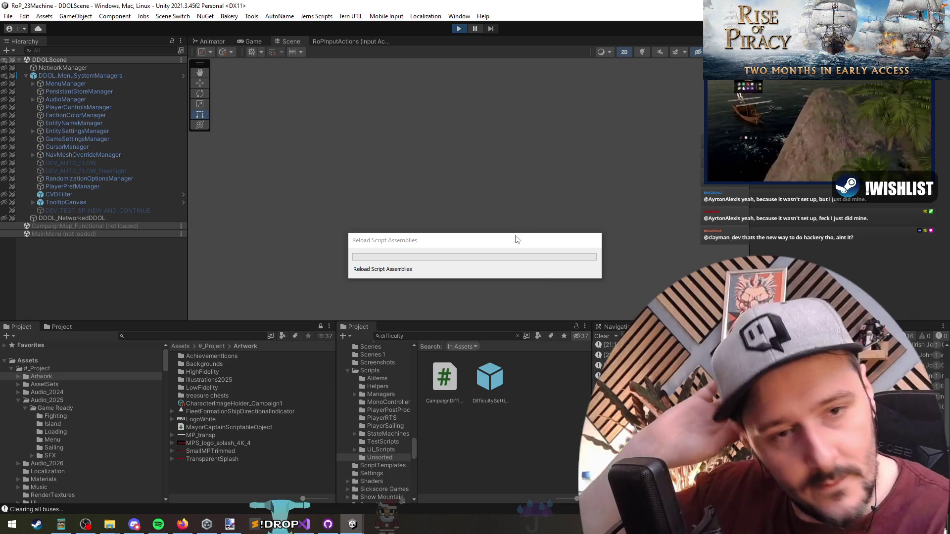
- In Visual Studio, search the file for 'tree' and select TreePrefabs
key(alt+Tab)
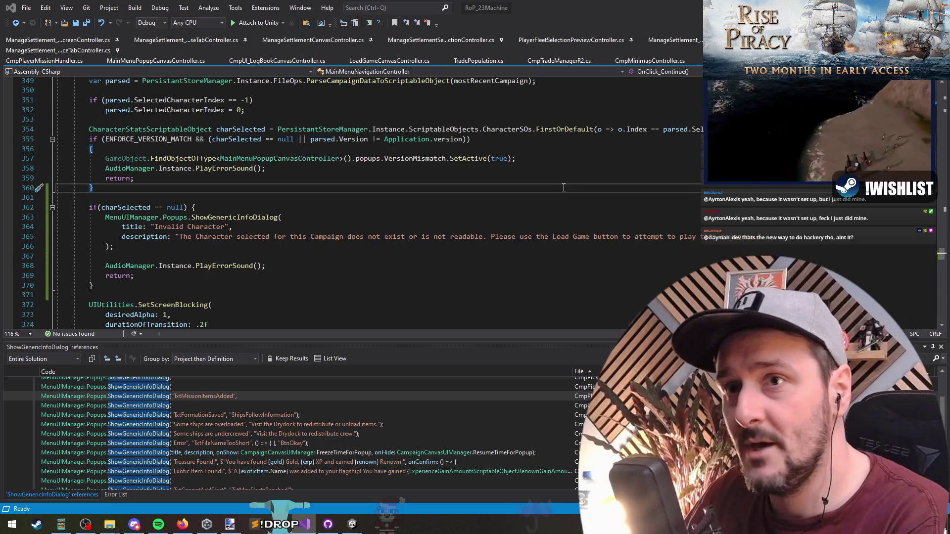
key(ctrl+f)
text(tree)
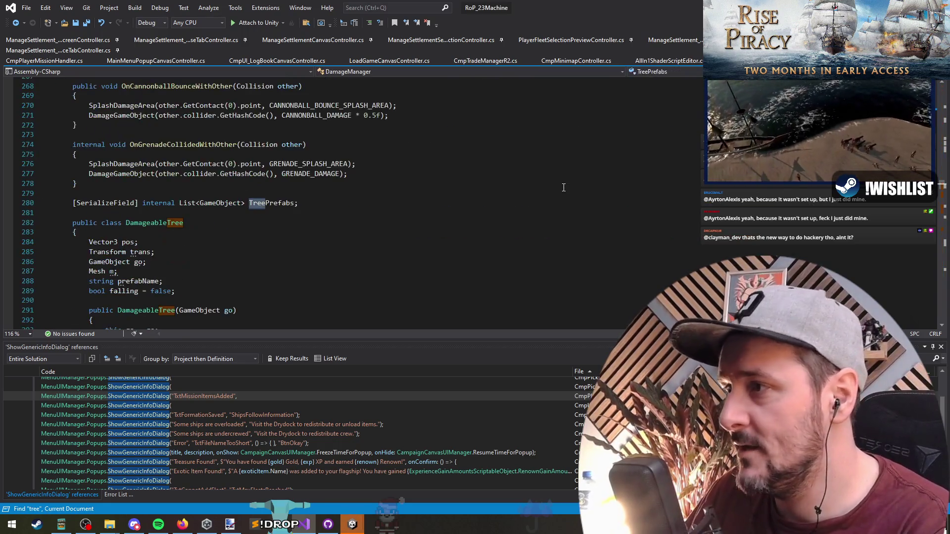
key(Return)
key(Escape)
key(F3)
key(F3)
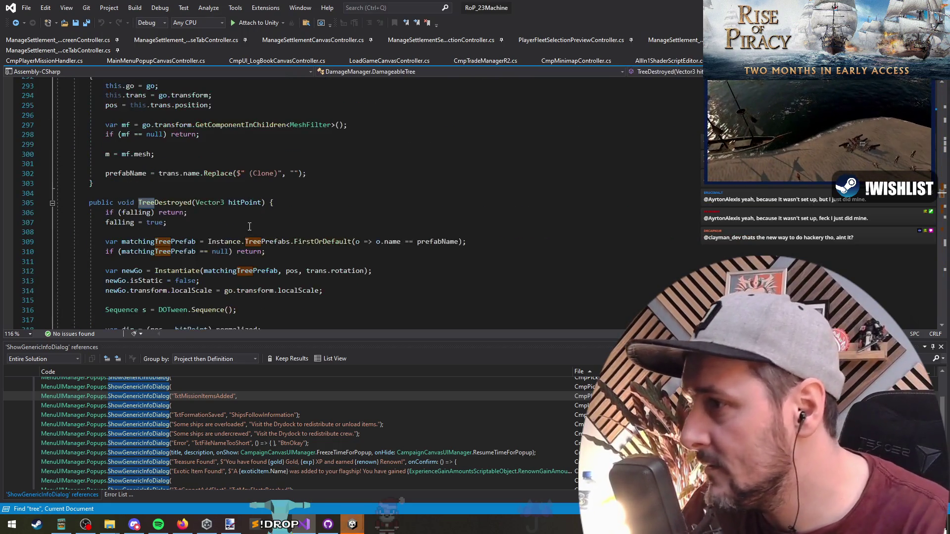
double_click(267, 242)
- Trace matchingTreePrefab references and inspect the DORotate call and its x rotation on line 329
scroll(315, 161, down, 3)
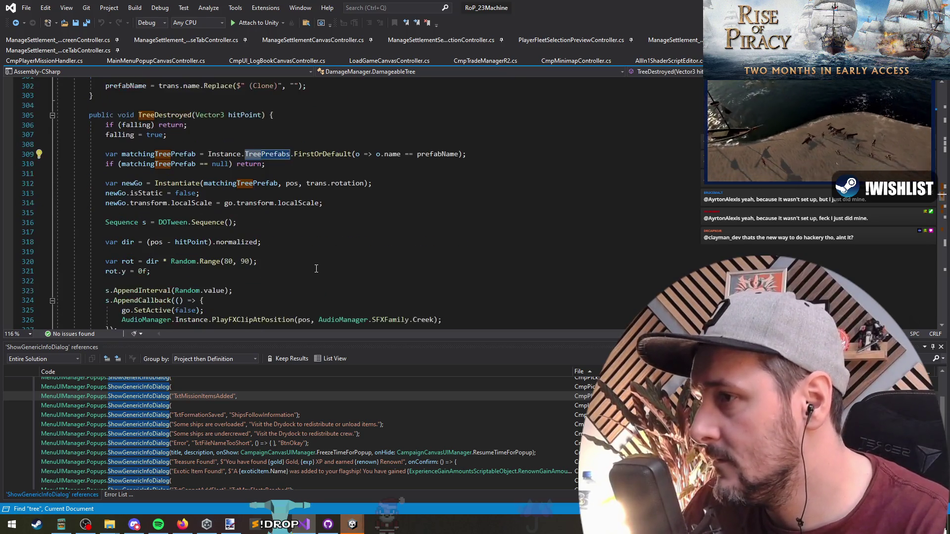
click(158, 154)
scroll(173, 163, down, 2)
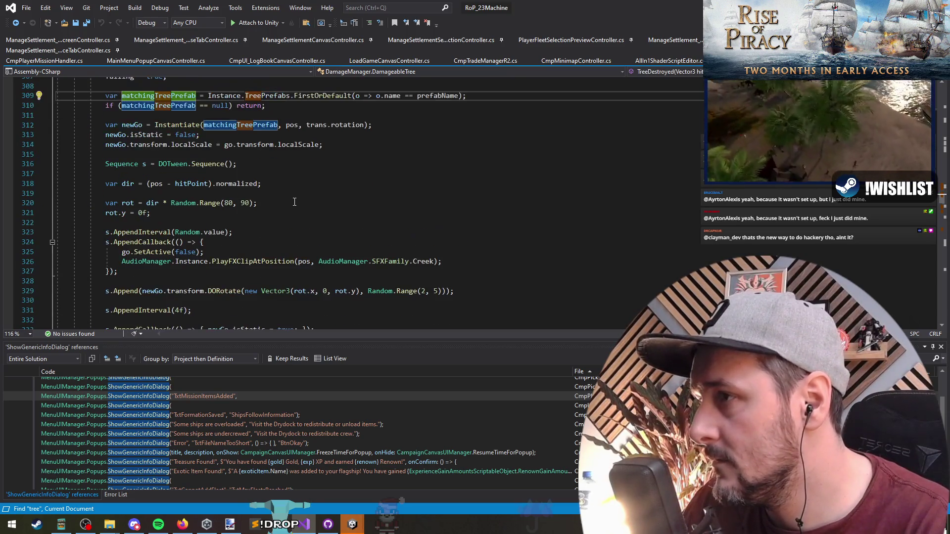
scroll(222, 222, down, 2)
click(253, 202)
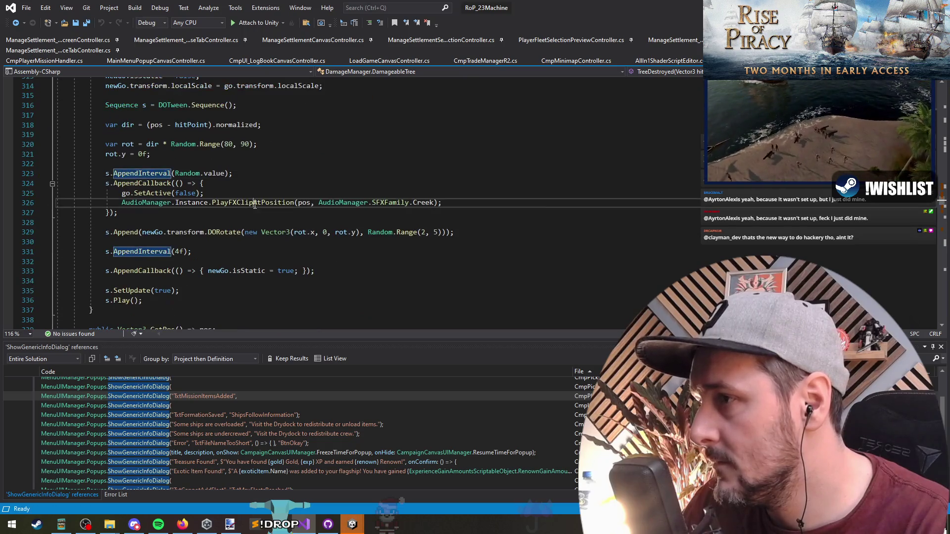
click(203, 232)
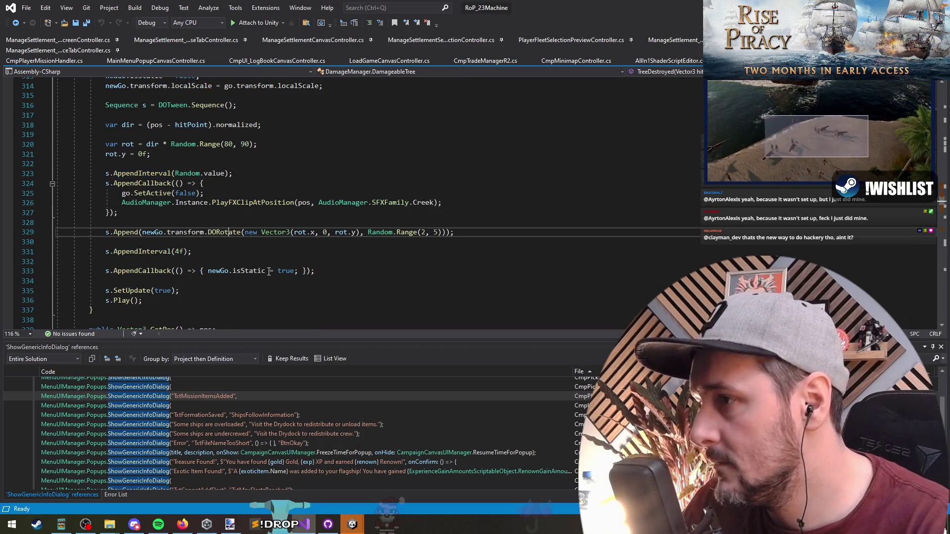
scroll(268, 272, down, 1)
click(358, 242)
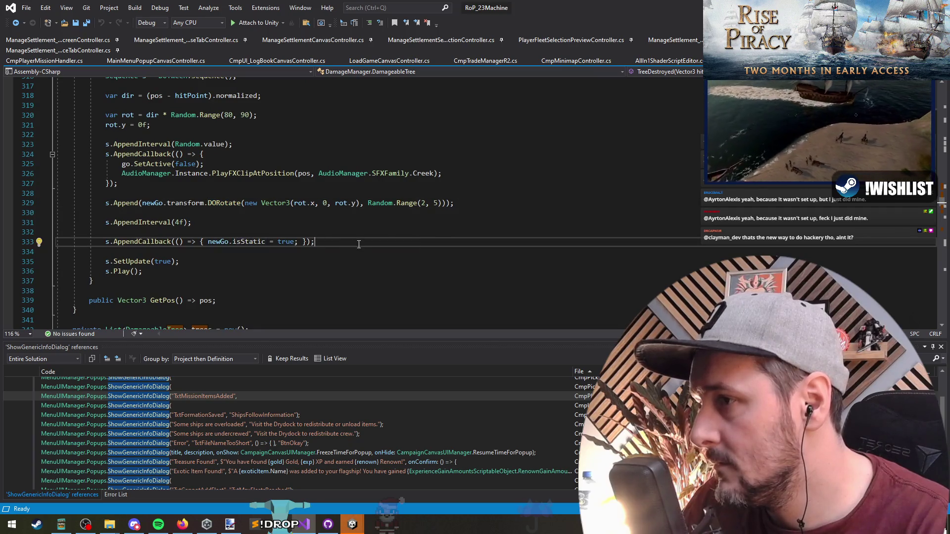
scroll(369, 248, up, 1)
click(201, 252)
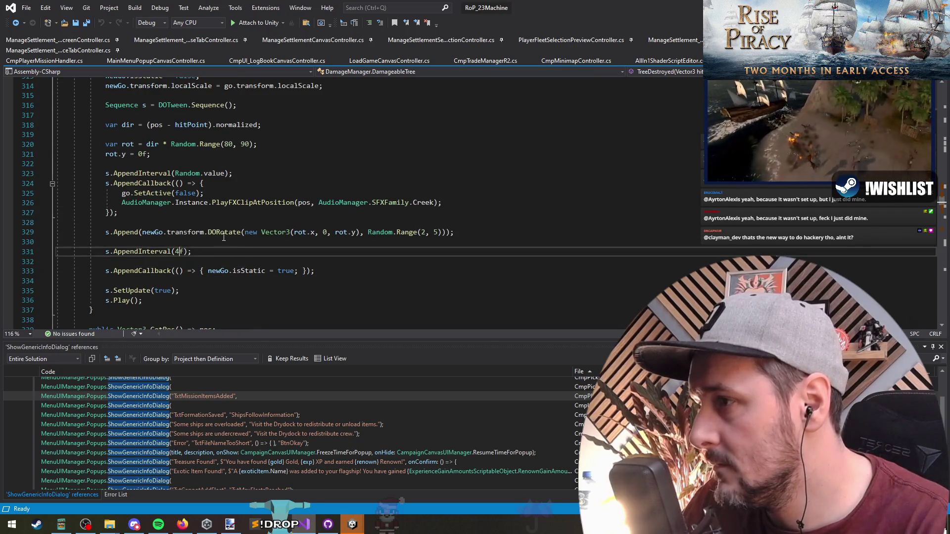
click(224, 232)
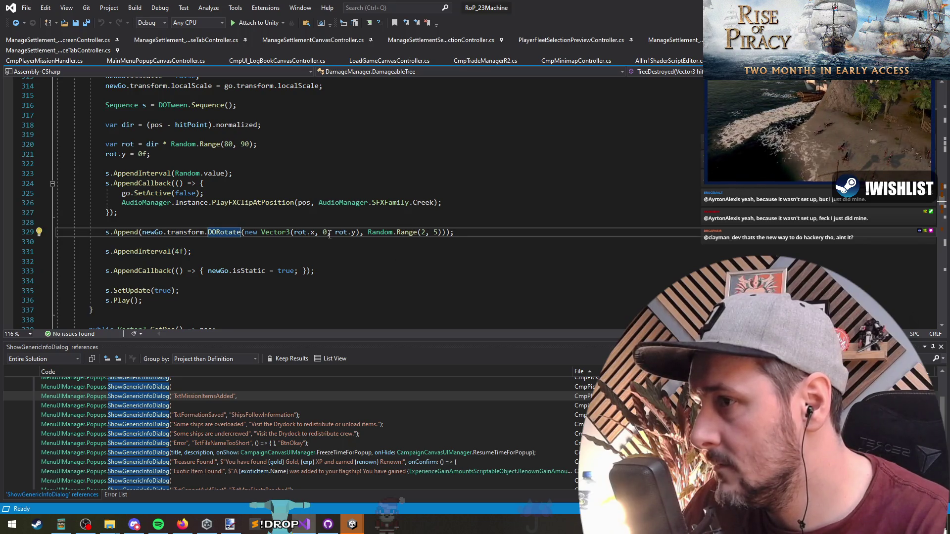
click(311, 232)
- Inspect the Random.Range(80, 90) angle on line 320, then return to Unity
scroll(318, 270, up, 2)
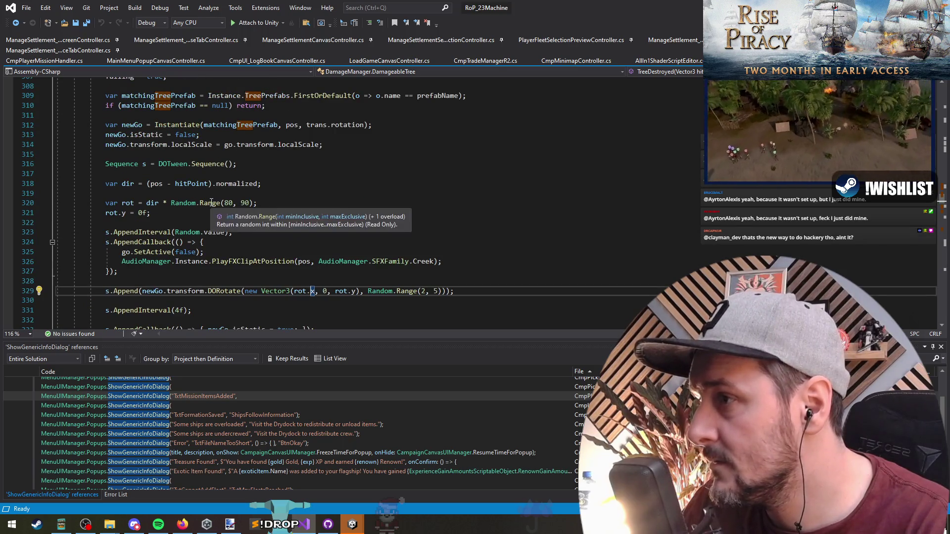
click(220, 203)
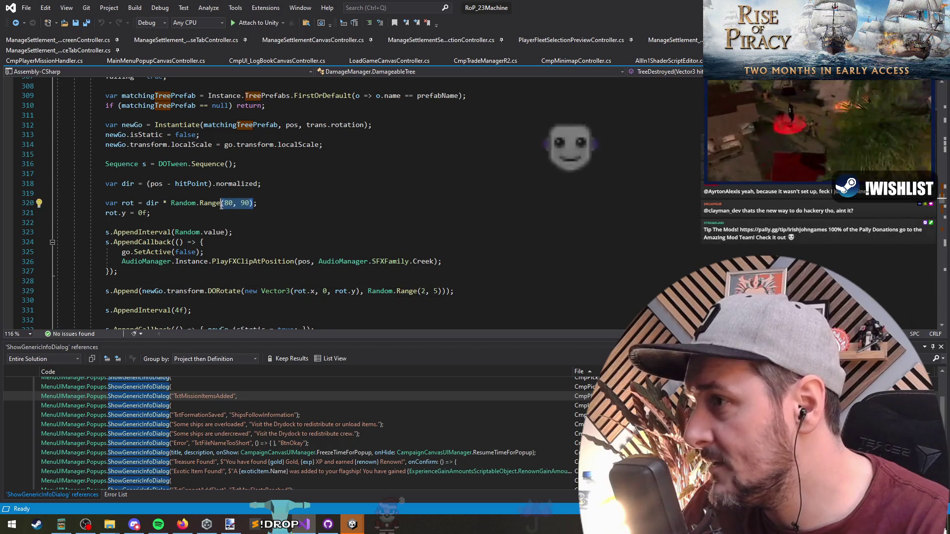
drag(225, 204, 249, 206)
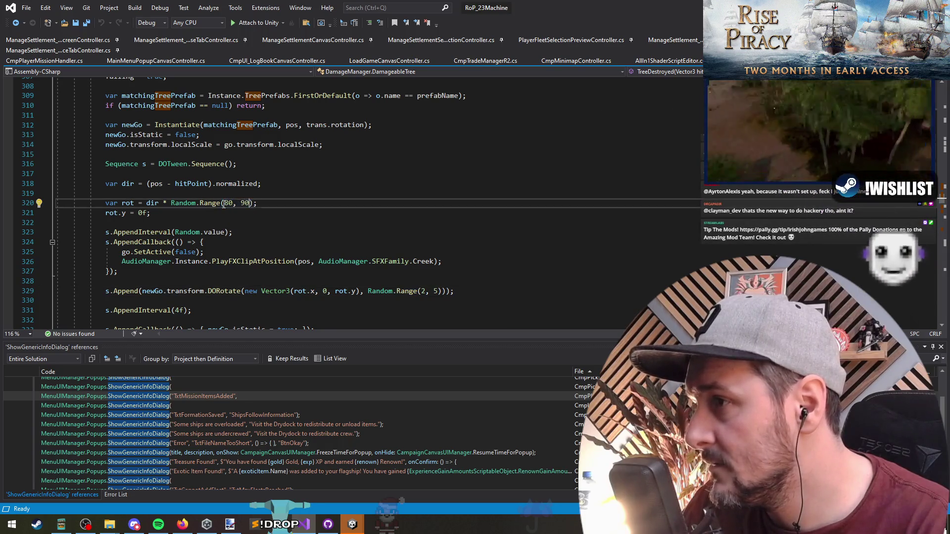
click(281, 204)
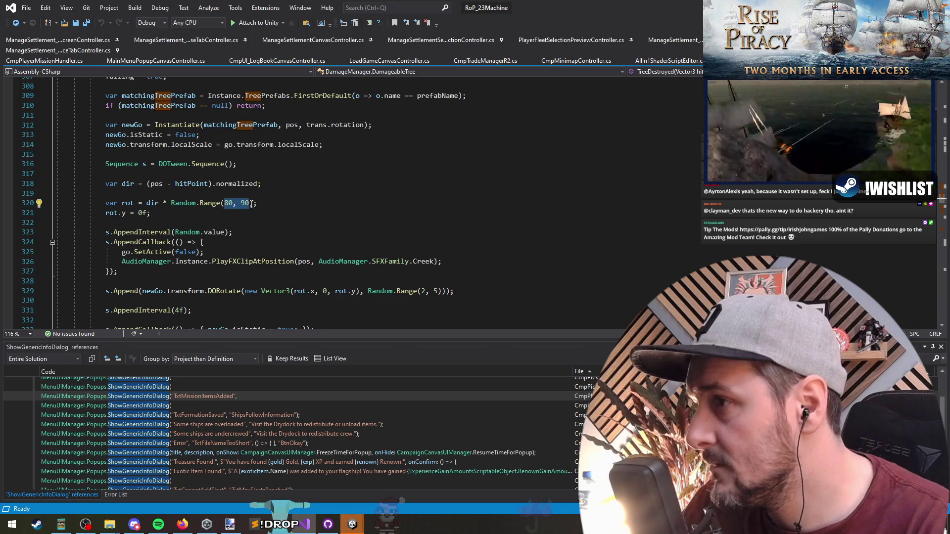
click(278, 196)
key(Down)
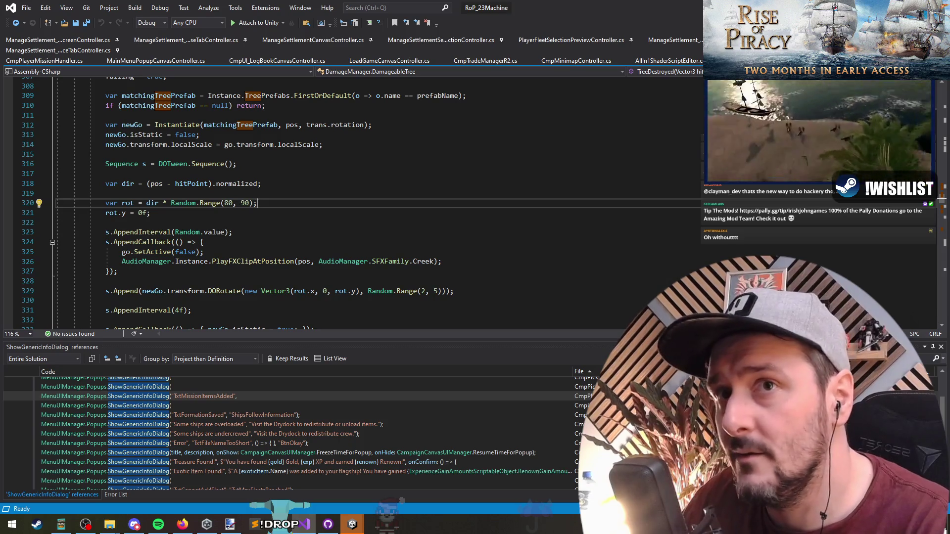
key(alt+Tab)
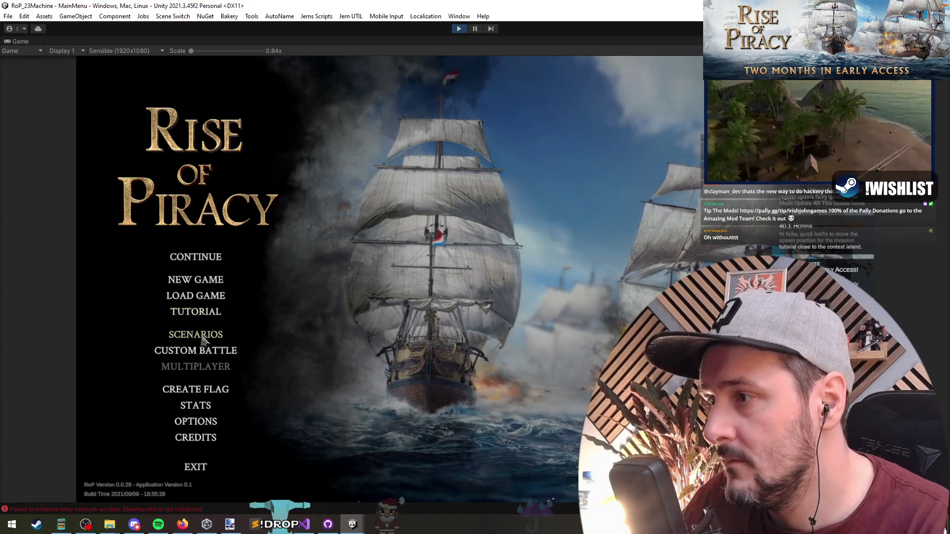
- Begin the Early Agression scenario to view Select Your Captain, then stop play with Ctrl+P
click(198, 335)
click(243, 284)
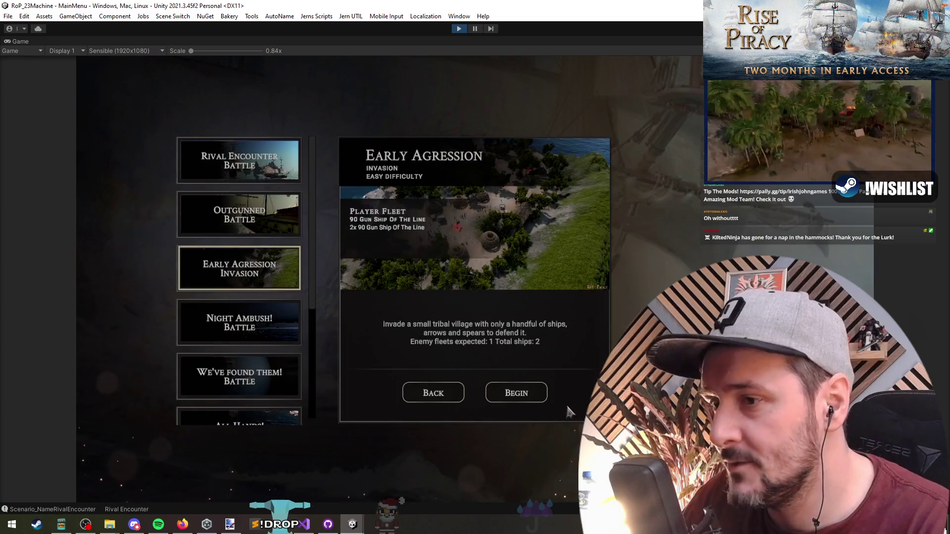
click(517, 393)
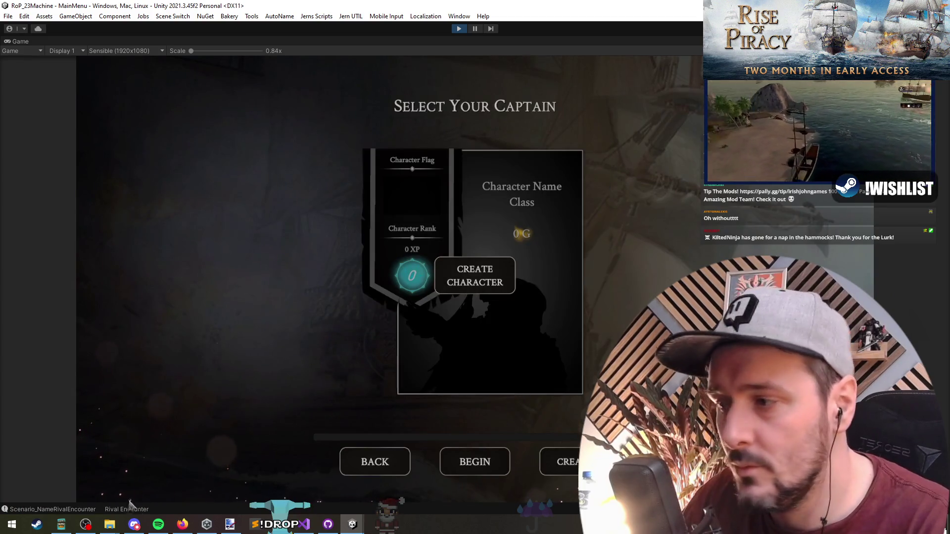
key(ctrl+p)
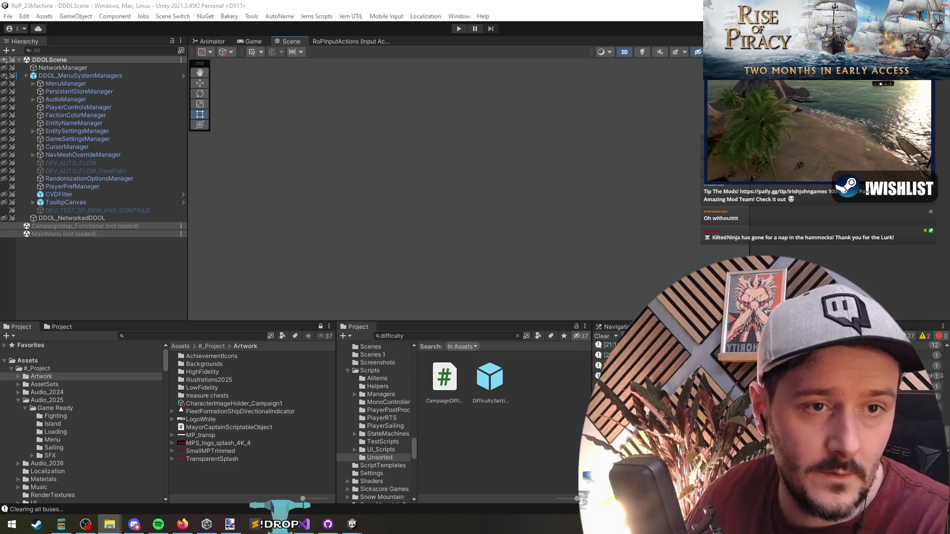
- Focus the Unity editor and press Play to test the code changes
click(634, 125)
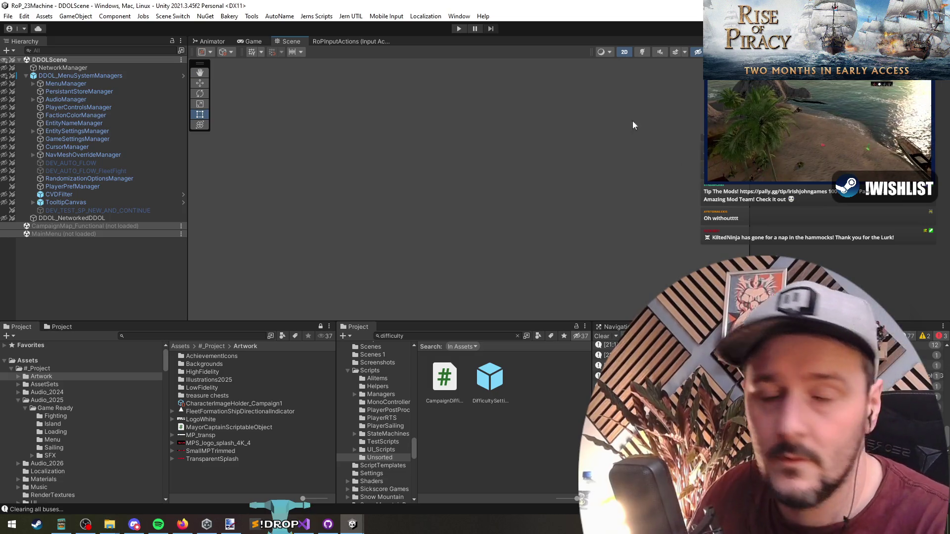
click(459, 29)
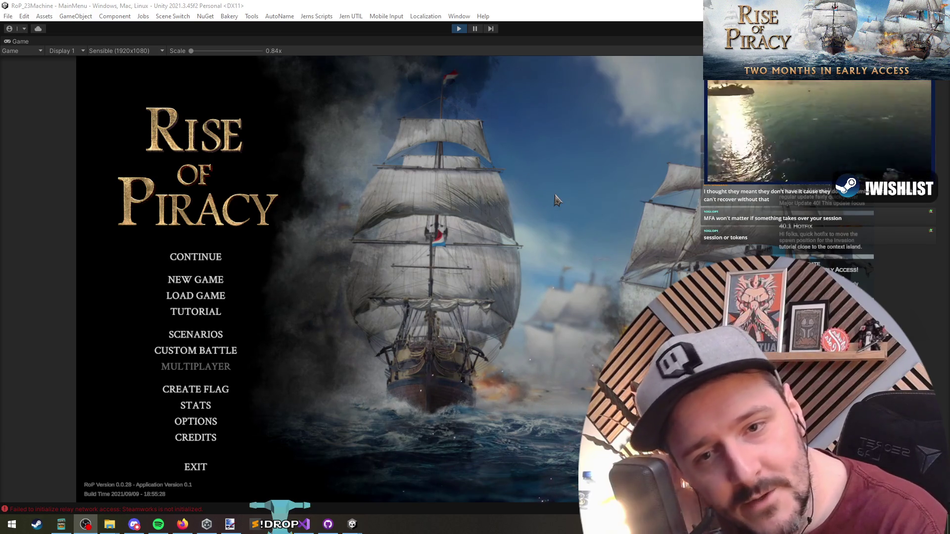
click(927, 282)
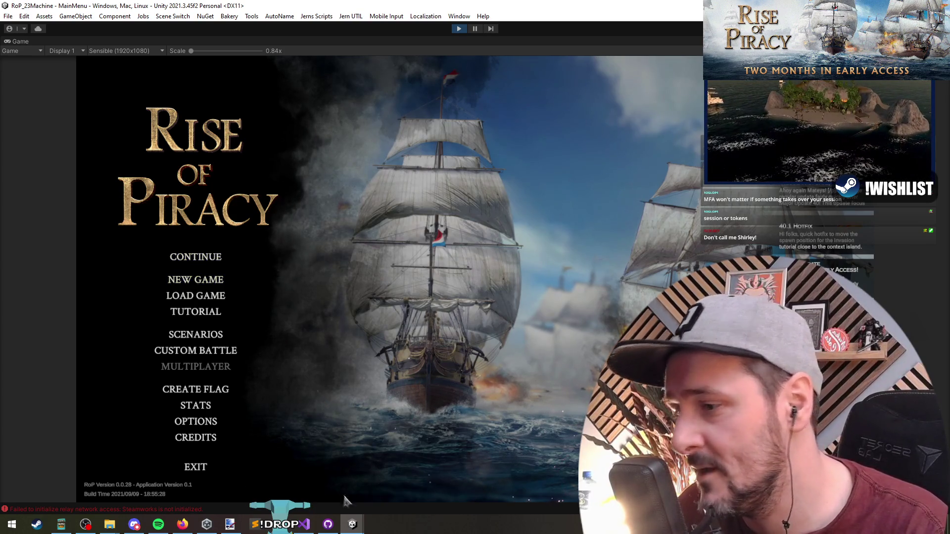
click(304, 524)
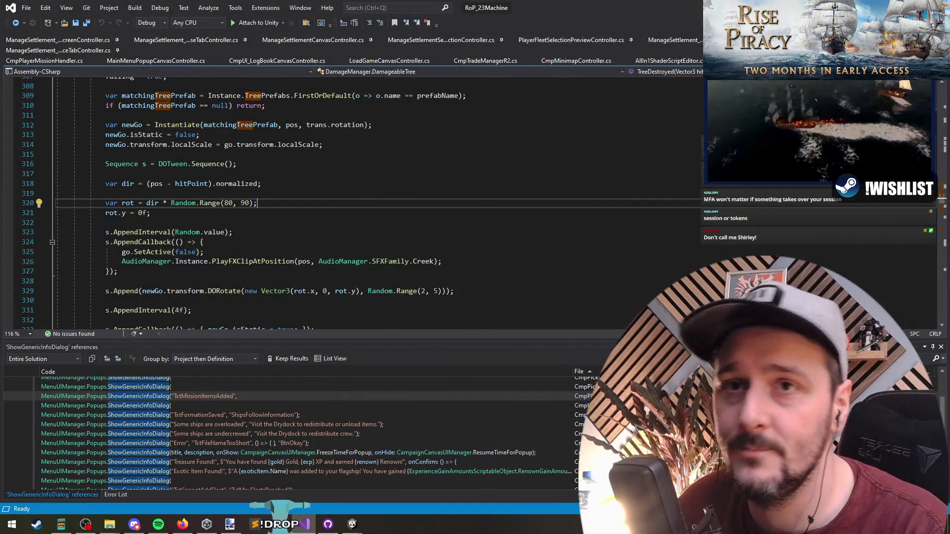
key(alt+Tab)
- Choose Early Agression from Scenarios, begin it, and start with the chosen captain
click(188, 339)
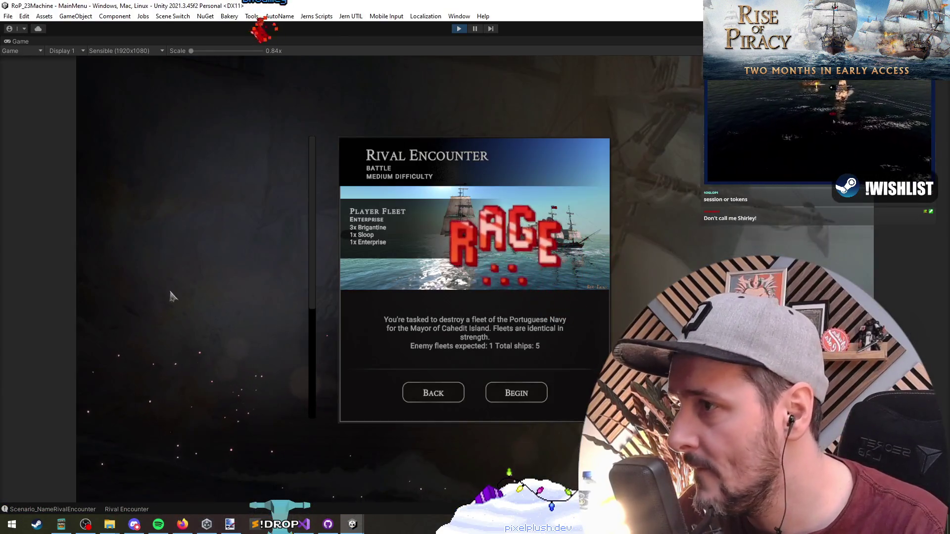
click(237, 267)
click(515, 392)
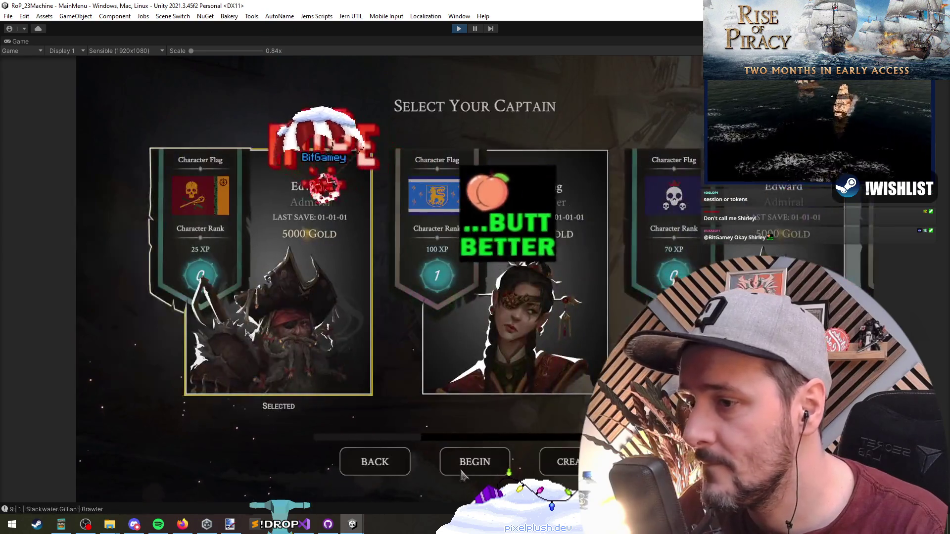
click(463, 472)
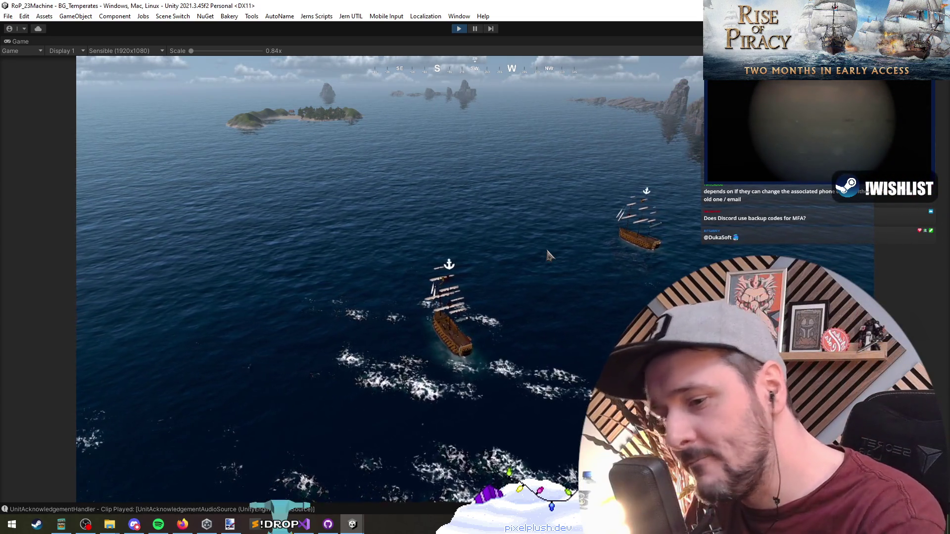
- Select then deselect the ships, zoom the camera onto the island village, and open the Run prompt
click(278, 165)
click(568, 312)
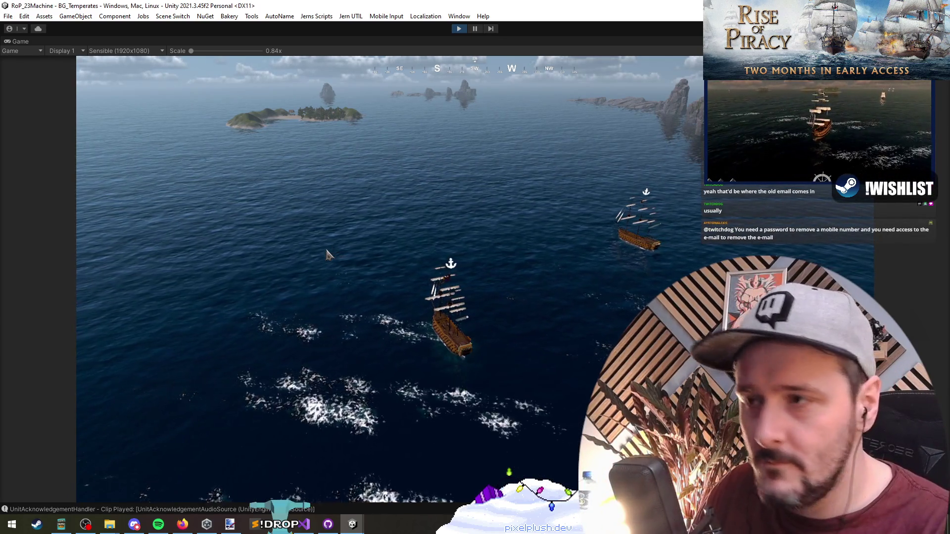
scroll(378, 266, up, 3)
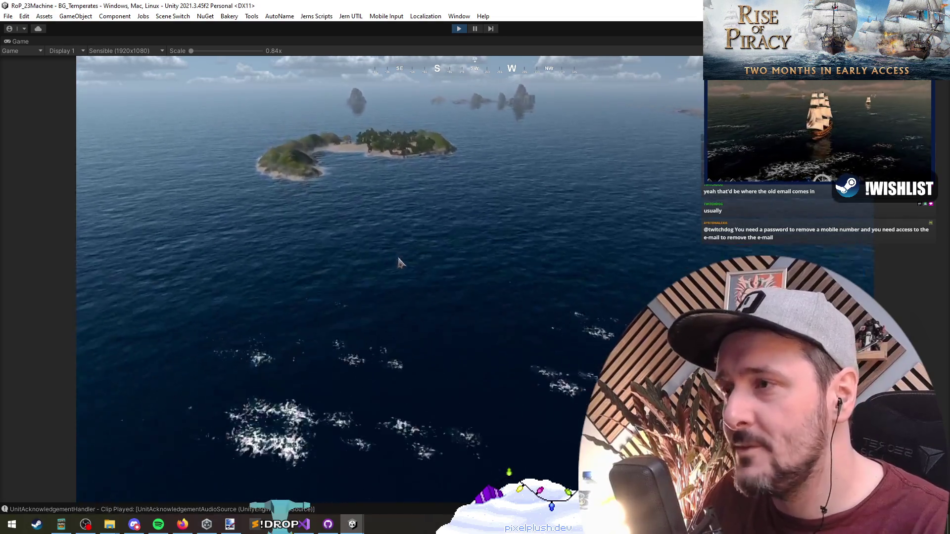
scroll(400, 262, up, 10)
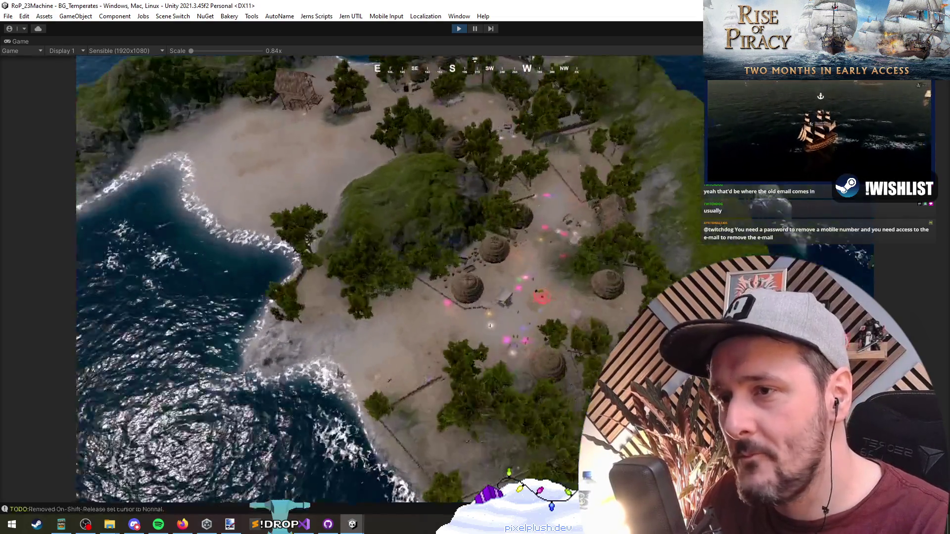
scroll(418, 371, up, 5)
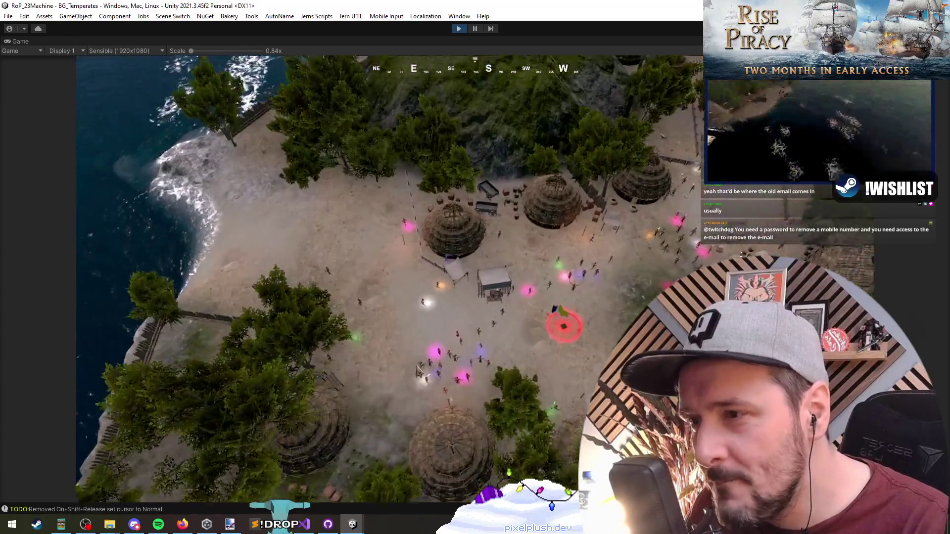
scroll(418, 372, up, 5)
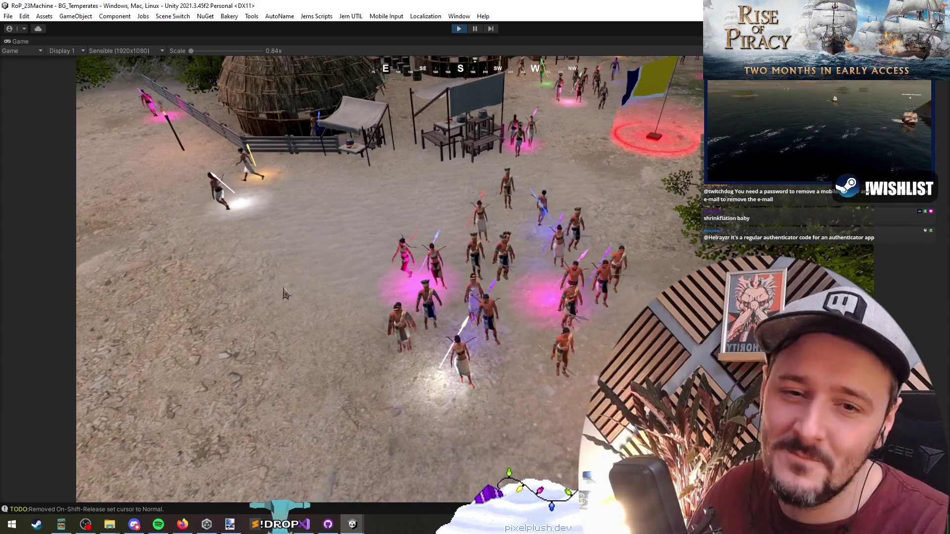
scroll(285, 293, down, 5)
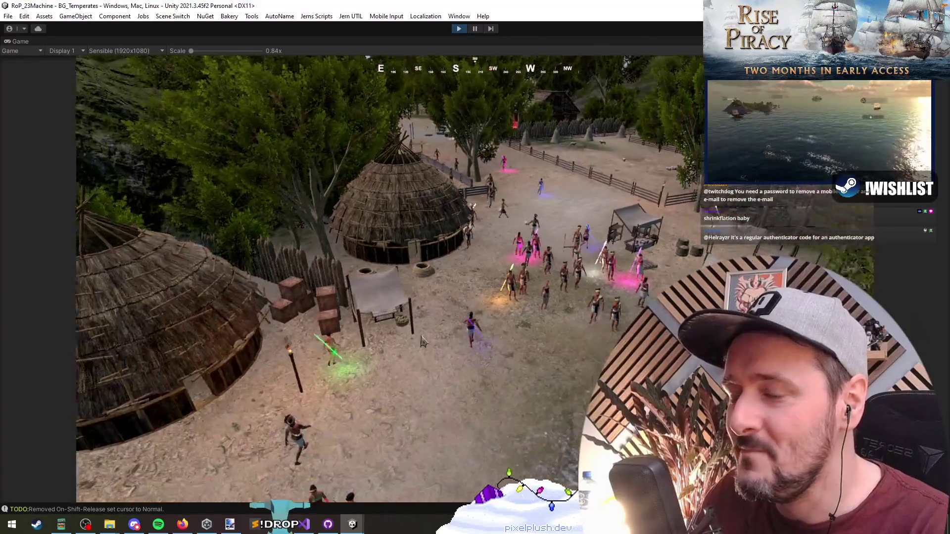
key(super+r)
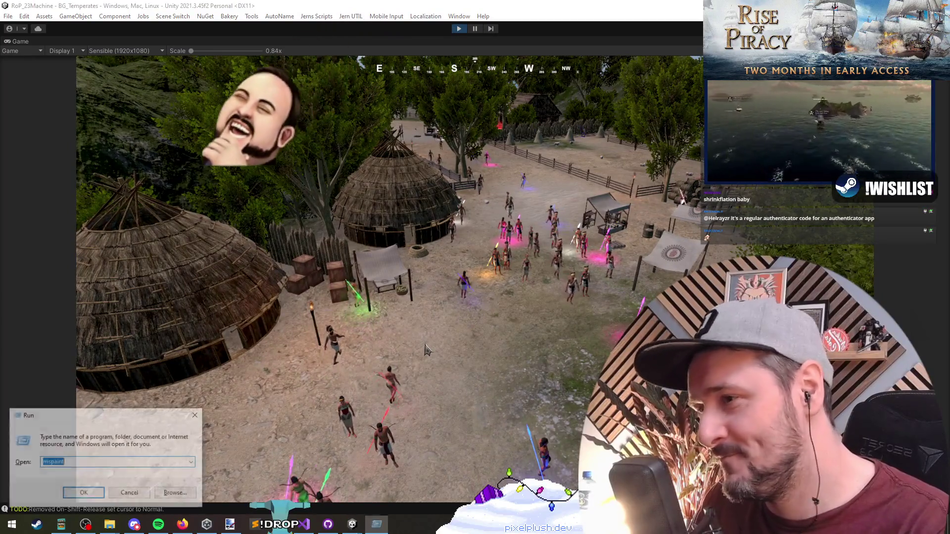
- Paste the game screenshot into Paint, reposition it, and mark a rectangle over the camp
key(Return)
key(ctrl+v)
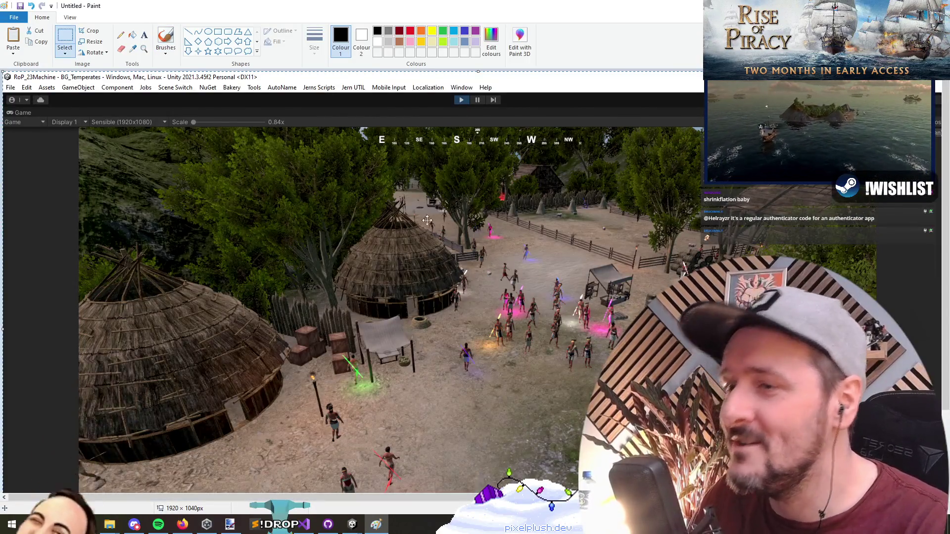
drag(427, 220, 343, 153)
mouse_move(598, 120)
mouse_down()
mouse_move(346, 297)
mouse_move(179, 436)
mouse_up()
- Nudge the marked region, then close Paint without saving the image
key(alt+Tab)
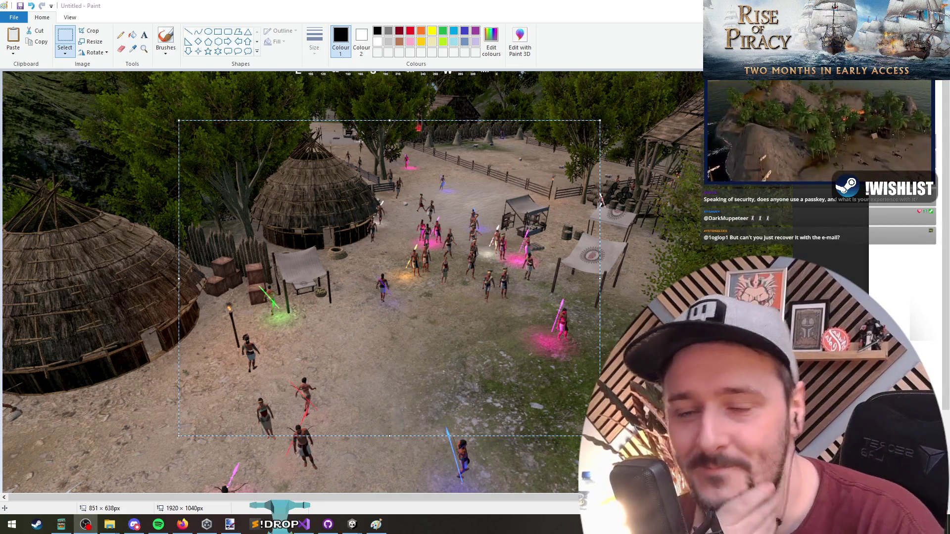
drag(518, 216, 519, 214)
key(alt+F4)
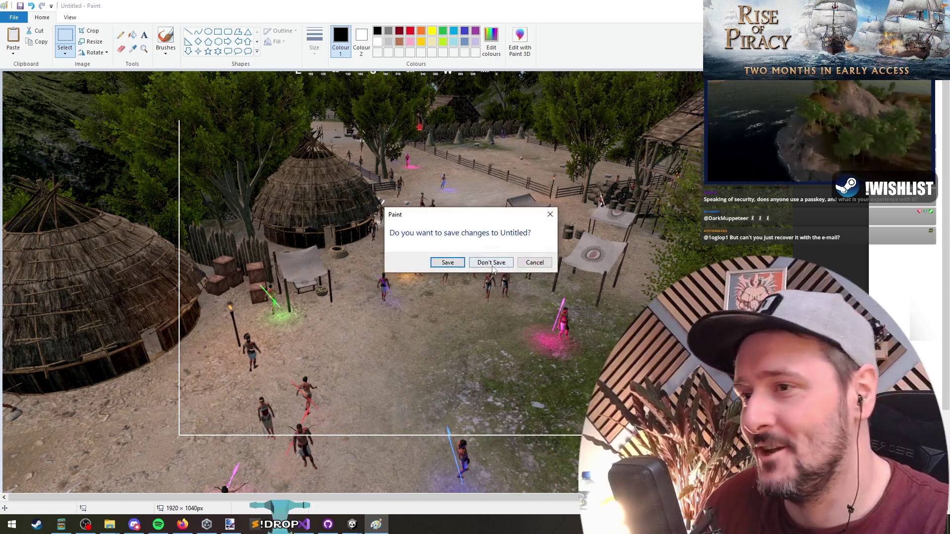
click(490, 262)
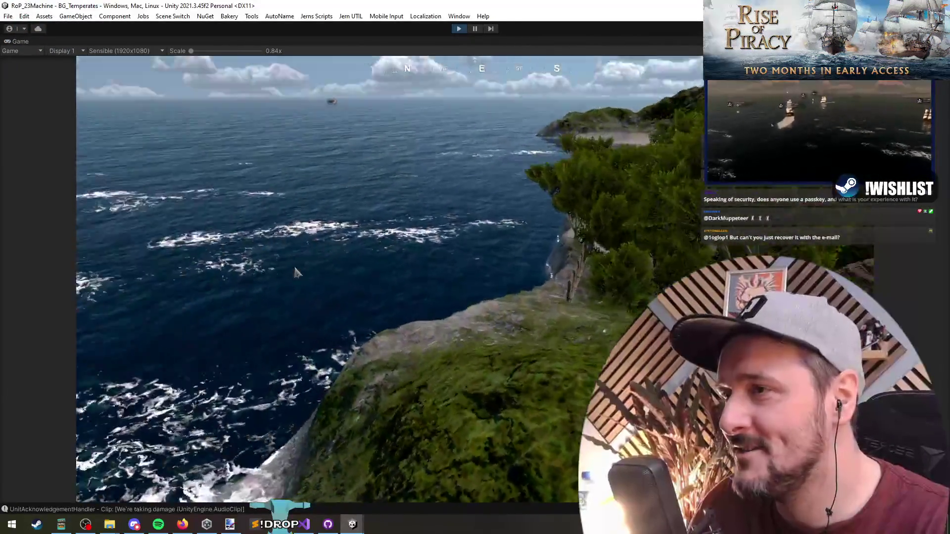
- Spawn a 10-soldier Player Faction squad into the camp from the debug menu
key(grave)
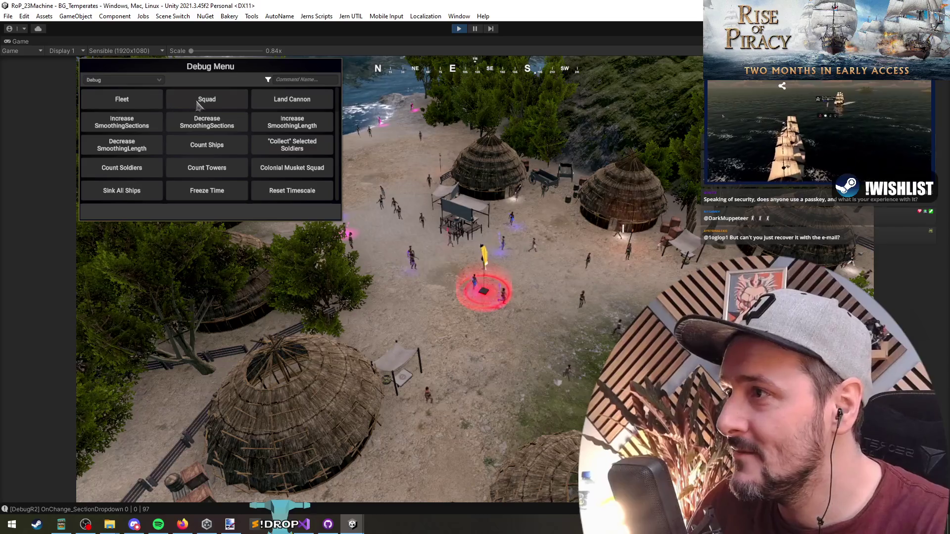
click(184, 105)
click(144, 211)
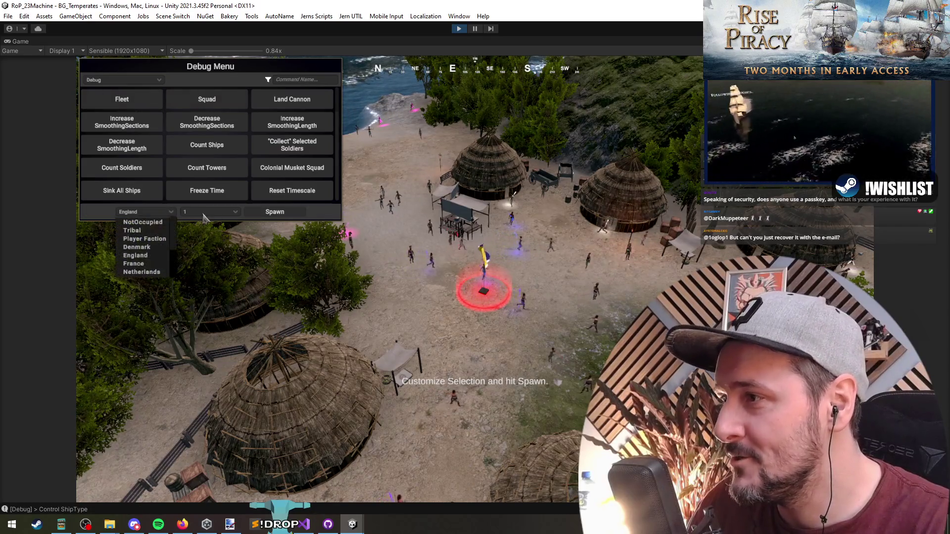
click(203, 220)
click(203, 217)
click(195, 253)
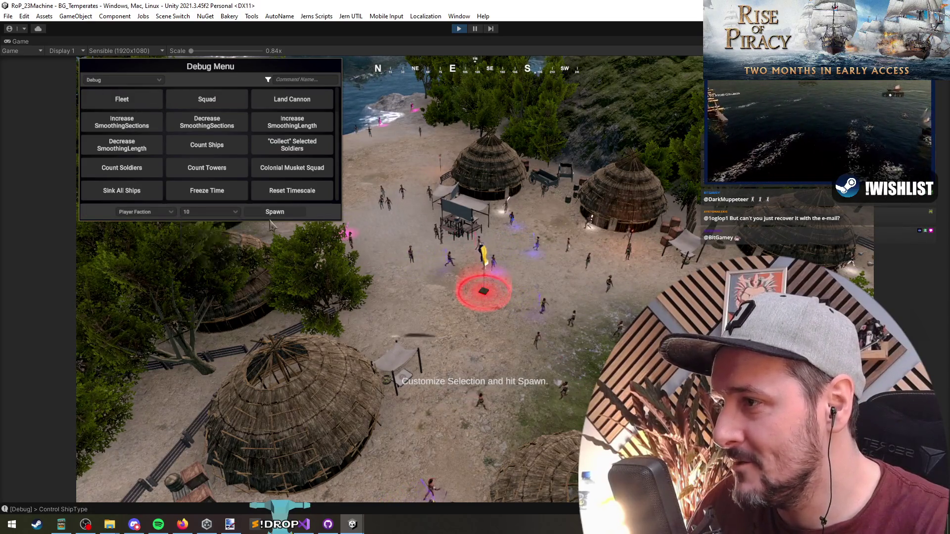
click(275, 212)
click(376, 179)
key(grave)
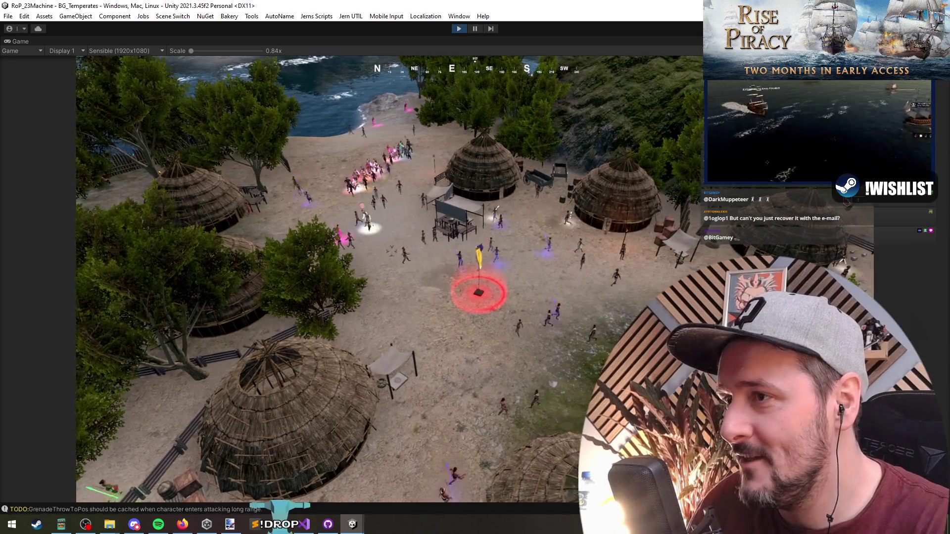
- Select the fighting units on the beach and rotate the camera over the camp to watch
scroll(421, 348, up, 5)
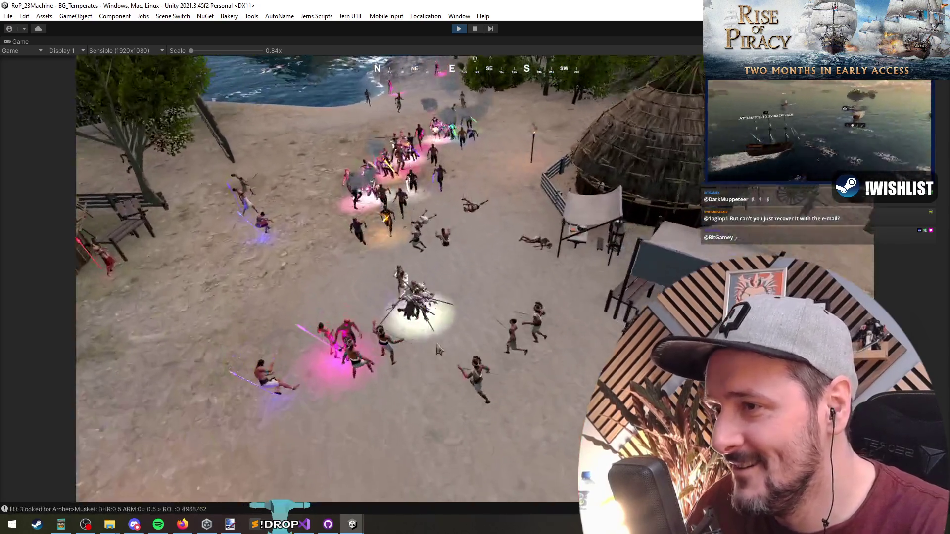
key(w)
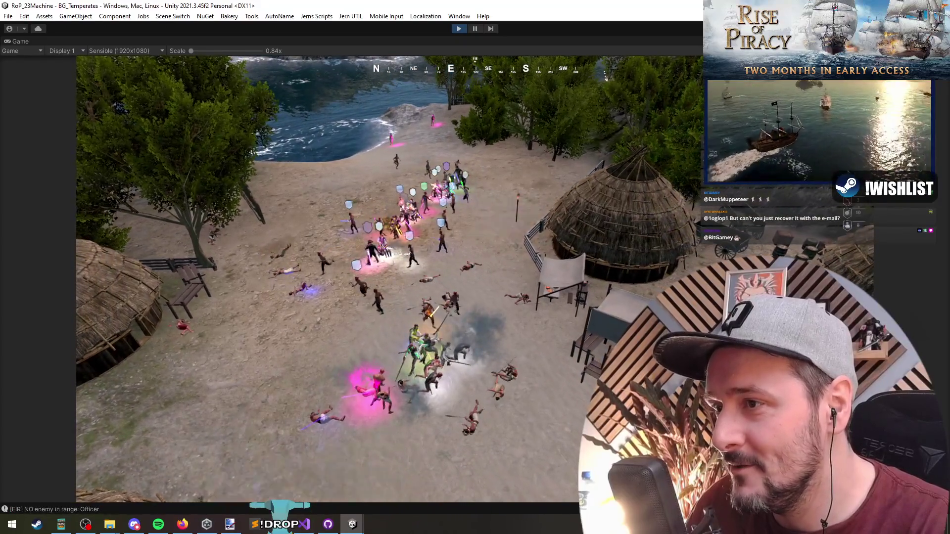
drag(402, 290, 492, 392)
scroll(553, 324, down, 3)
scroll(276, 345, up, 6)
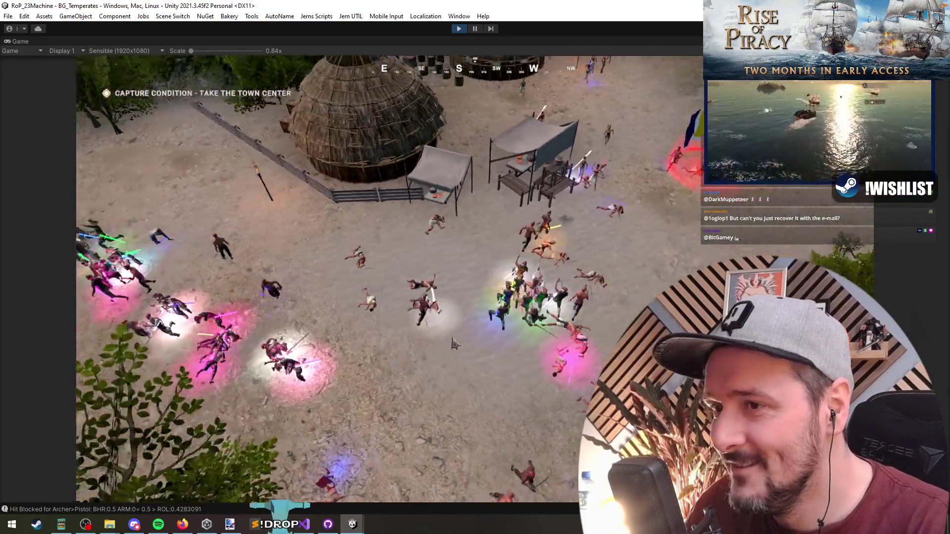
scroll(277, 345, down, 4)
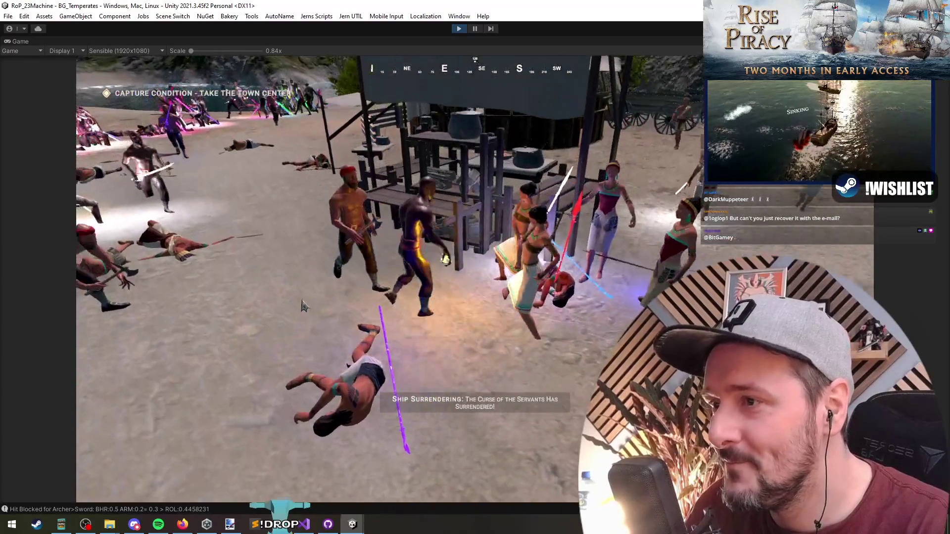
scroll(312, 307, down, 8)
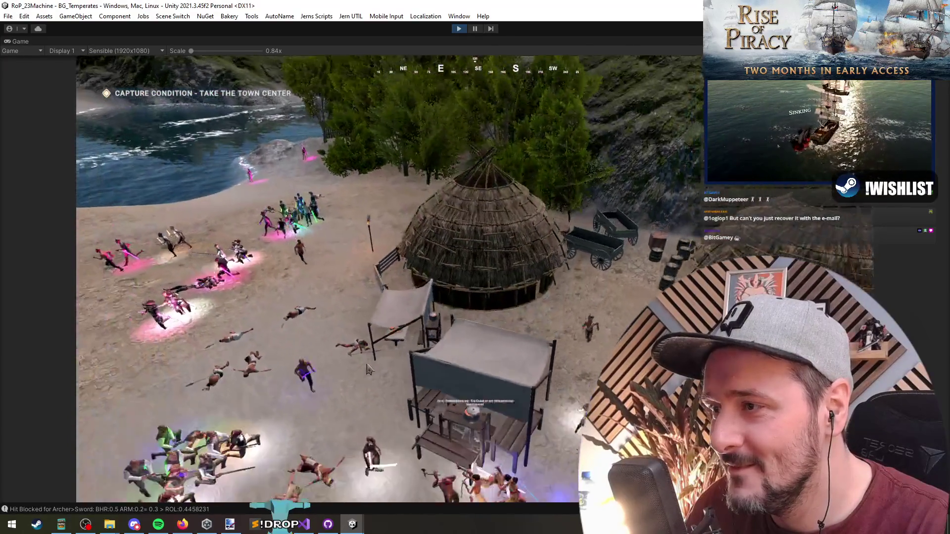
key(q)
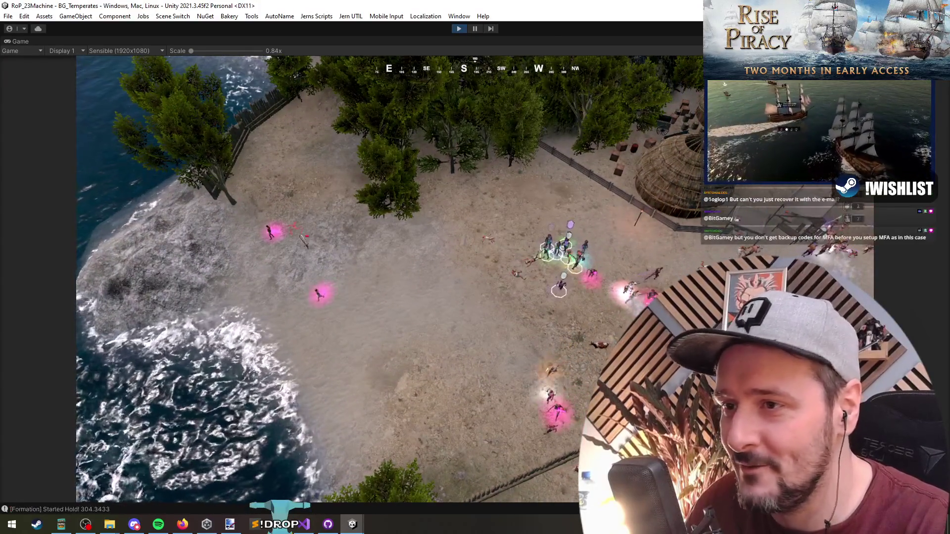
key(q)
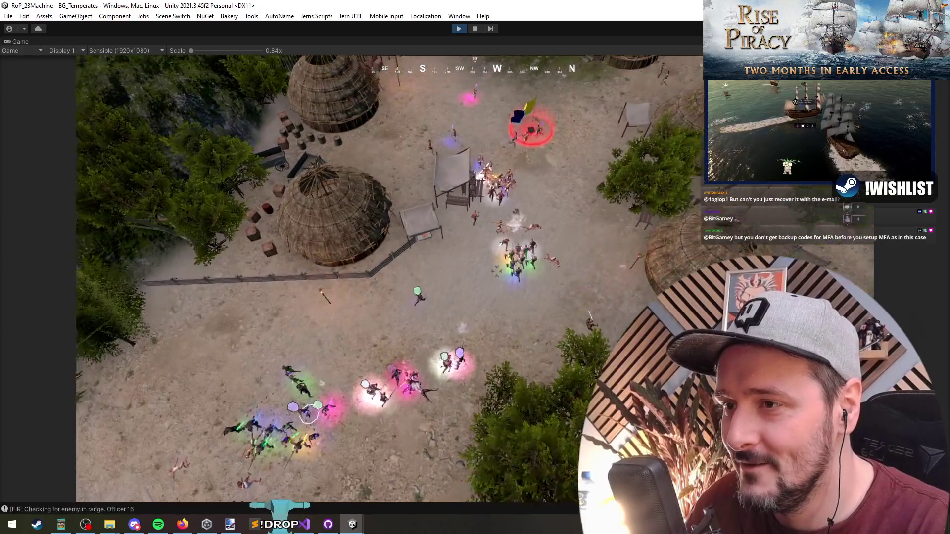
key(e)
scroll(473, 371, up, 3)
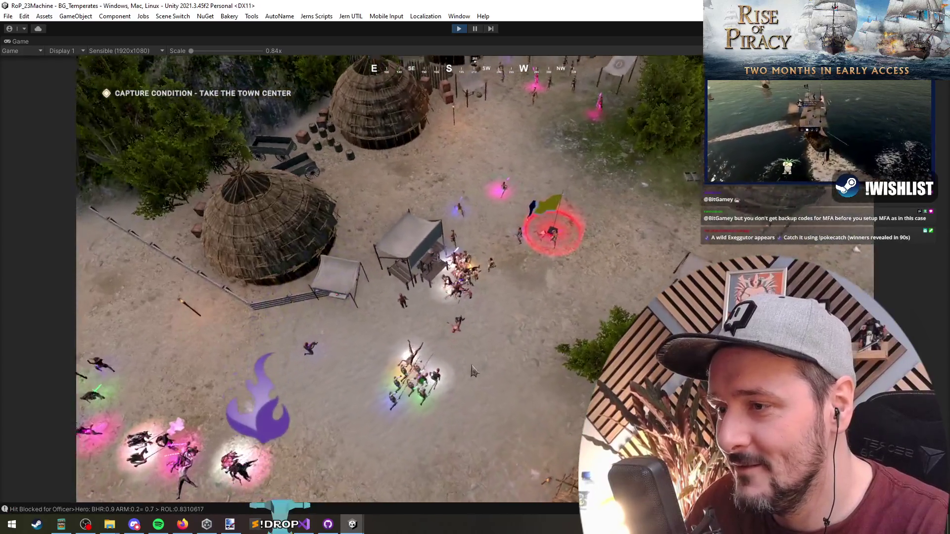
key(s)
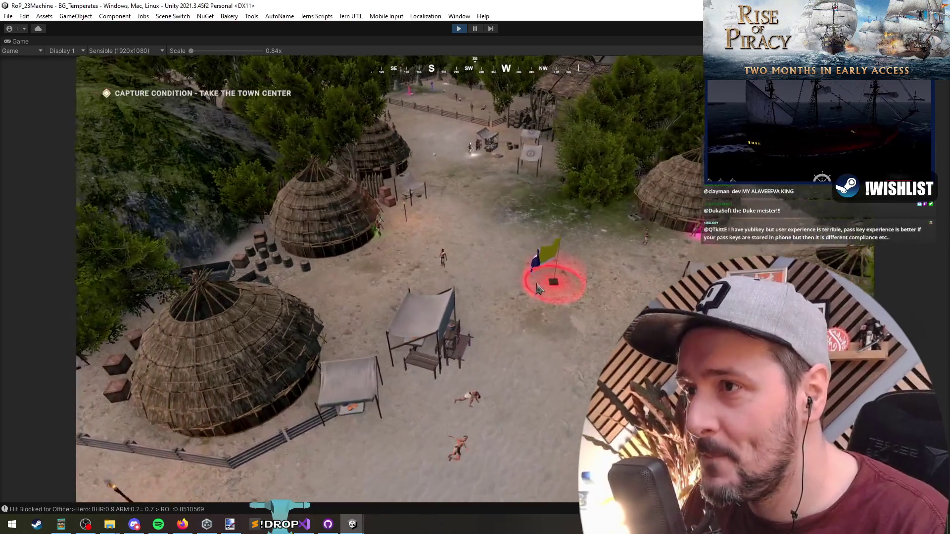
key(F1)
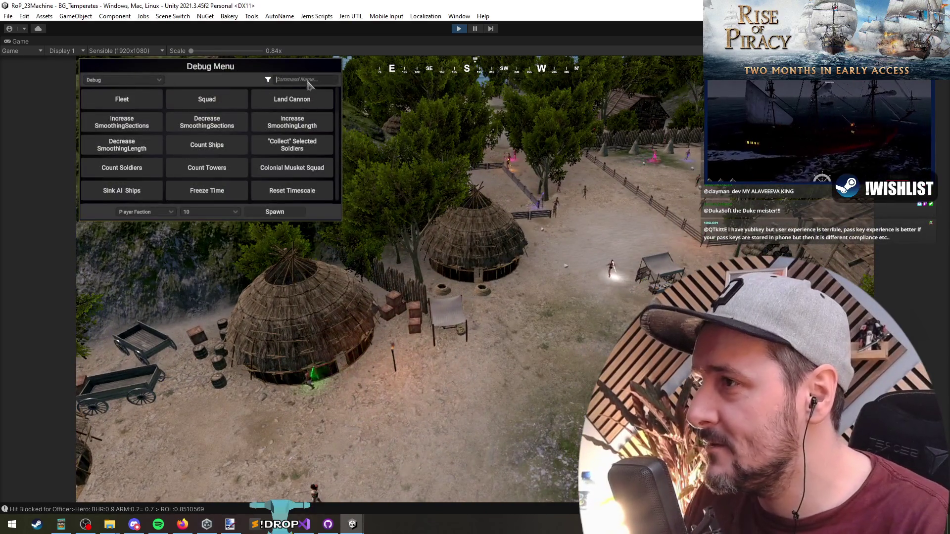
text(x)
- Enable Toggle Cannonballs From Camera in the debug menu and fire a cannonball at the village
key(BackSpace)
text(c)
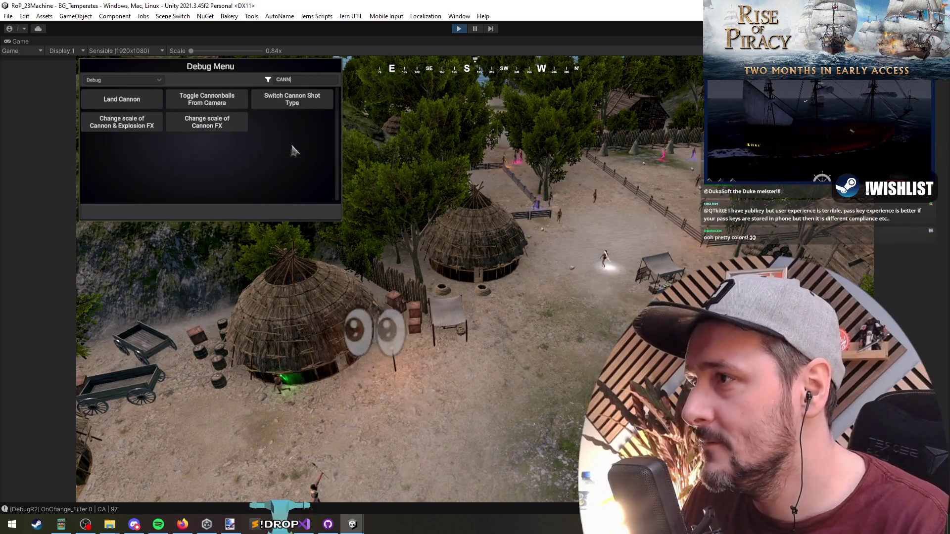
click(207, 99)
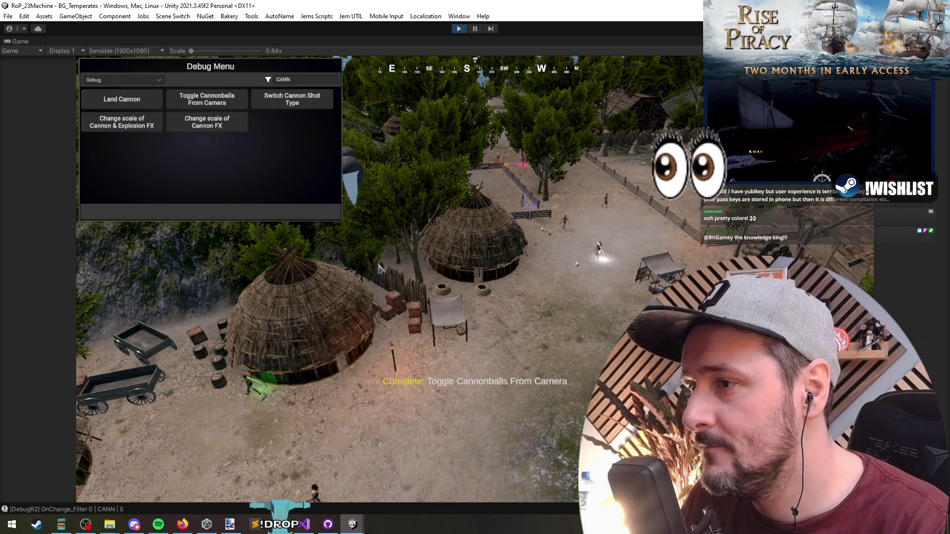
key(F1)
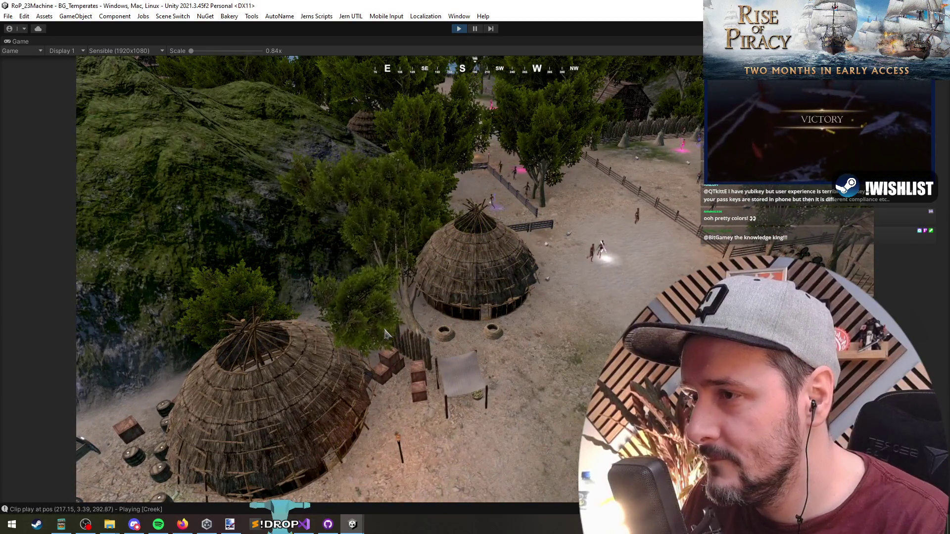
key(w)
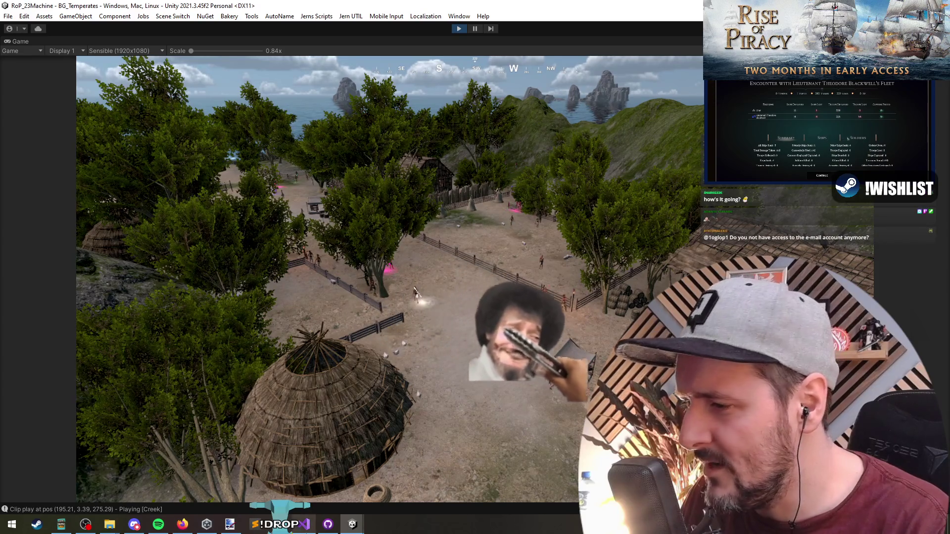
key(alt+Tab)
- Change rot.y to rot.z on line 329 of DamageManager
click(240, 218)
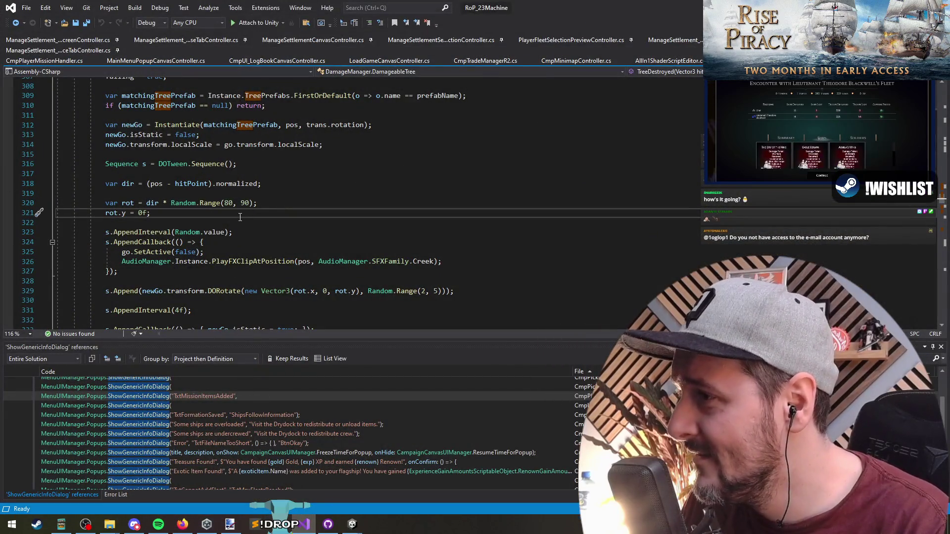
double_click(123, 212)
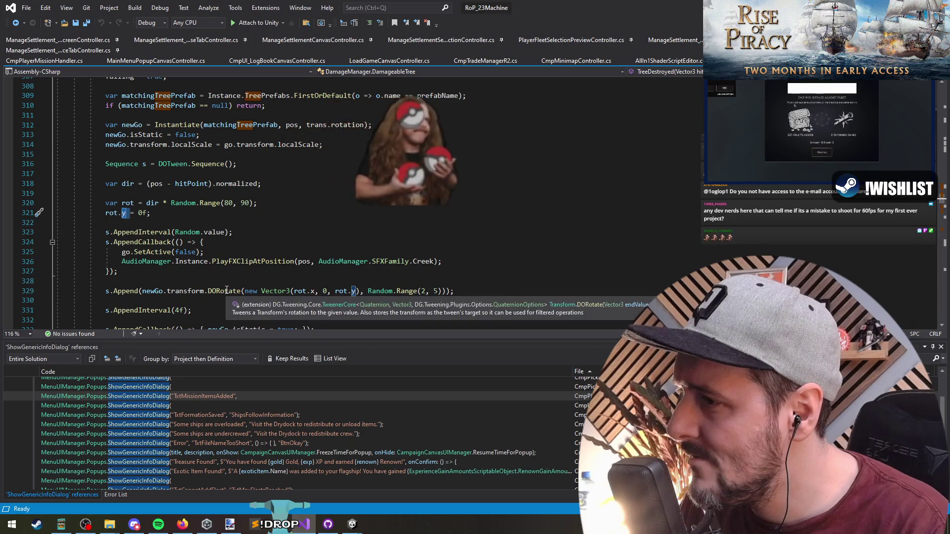
click(354, 291)
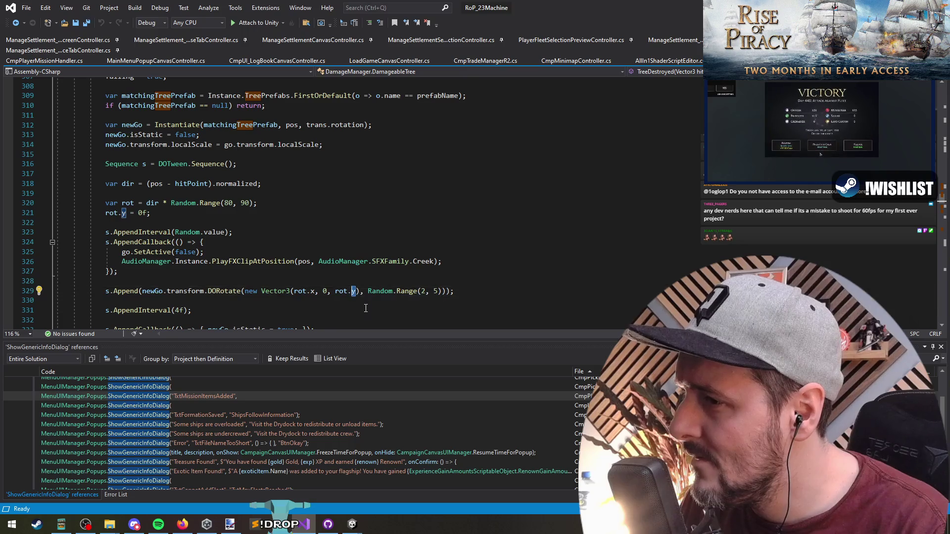
key(BackSpace)
text(z)
click(348, 299)
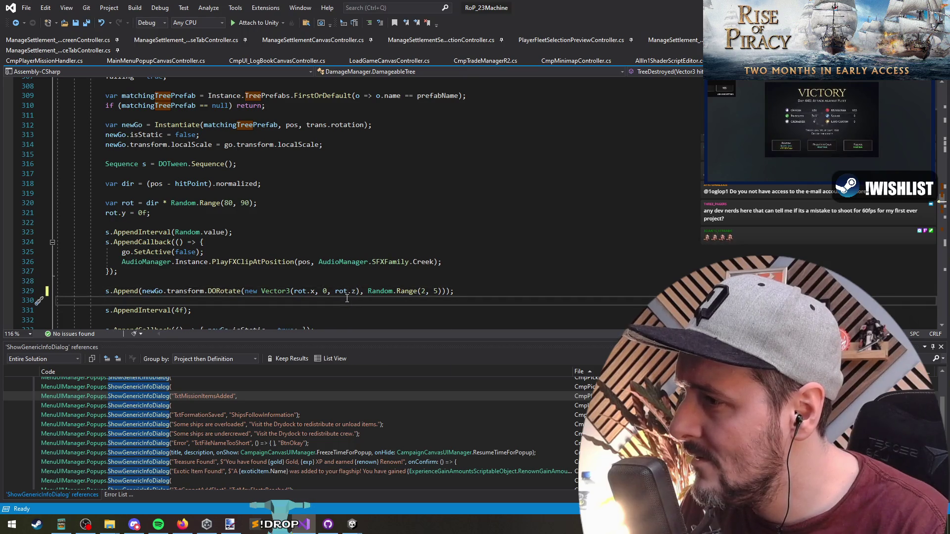
click(342, 212)
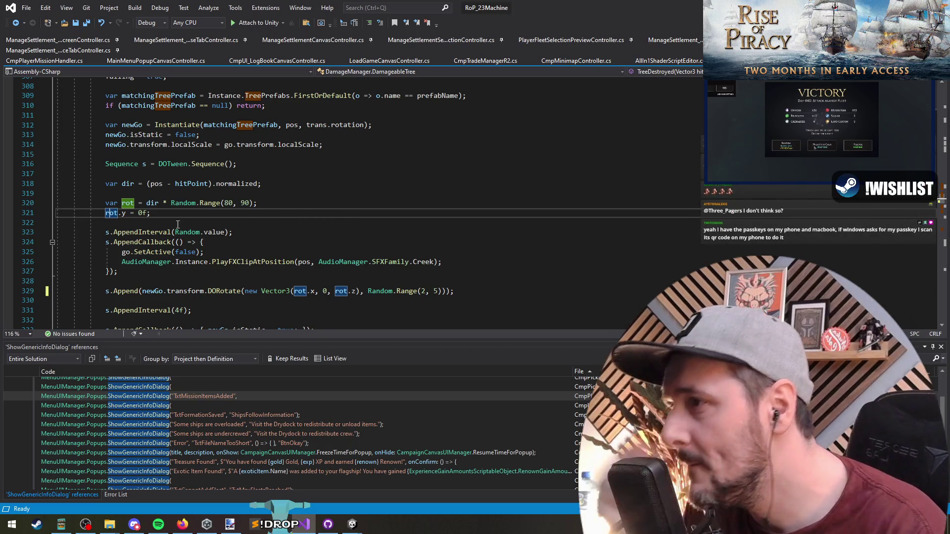
- Trace how dir = (pos - hitPoint).normalized feeds the 80–90 tree rotation, then save all files
key(Up)
key(Up)
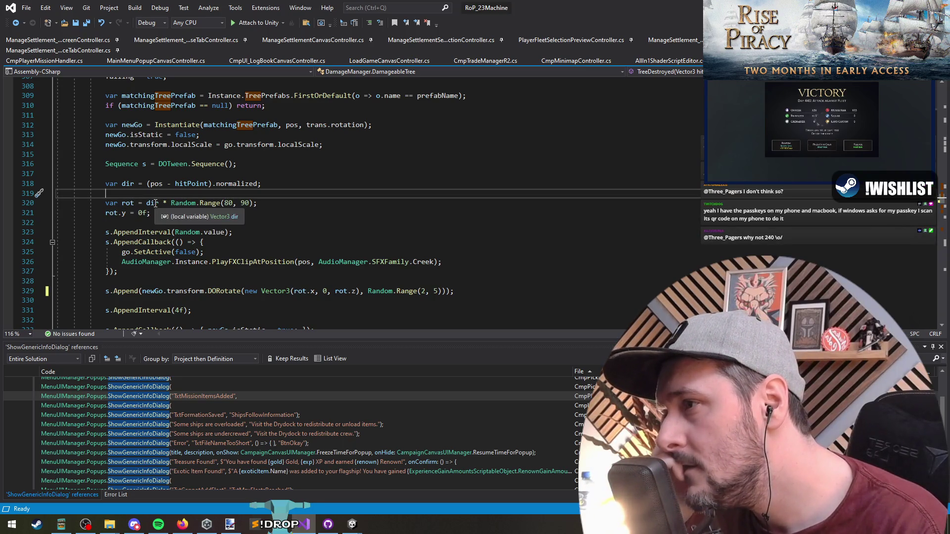
double_click(159, 203)
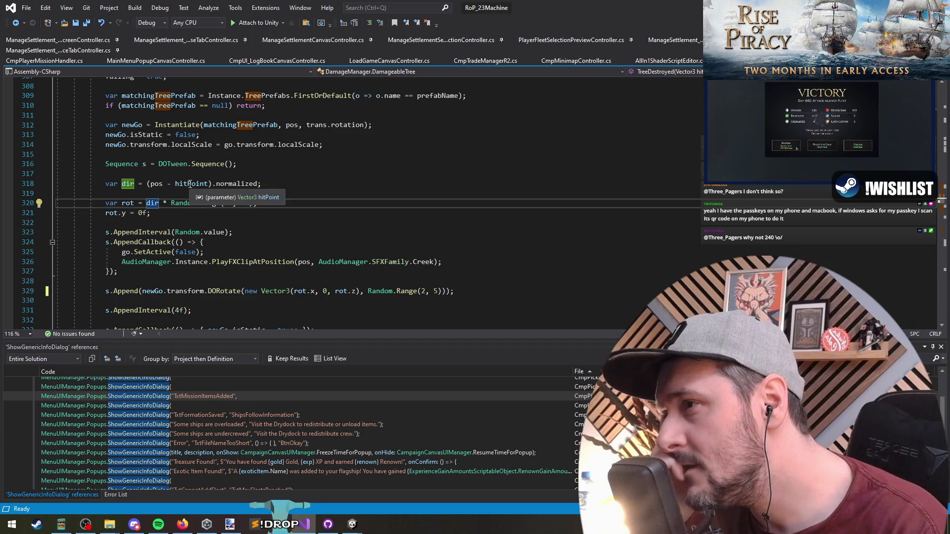
click(155, 184)
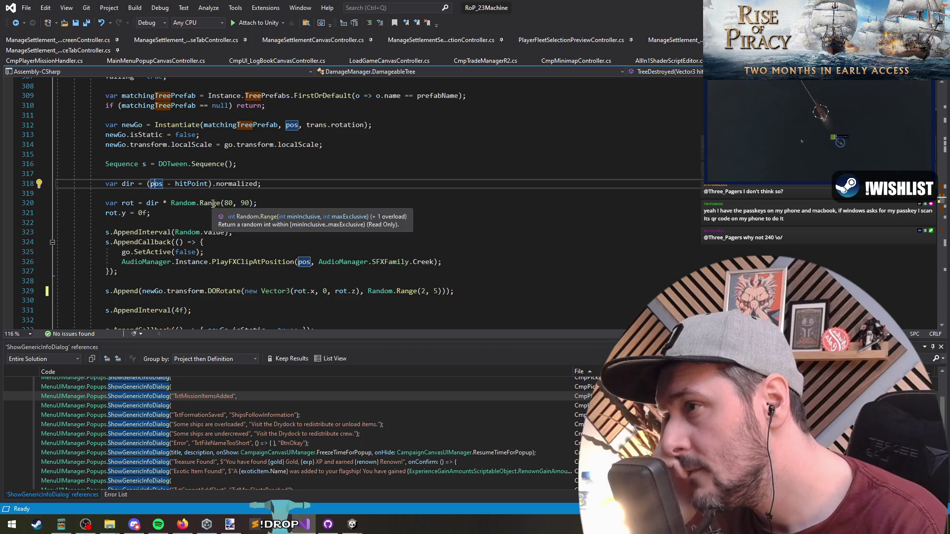
click(152, 203)
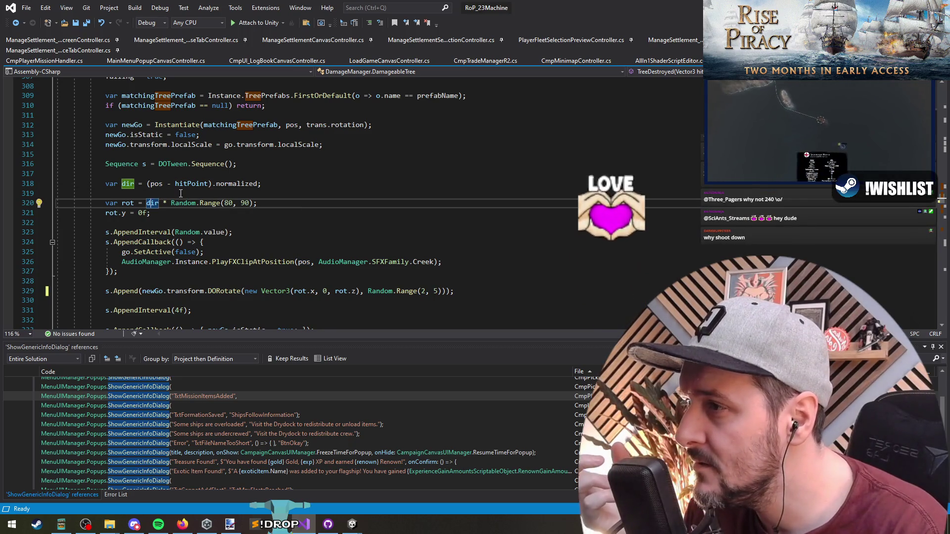
drag(225, 202, 250, 203)
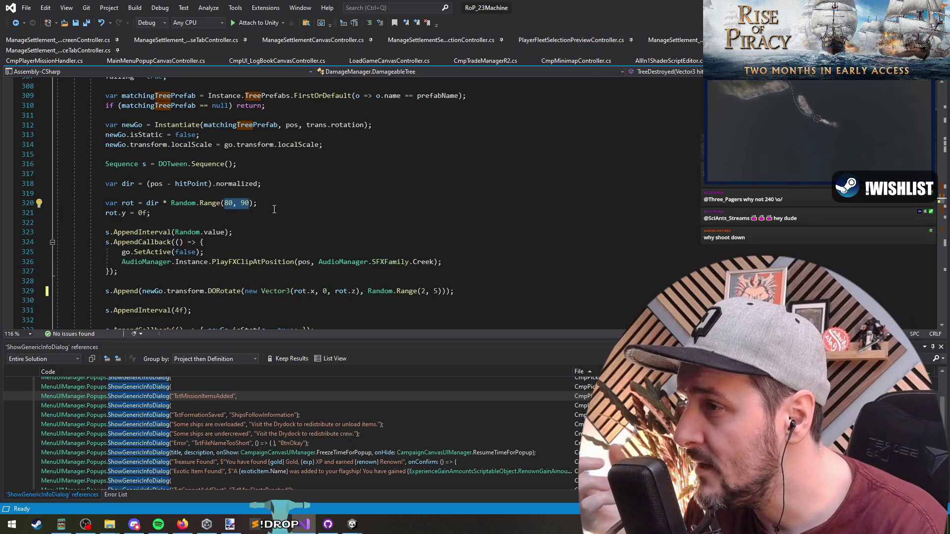
double_click(237, 184)
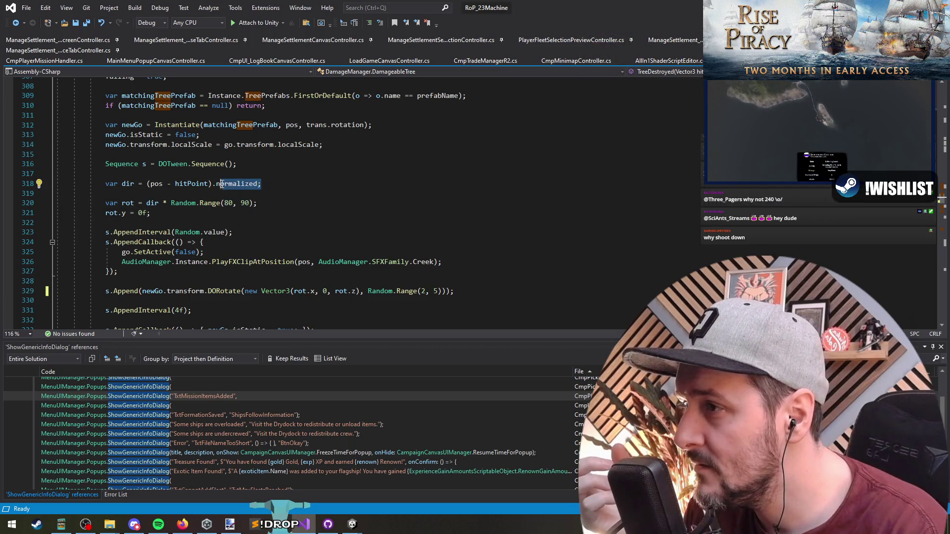
key(shift+alt+equal)
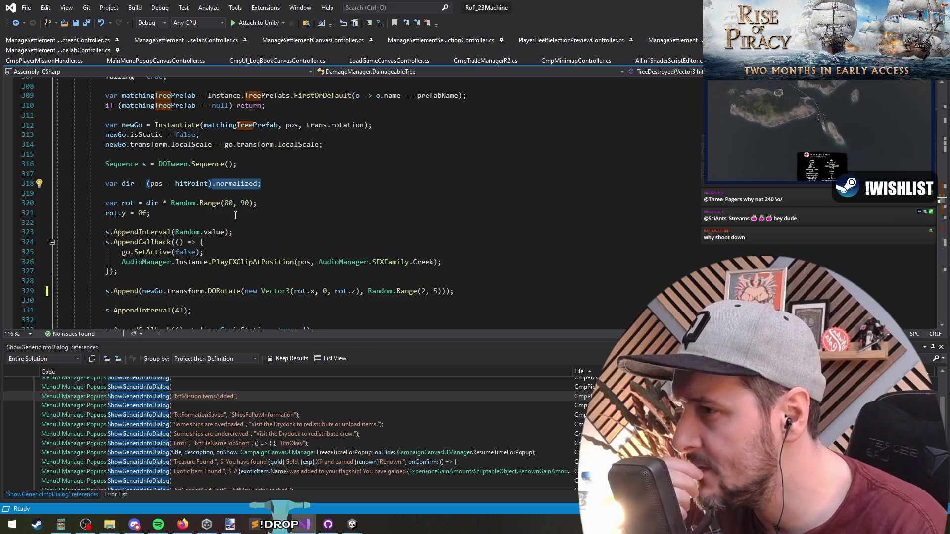
click(163, 193)
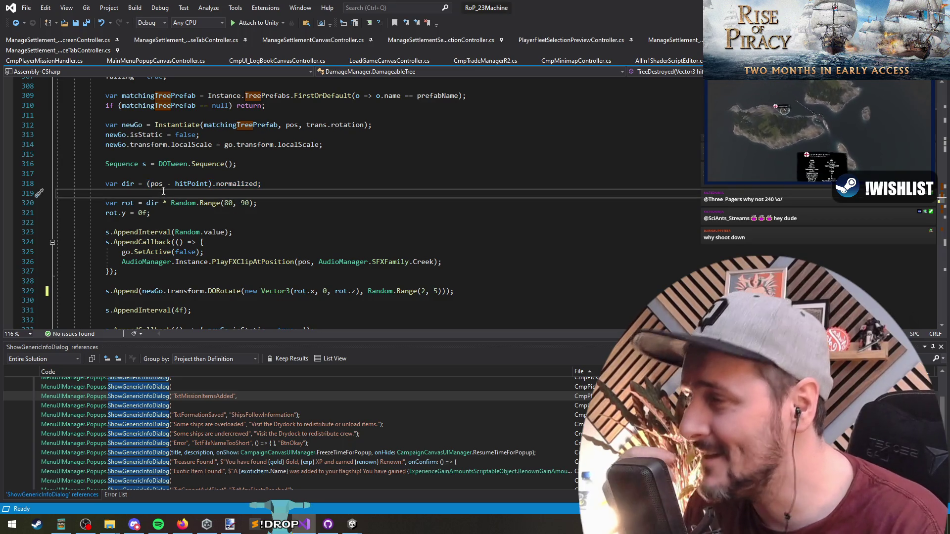
click(129, 184)
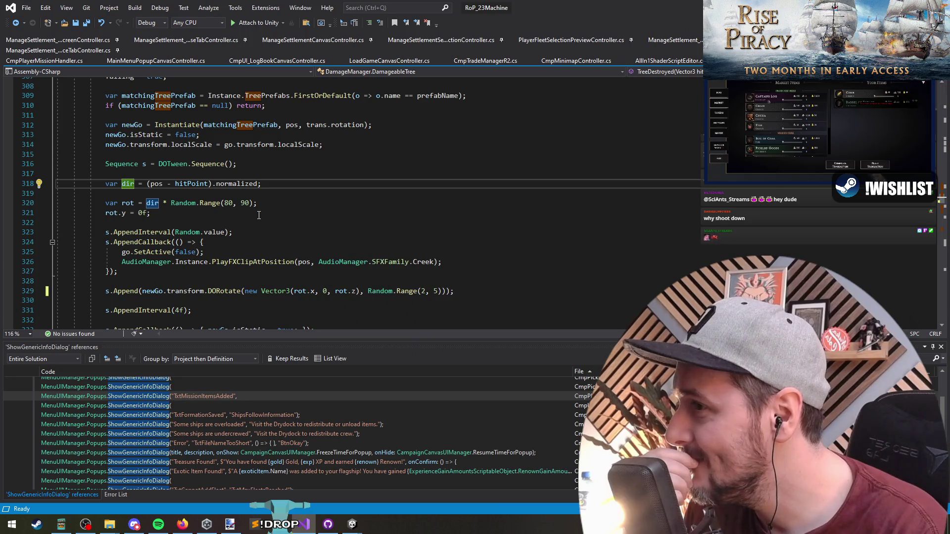
scroll(228, 183, down, 1)
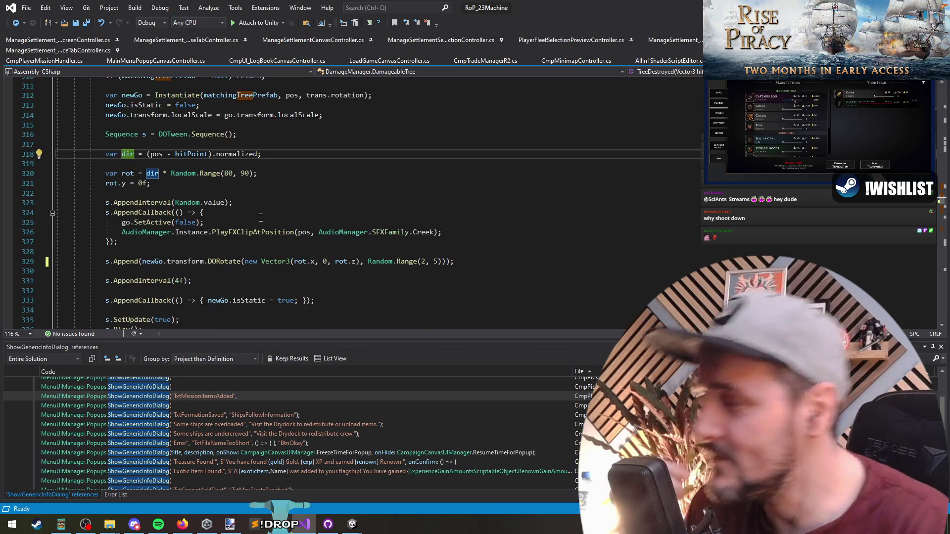
key(Down)
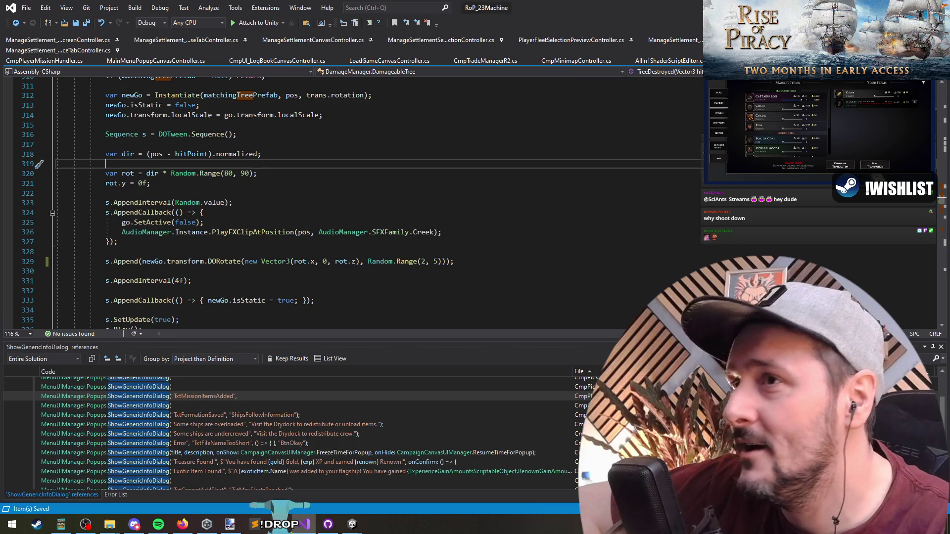
key(alt+Tab)
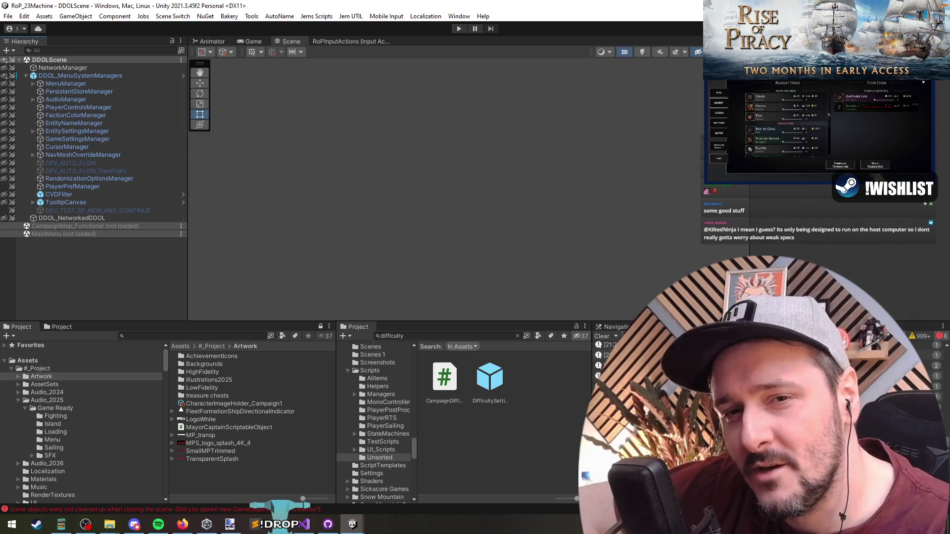
- Enter play mode and wait for scripts to recompile until the Rise of Piracy main menu appears
key(alt+Tab)
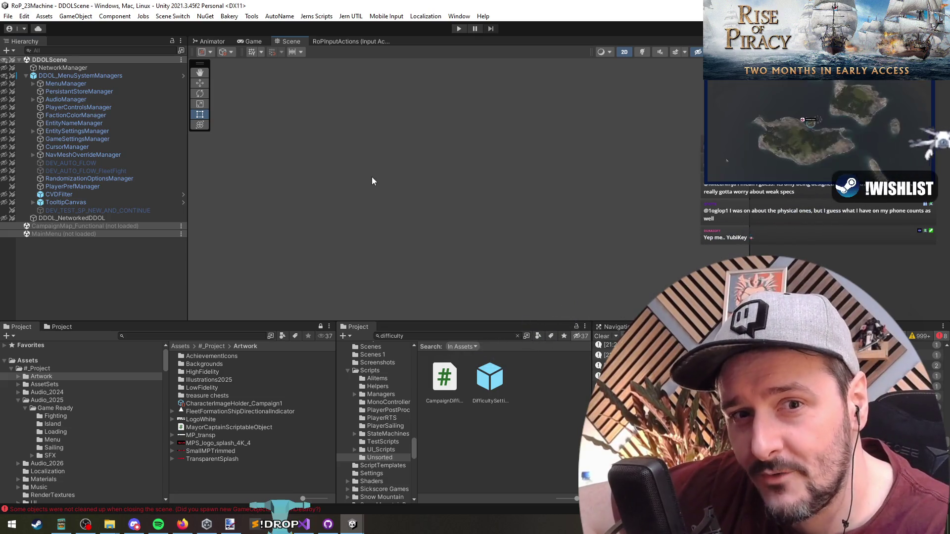
click(457, 28)
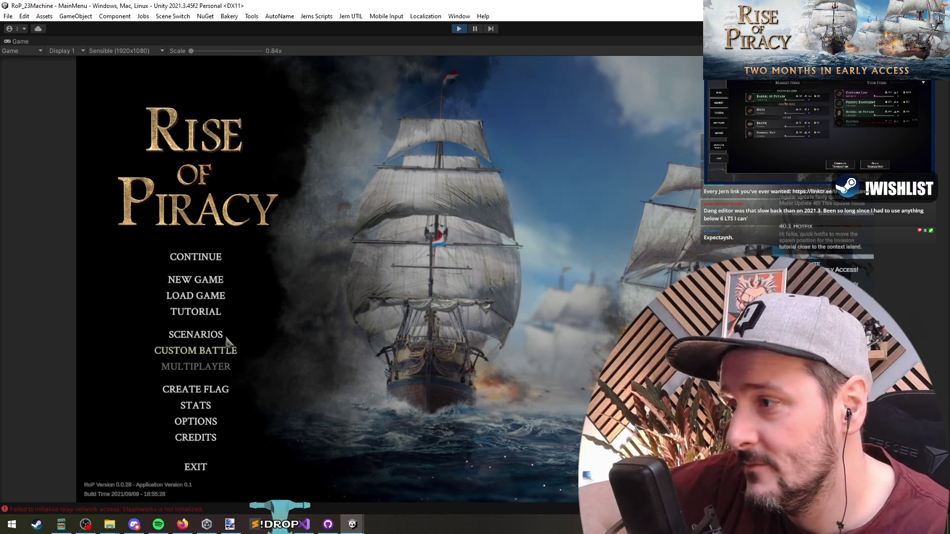
- Launch the Early Agression scenario from SCENARIOS and confirm the captain to start the battle
click(207, 337)
click(239, 268)
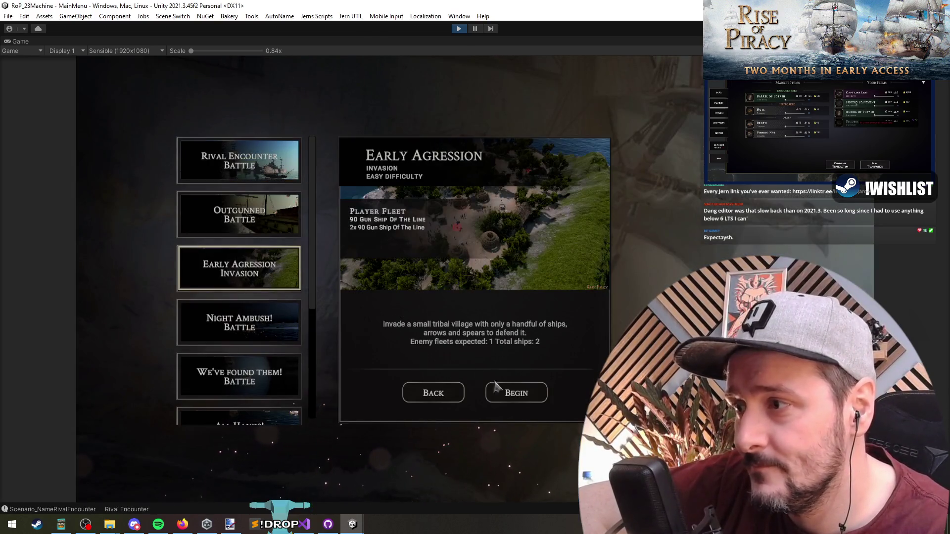
click(517, 393)
click(475, 461)
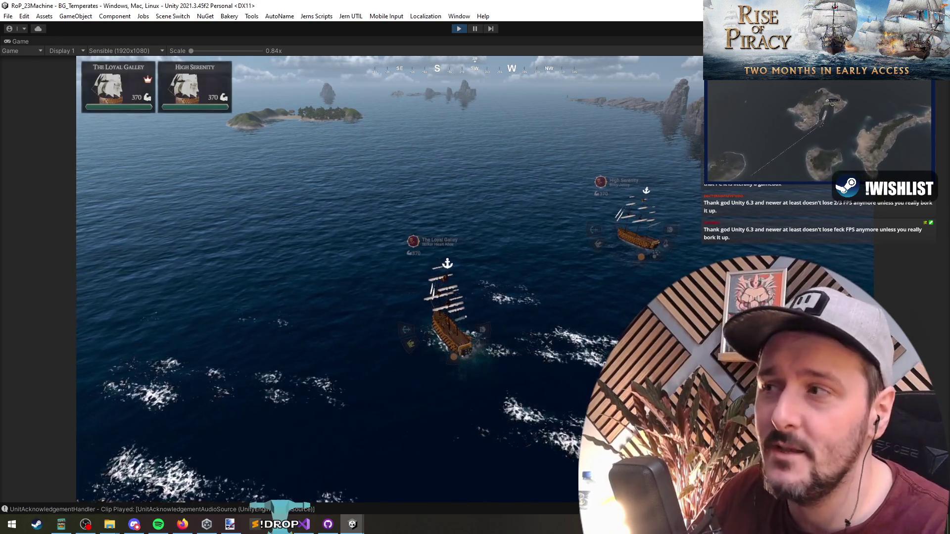
- Zoom and turn the game camera to frame the island village
scroll(386, 193, up, 5)
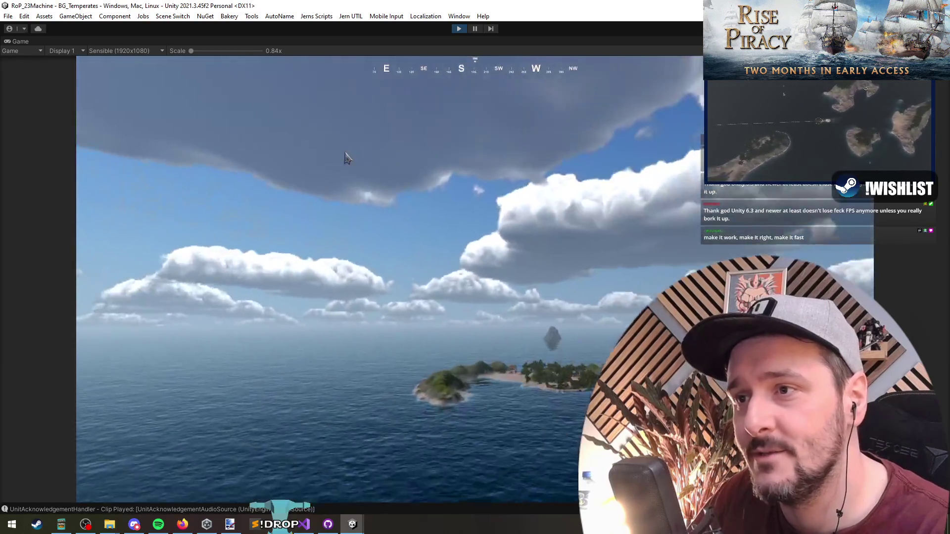
scroll(503, 273, down, 5)
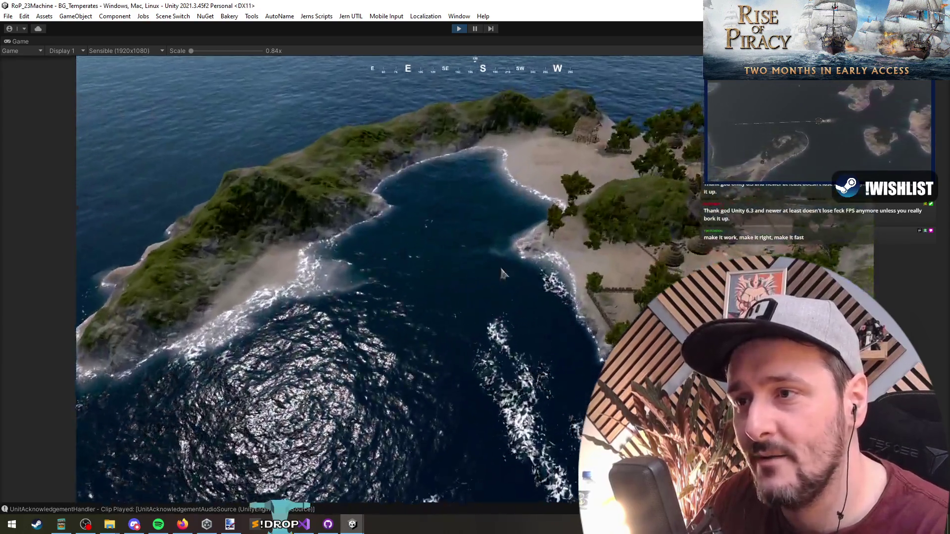
drag(503, 273, 375, 291)
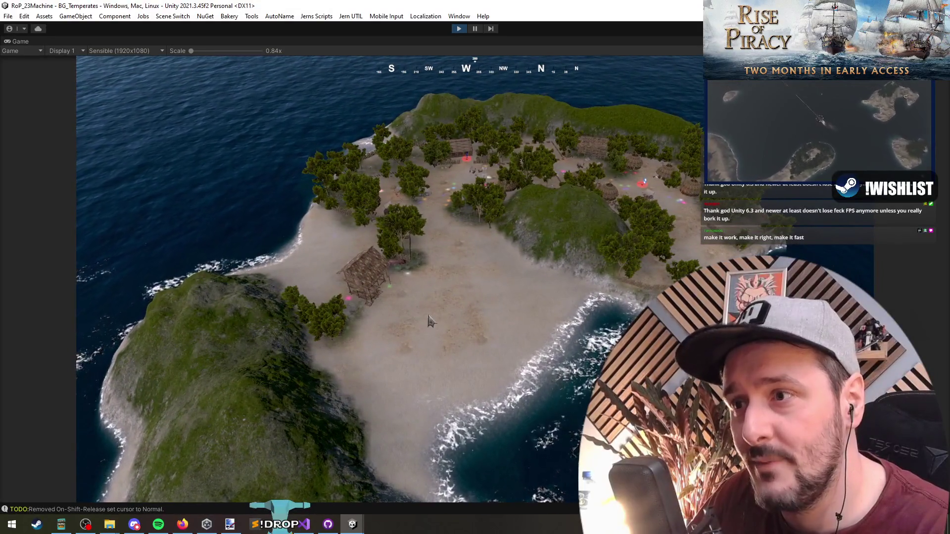
scroll(440, 332, down, 3)
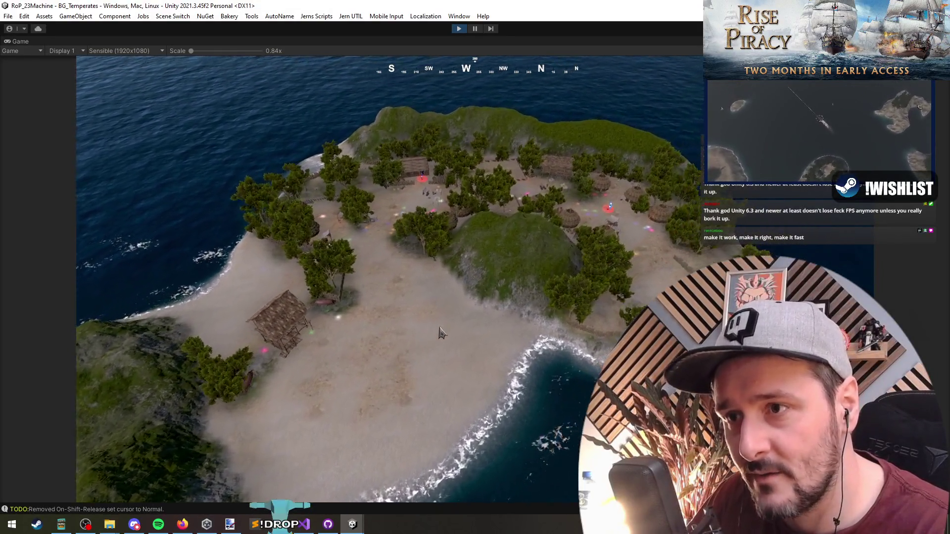
scroll(440, 332, down, 5)
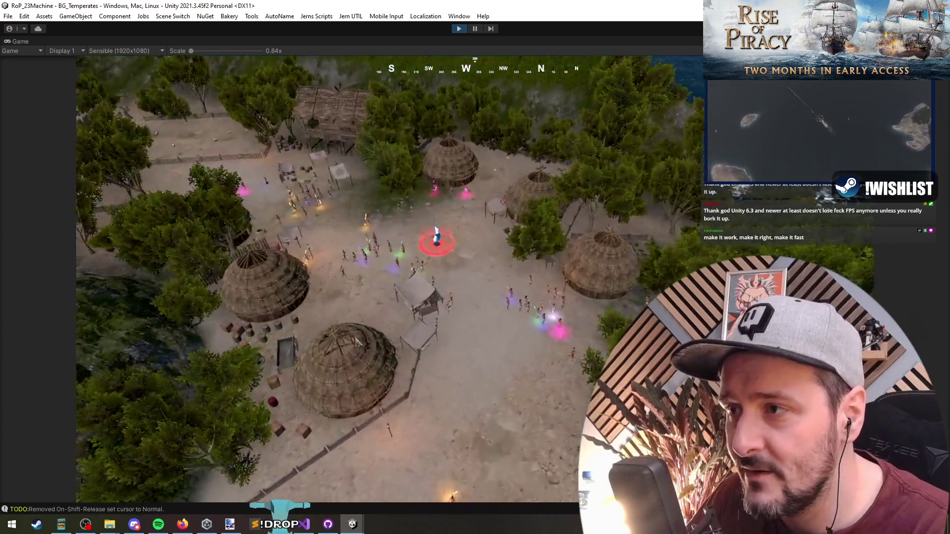
scroll(356, 341, down, 5)
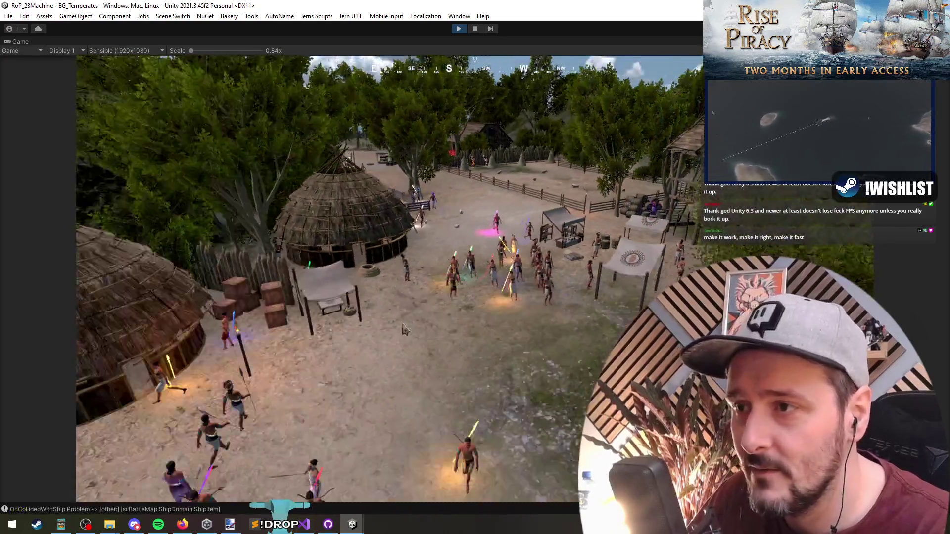
scroll(403, 329, up, 5)
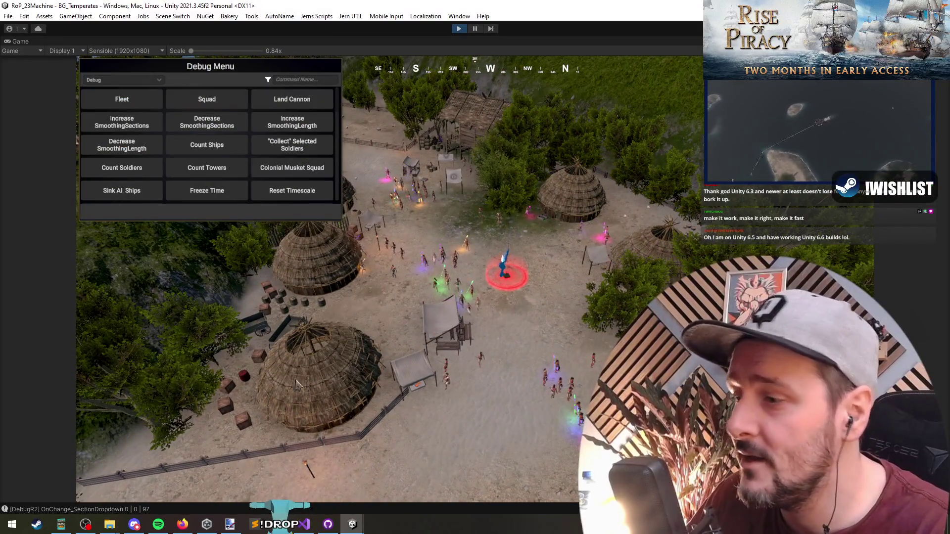
- Filter the debug menu for 'cann' in the running game, then exit play mode
click(308, 530)
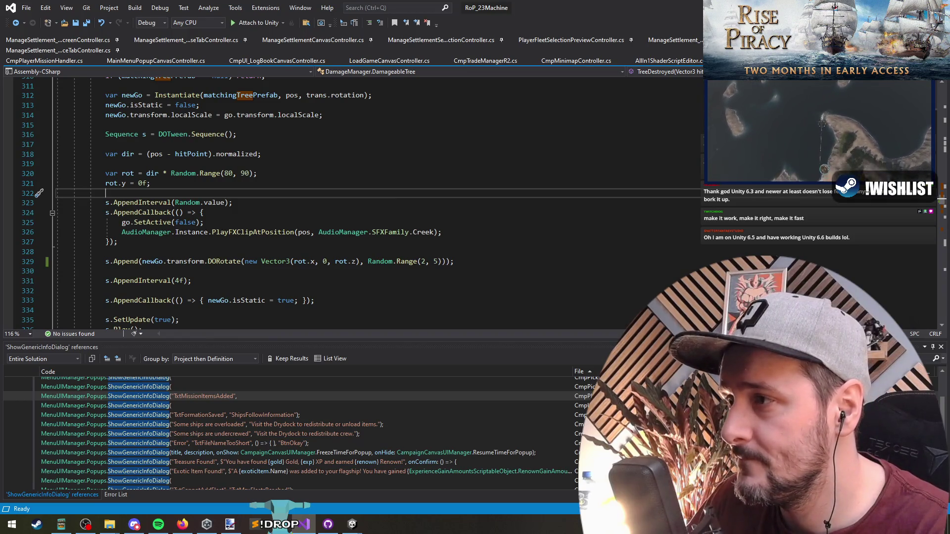
key(alt+Tab)
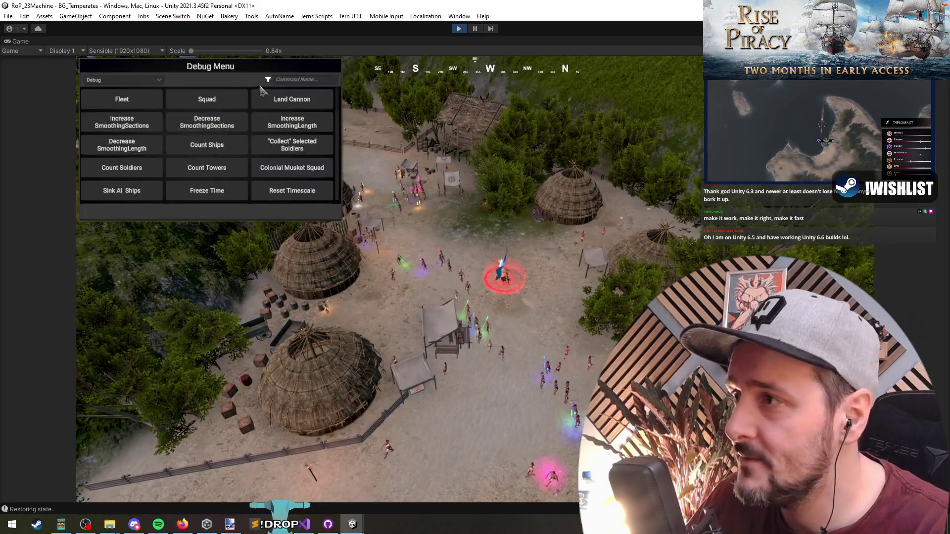
text(cann)
key(Escape)
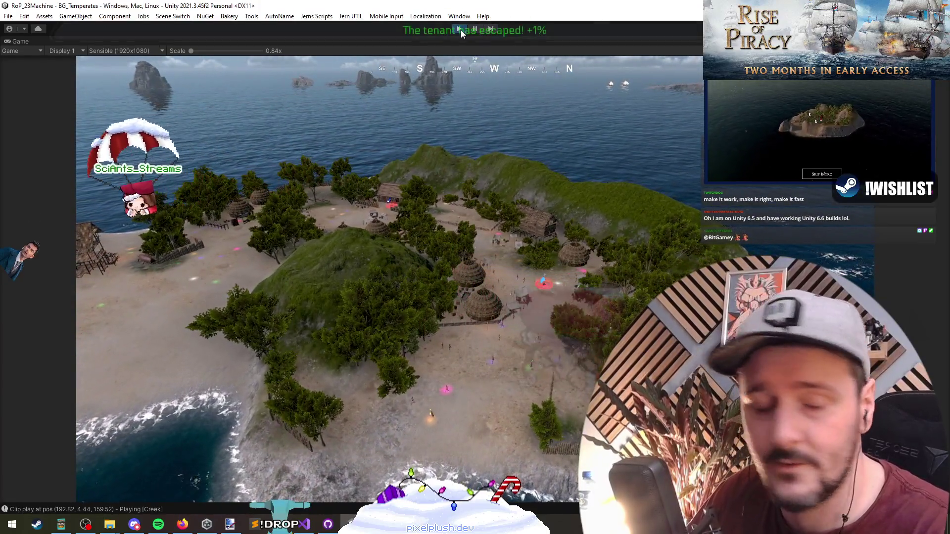
click(460, 29)
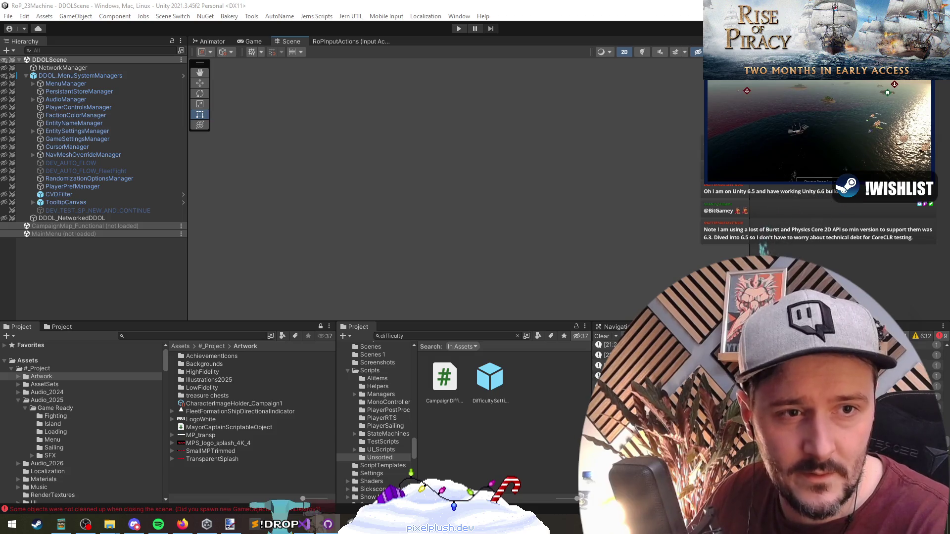
key(alt+Tab)
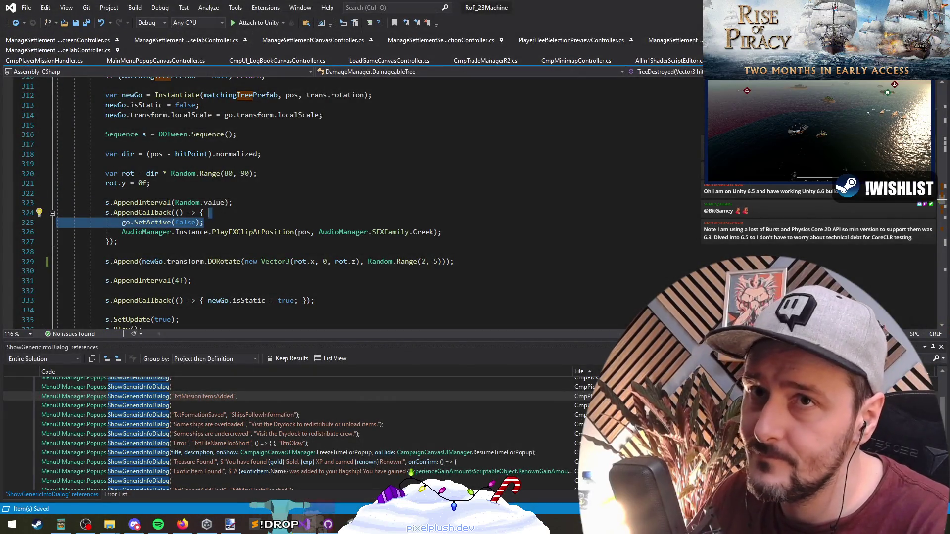
- Switch from Visual Studio back to the Unity Editor
key(alt+Tab)
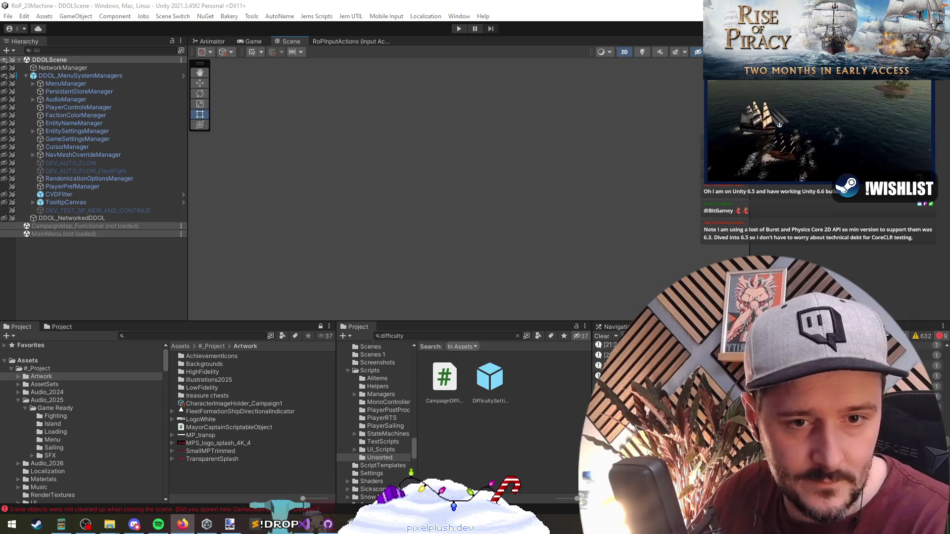
key(alt+Tab)
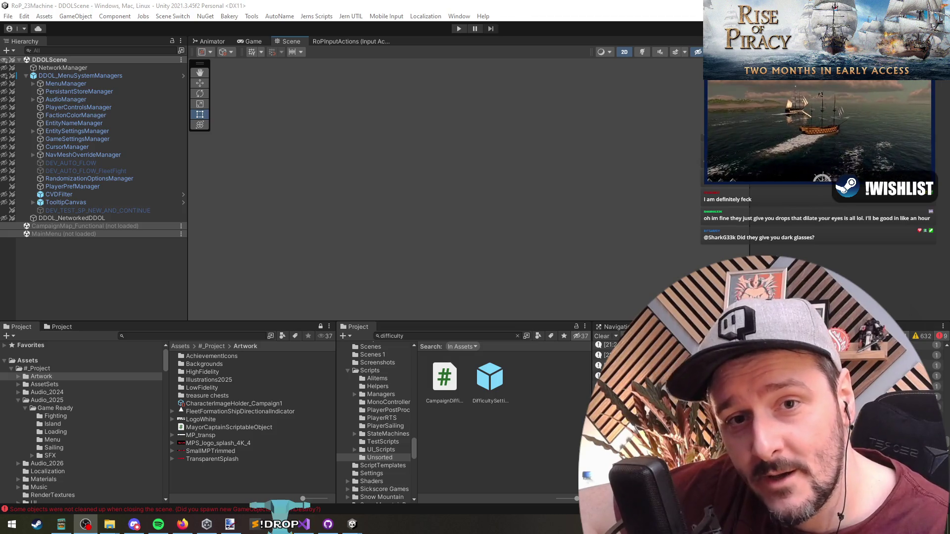
click(361, 110)
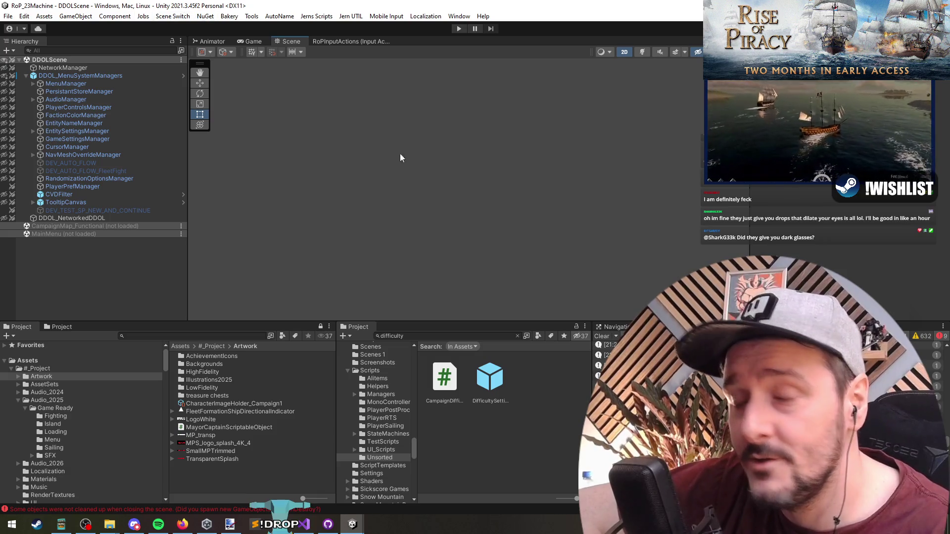
key(alt+Tab)
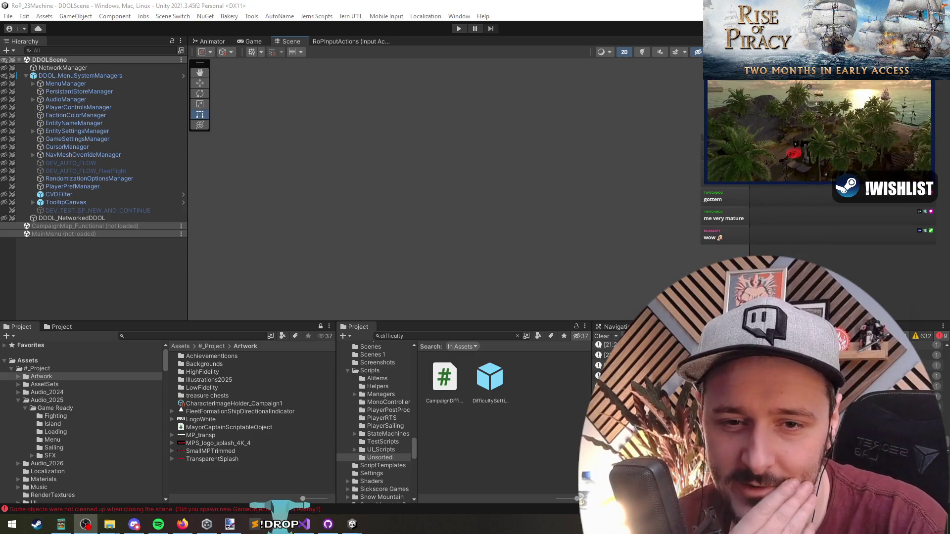
click(508, 126)
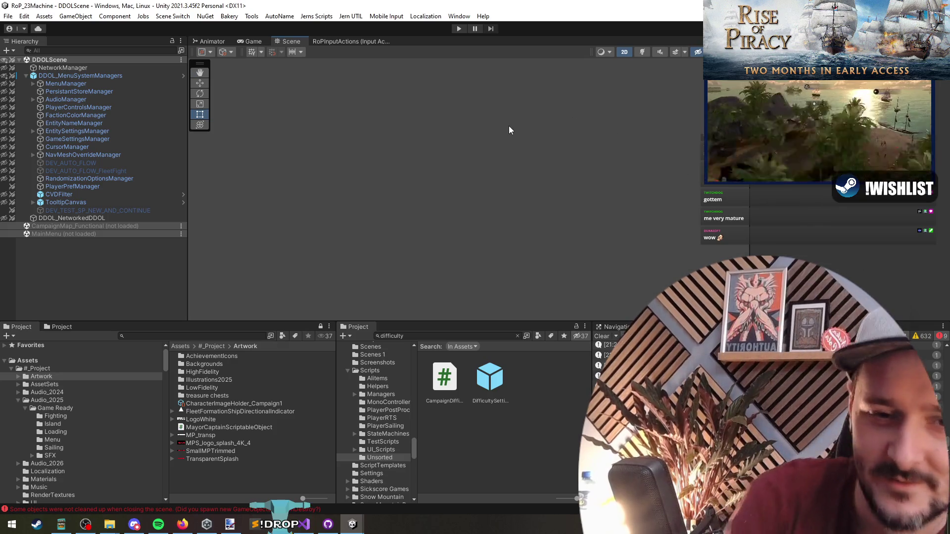
key(alt+Tab)
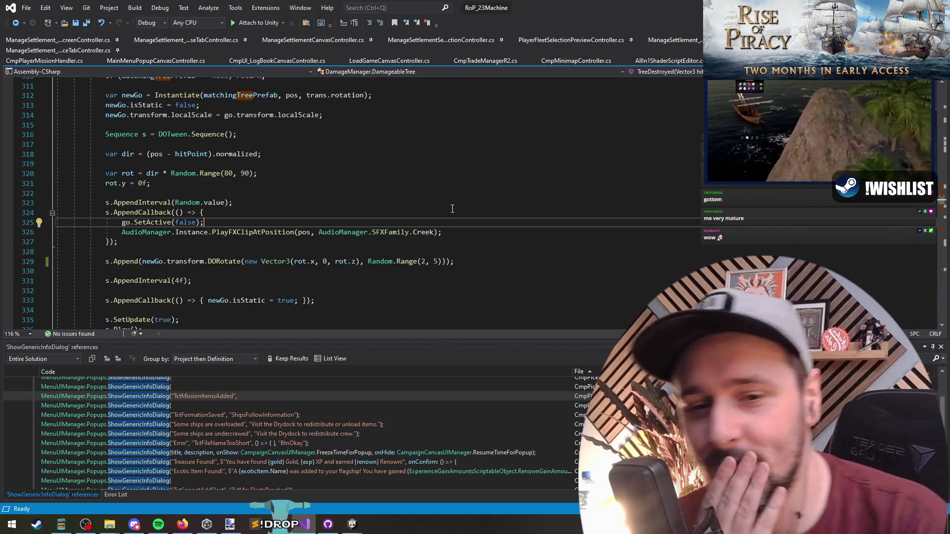
- Review the SetActive callback in DamageManager, then jump to GetAllCharacters in RoPFileOperations
click(214, 213)
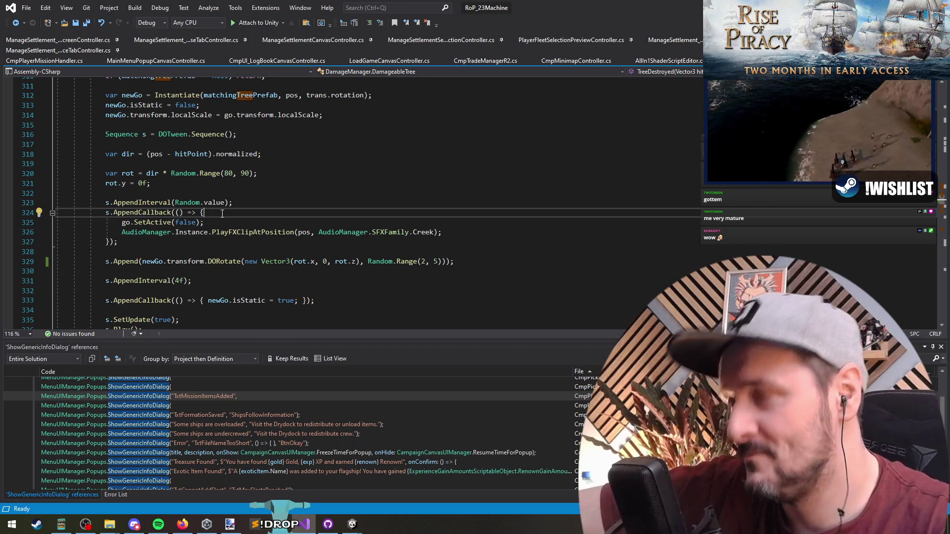
key(Down)
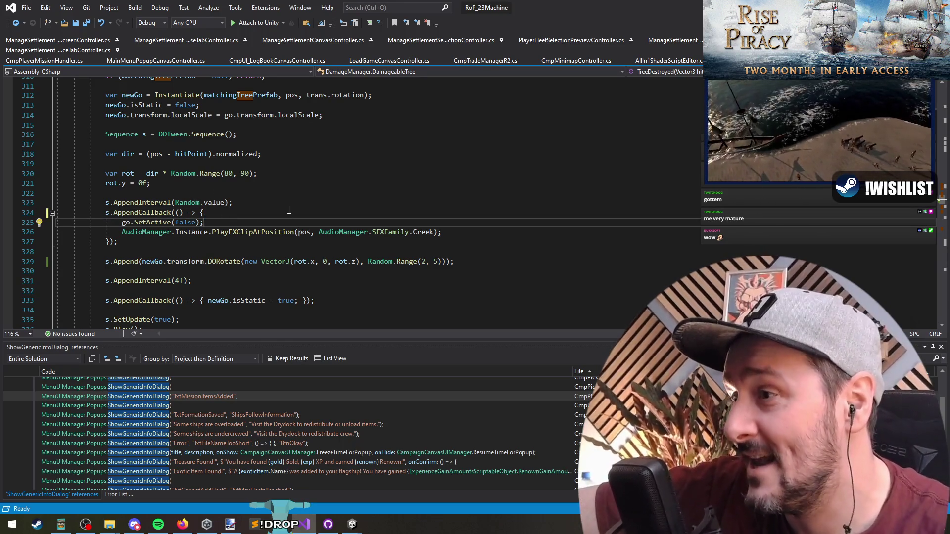
key(alt+Tab)
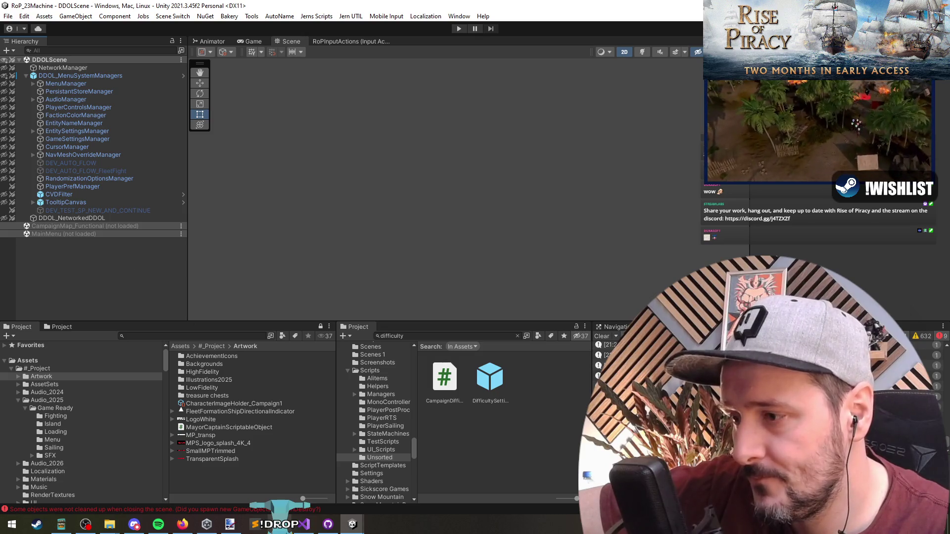
click(305, 526)
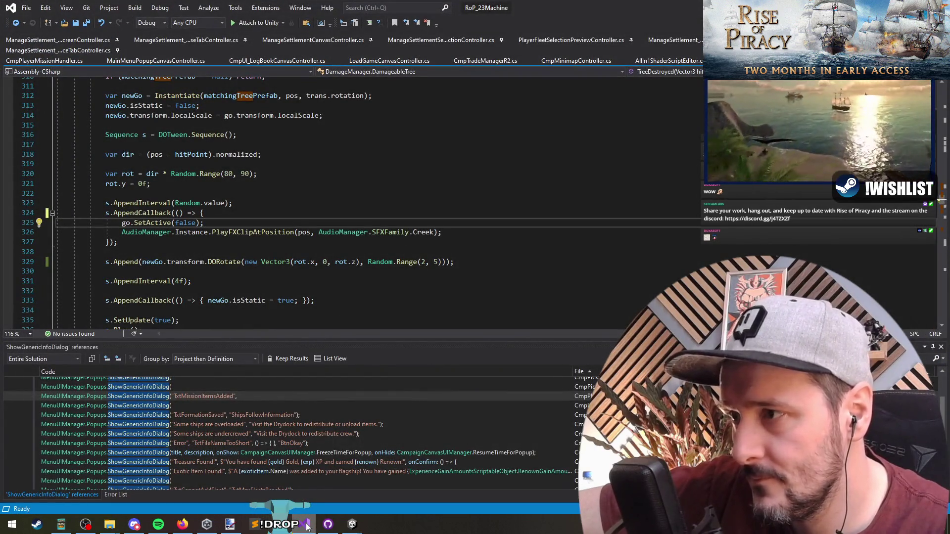
click(236, 252)
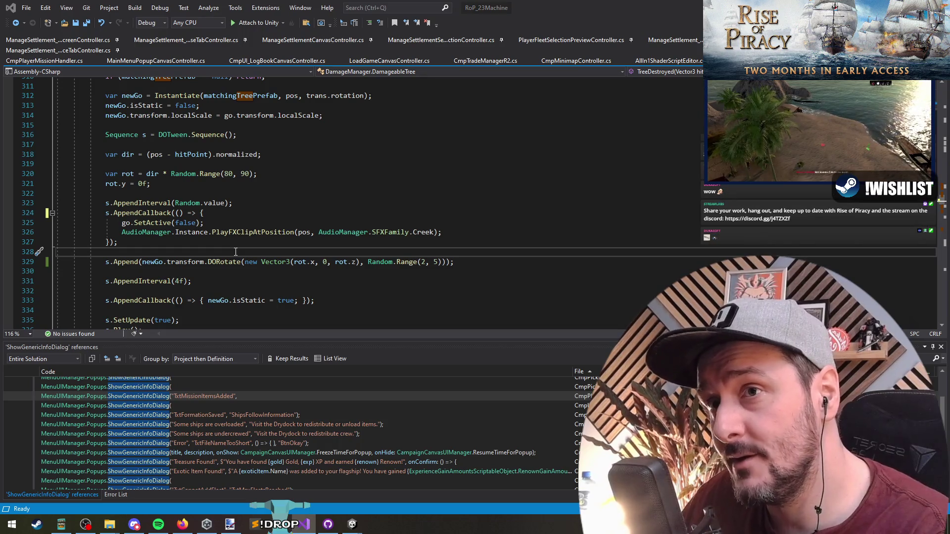
key(ctrl+minus)
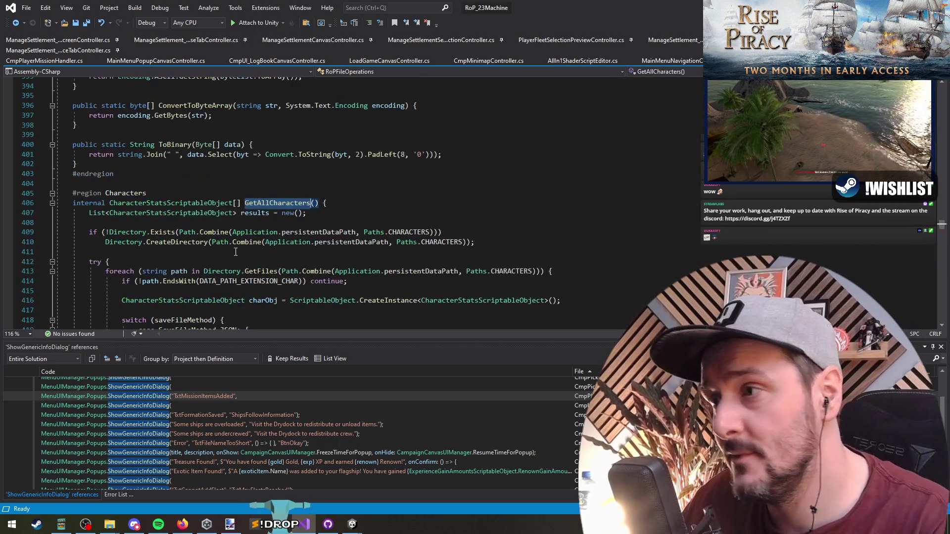
- List all 8 references to PortraitIndex in CharacterStatsScriptableObject and open its UpdateDisplay usage
key(F12)
scroll(198, 197, down, 1)
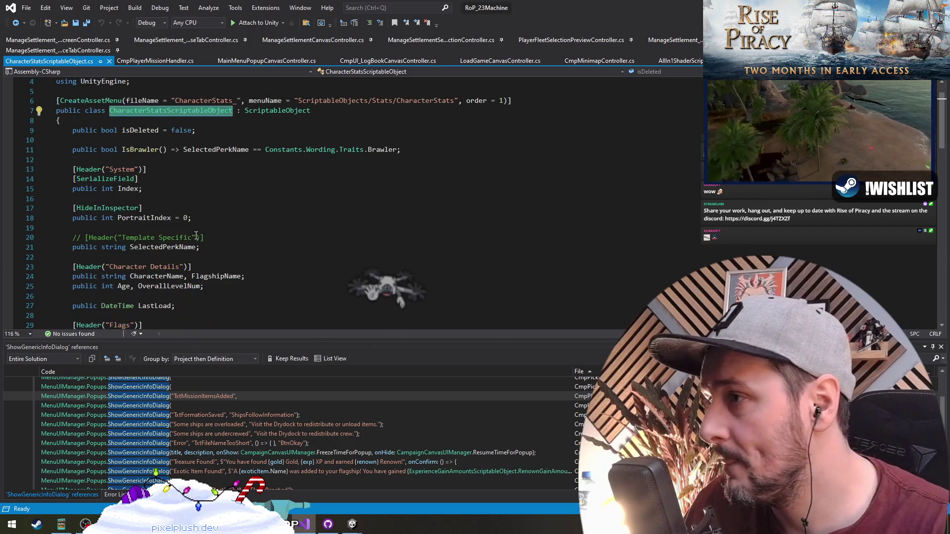
click(152, 218)
right_click(153, 218)
click(218, 313)
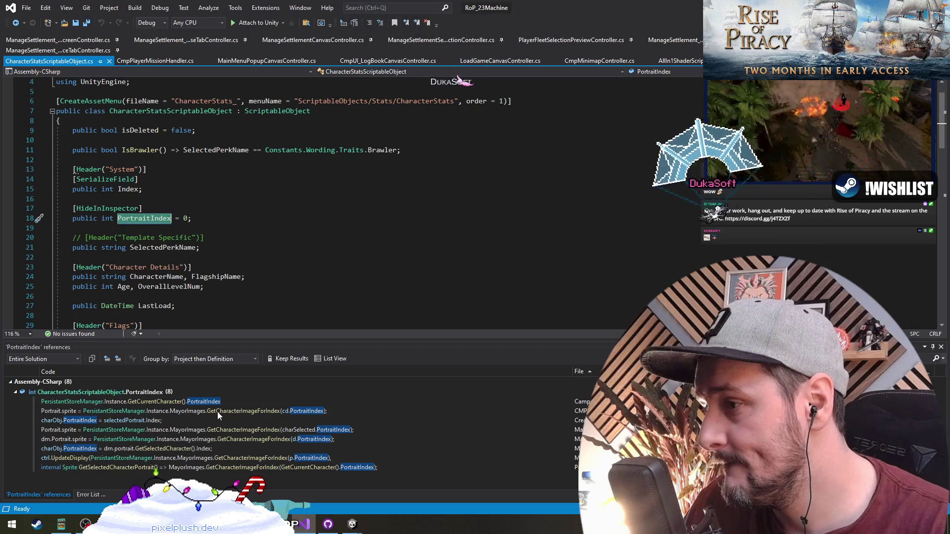
mouse_move(215, 423)
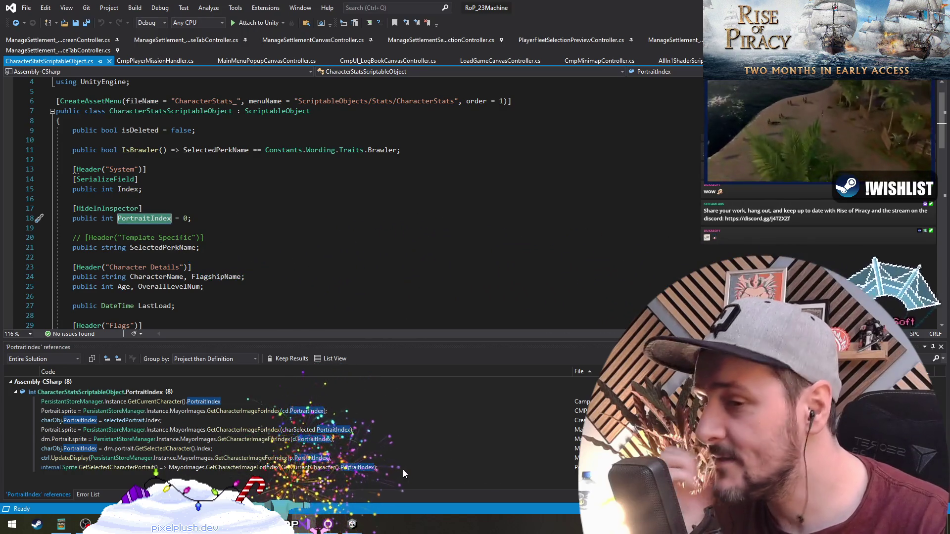
double_click(564, 456)
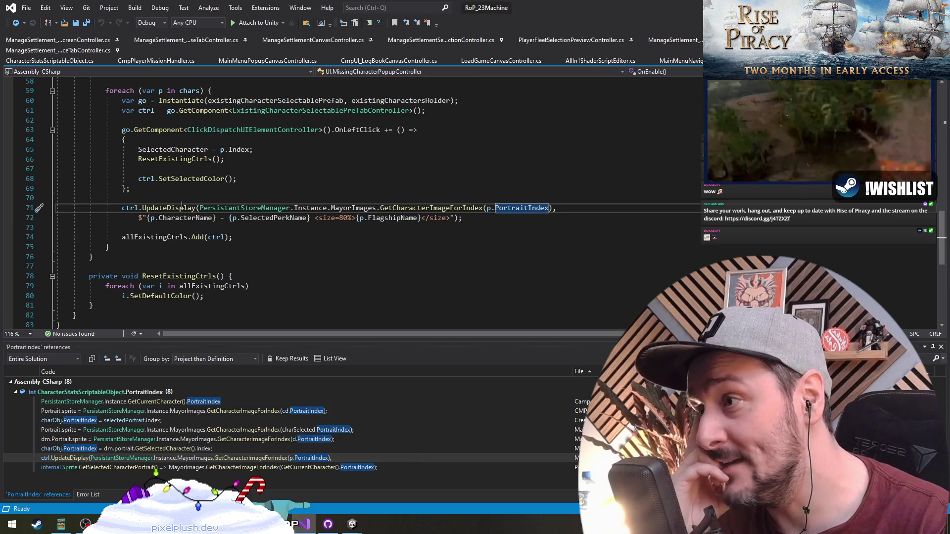
- Open the line 434 reference where OnClick_CreateCharacter assigns PortraitIndex from dm.portrait
scroll(250, 238, up, 3)
scroll(297, 218, down, 2)
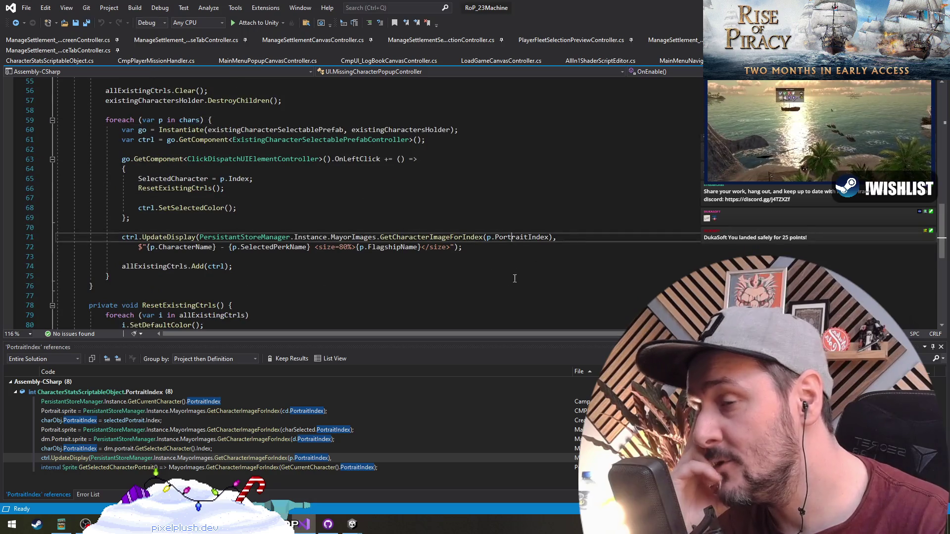
click(440, 255)
right_click(520, 231)
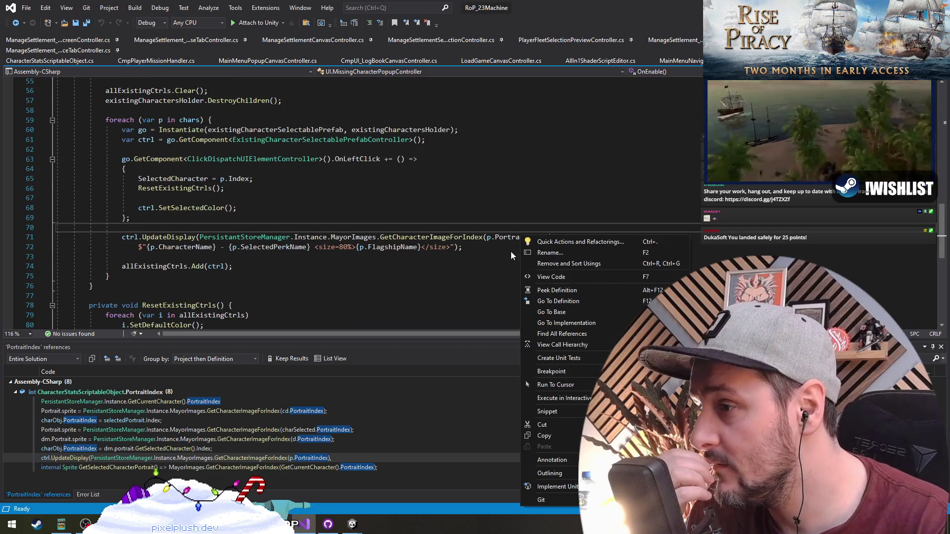
click(114, 421)
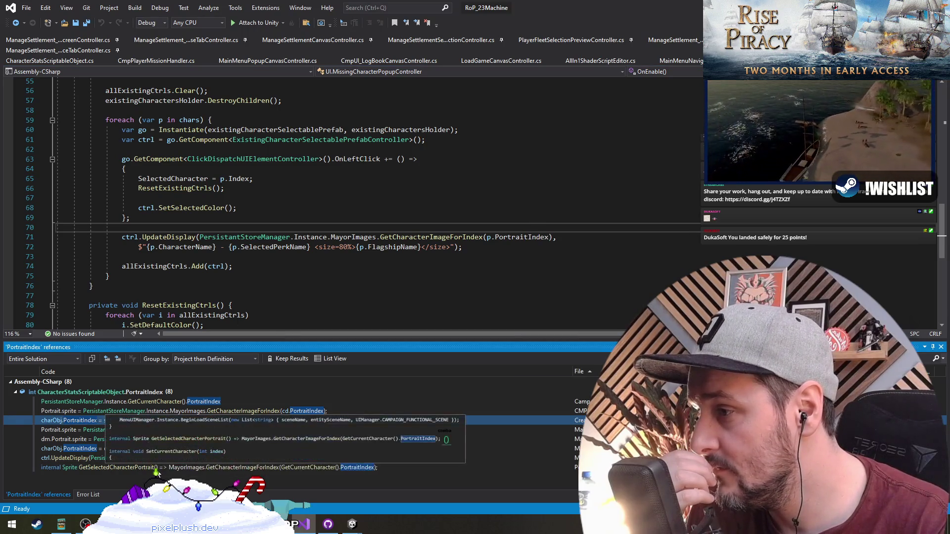
double_click(182, 449)
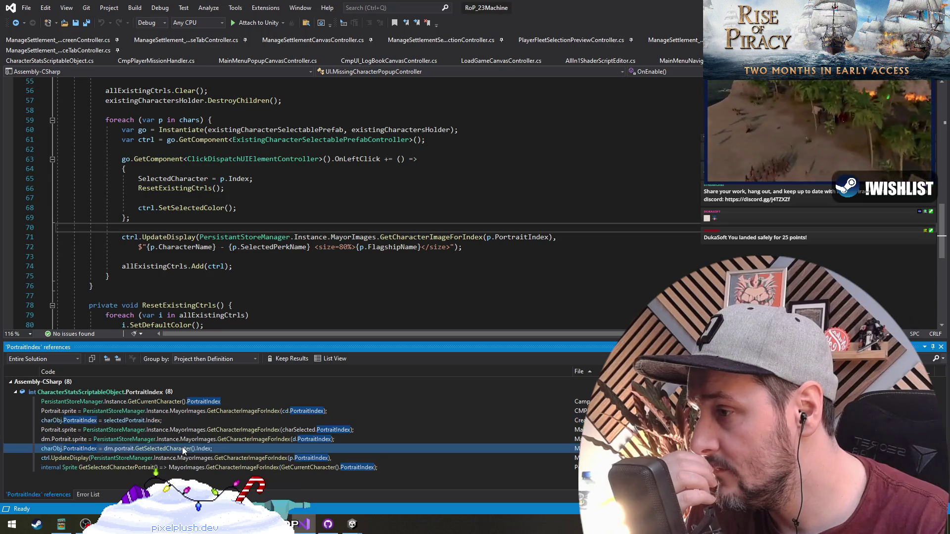
click(130, 208)
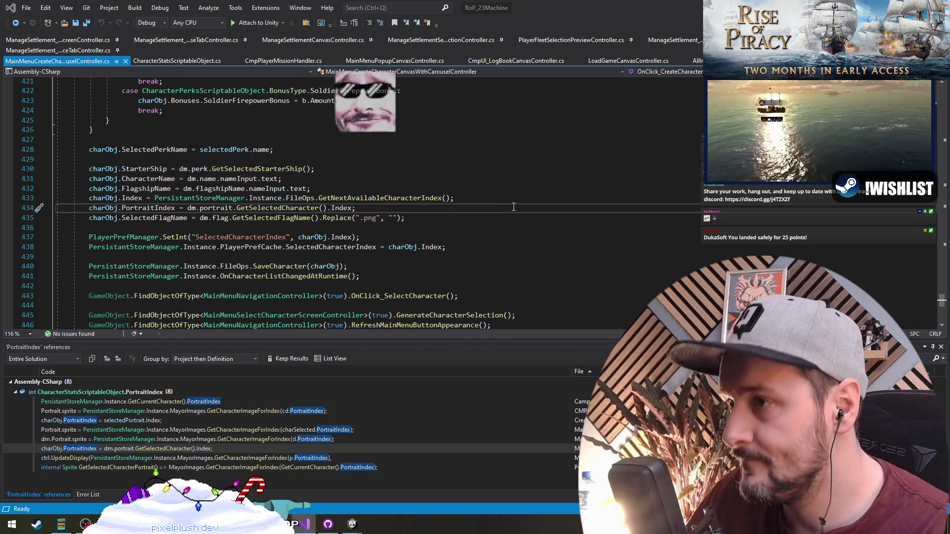
- Go back to GetAllCharacters and place the cursor after the JsonUtility.FromJsonOverwrite line 438
key(ctrl+minus)
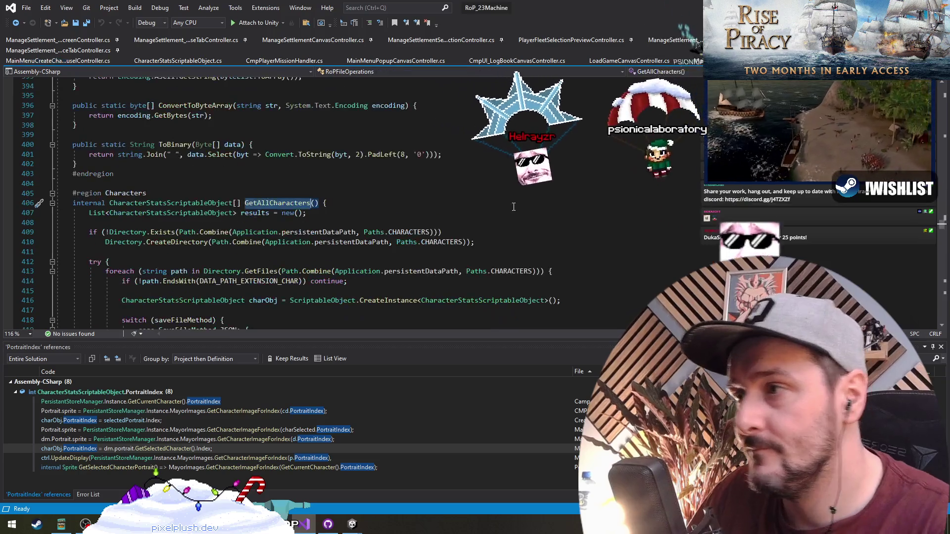
scroll(316, 220, down, 5)
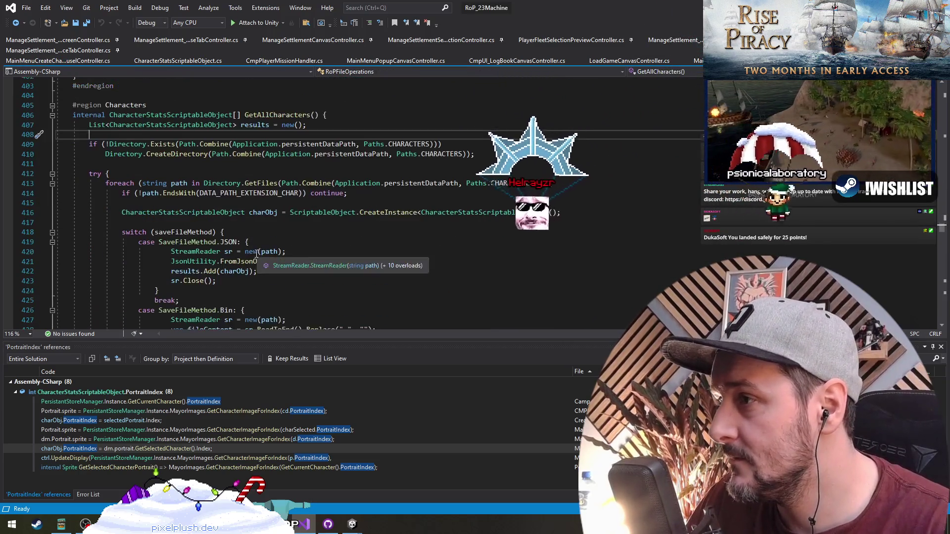
click(201, 164)
scroll(208, 165, down, 3)
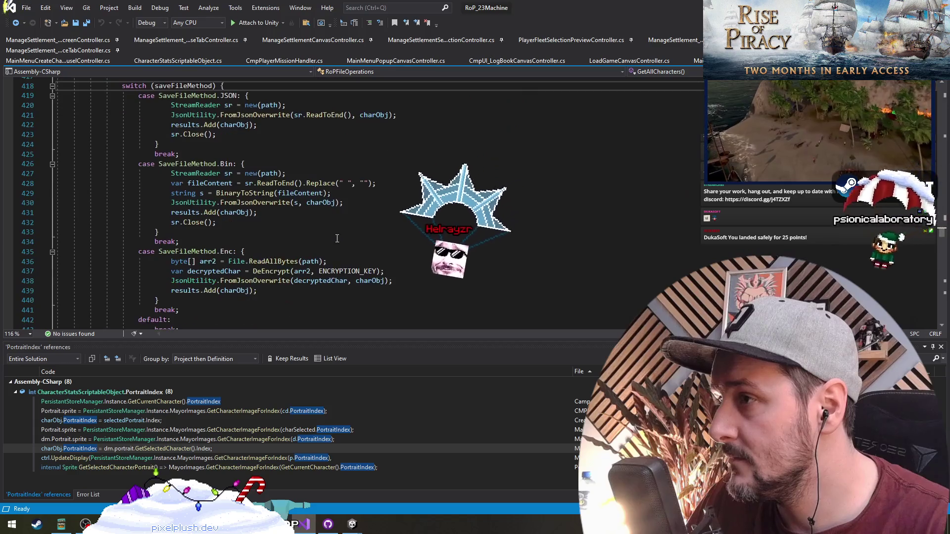
click(199, 125)
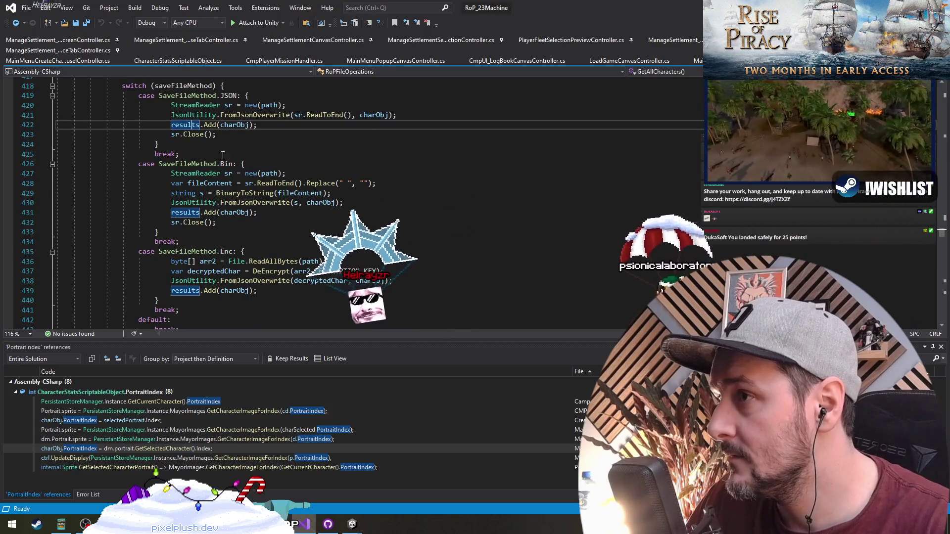
scroll(310, 280, down, 2)
scroll(310, 280, down, 1)
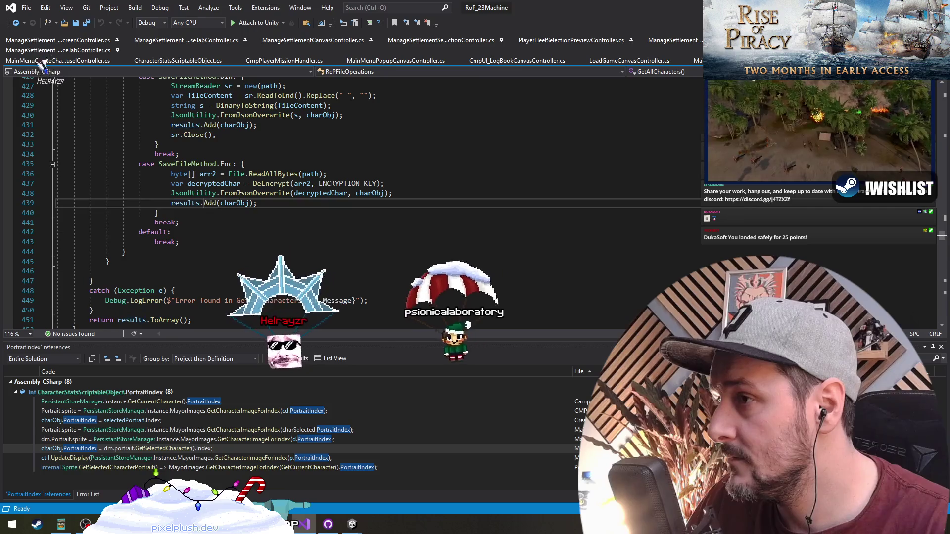
click(420, 195)
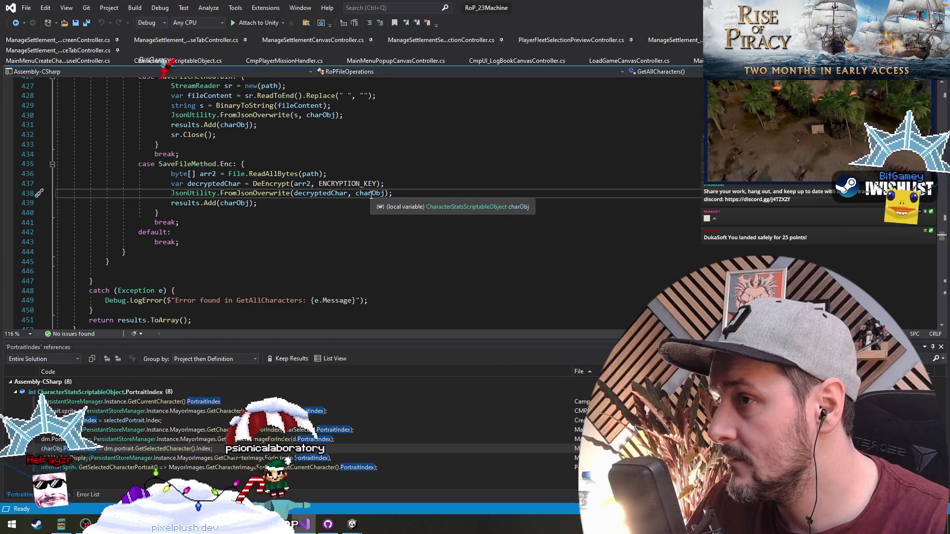
- Add a new line charObj.PortraitIndex = UnityEngine.Random.Range(5, 100); after the JSON load
key(Return)
text(cha)
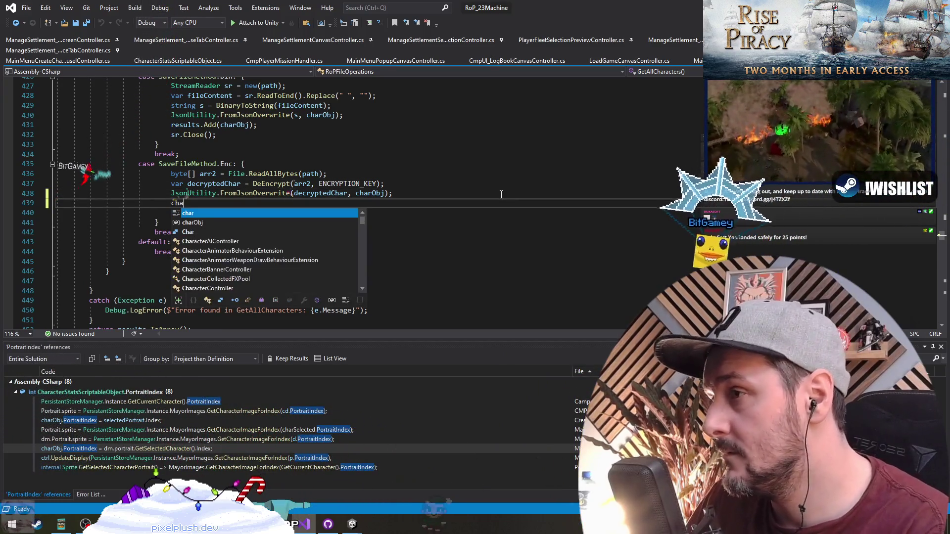
text(robj.Portr)
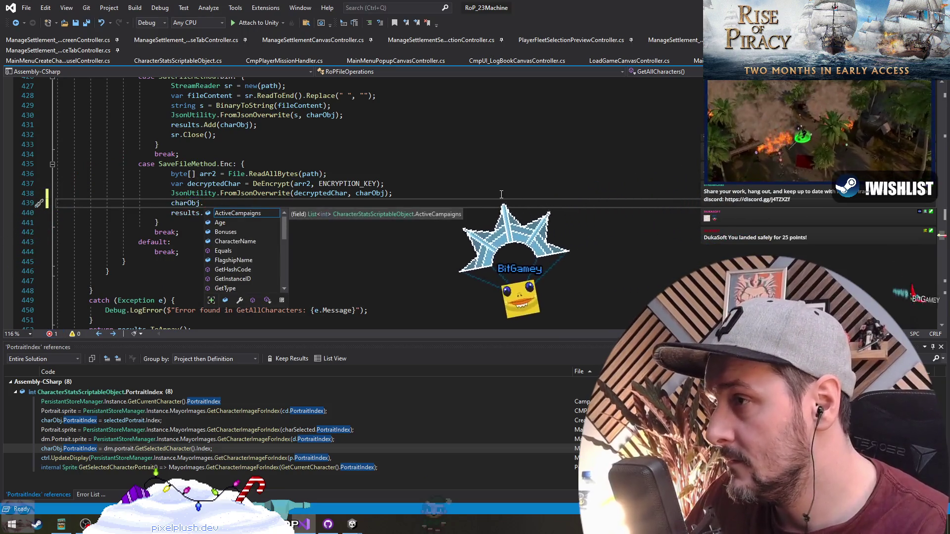
key(Tab)
text(= UnityRandom.rang)
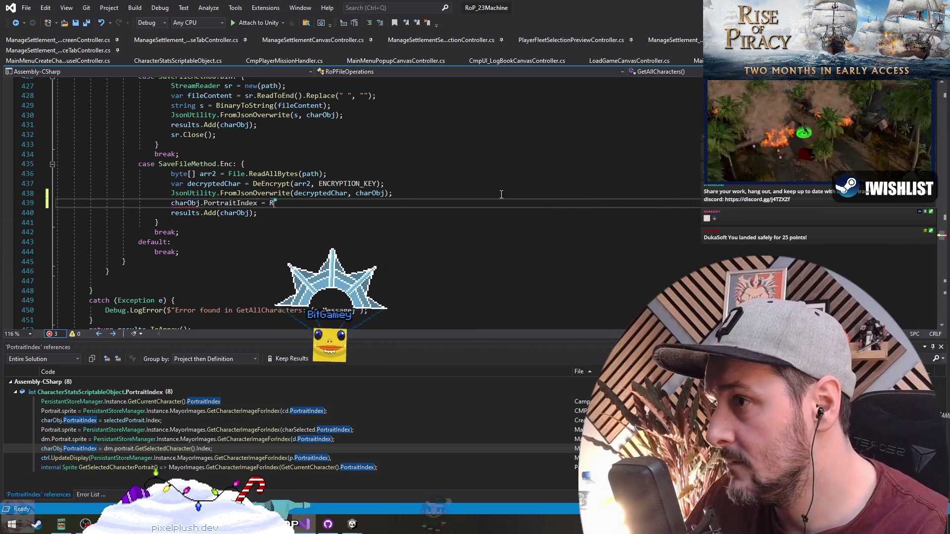
text(e)
key(Return)
key(Up)
key(End)
key(ctrl+Left)
key(ctrl+Left)
key(ctrl+Left)
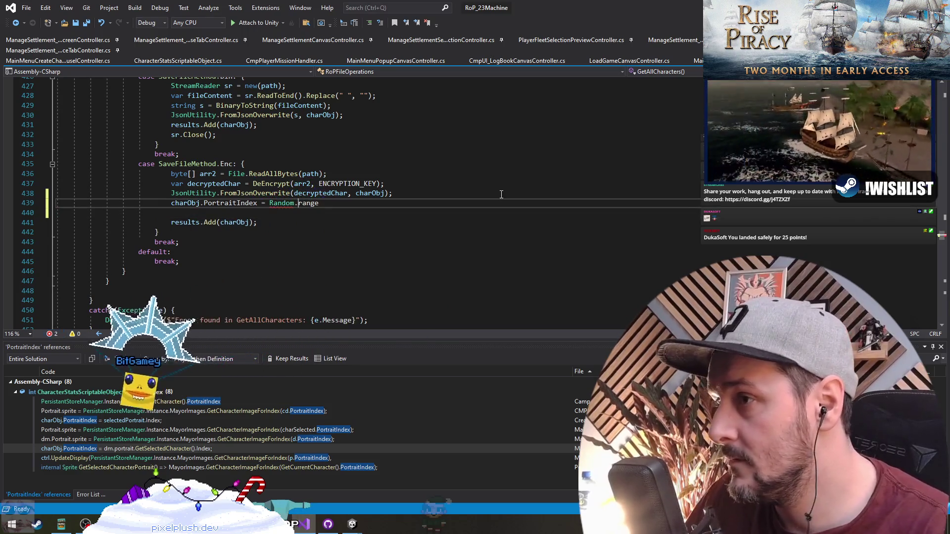
text(UnityEngine.)
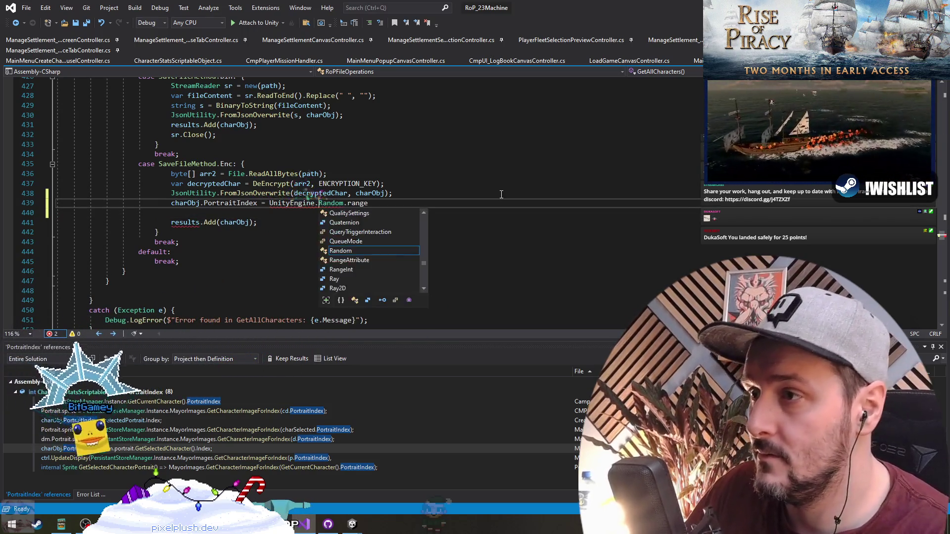
key(End)
key(BackSpace)
key(BackSpace)
key(BackSpace)
text(Range()
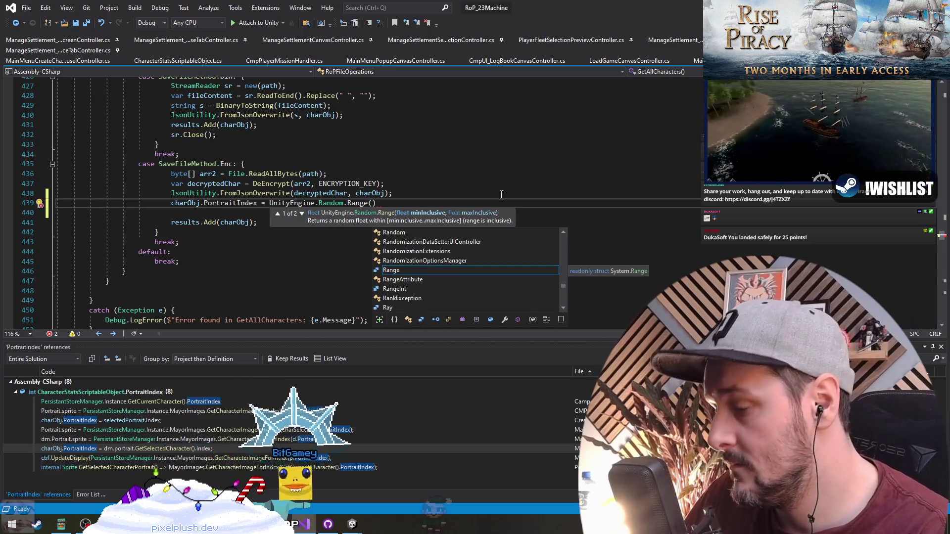
text(5, )
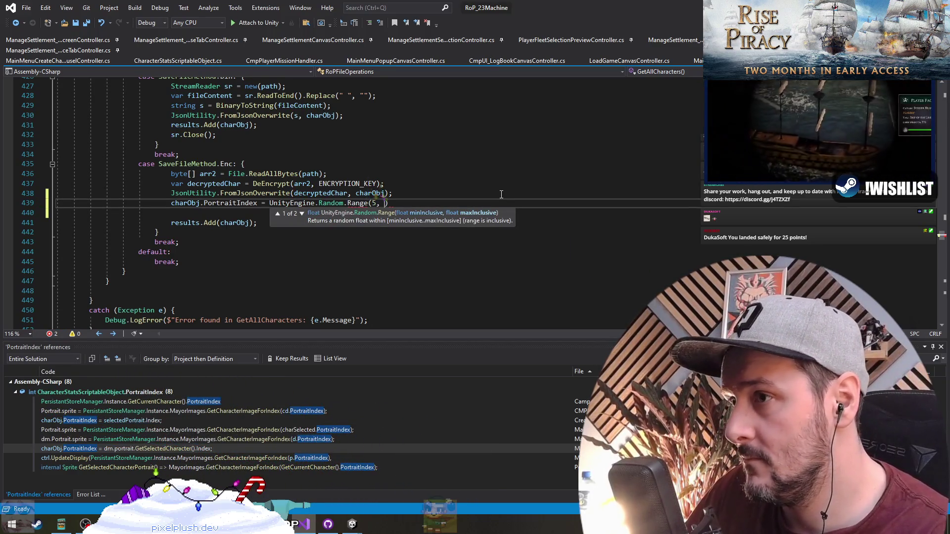
text(100)
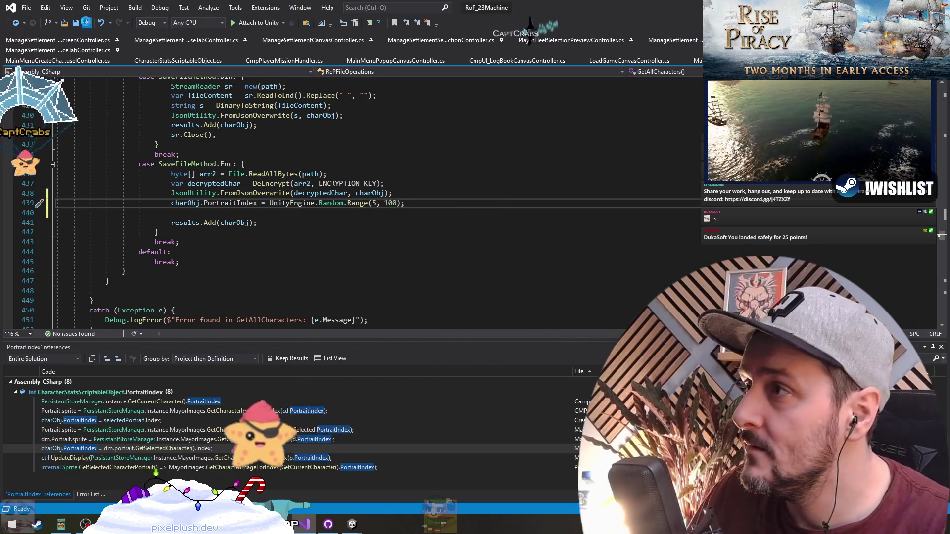
key(alt+Tab)
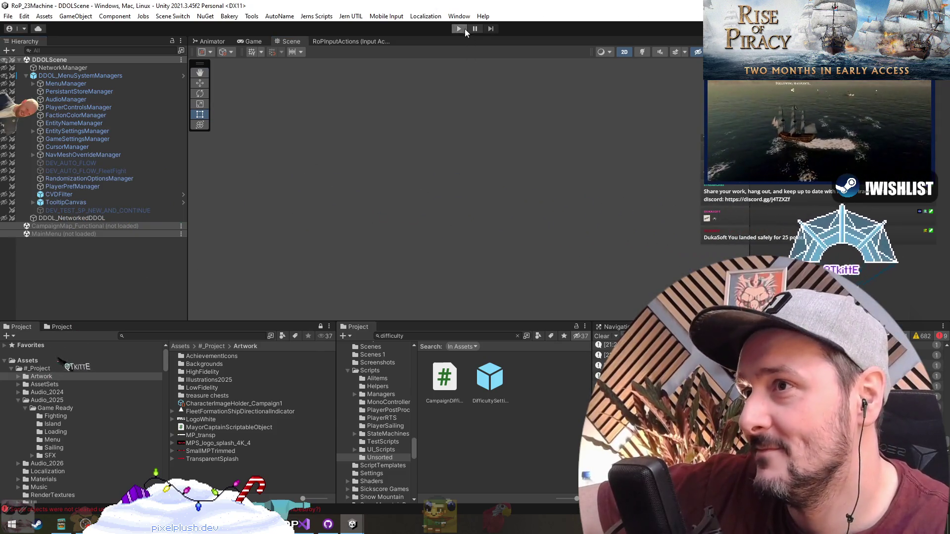
- Run the game until the Rise of Piracy main menu appears, then pause it
click(459, 29)
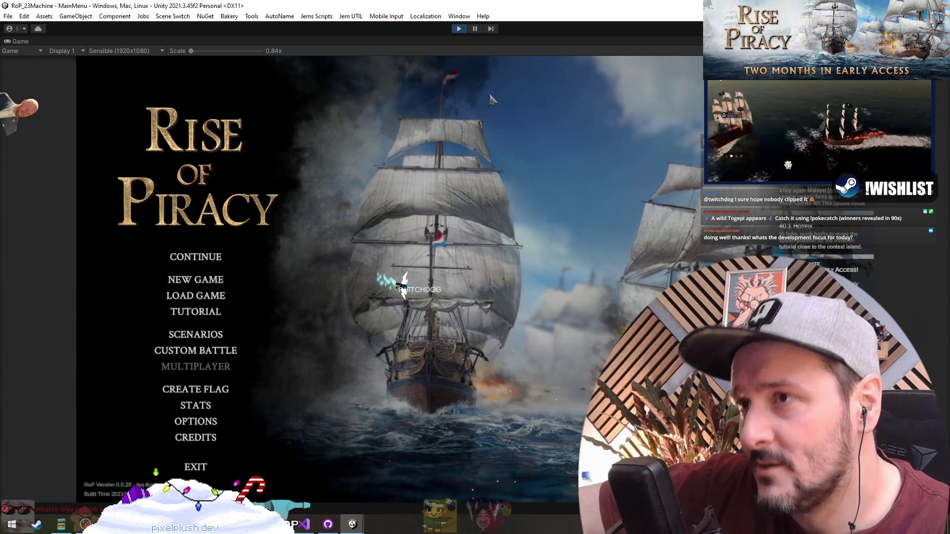
click(474, 29)
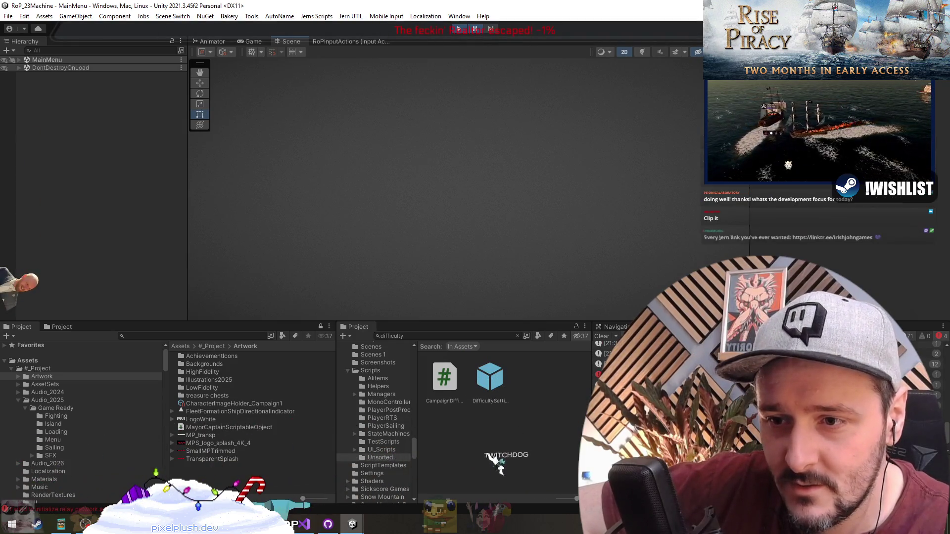
- Resume the game and begin the Rival Encounter scenario to reach Select Your Captain
click(475, 29)
click(203, 332)
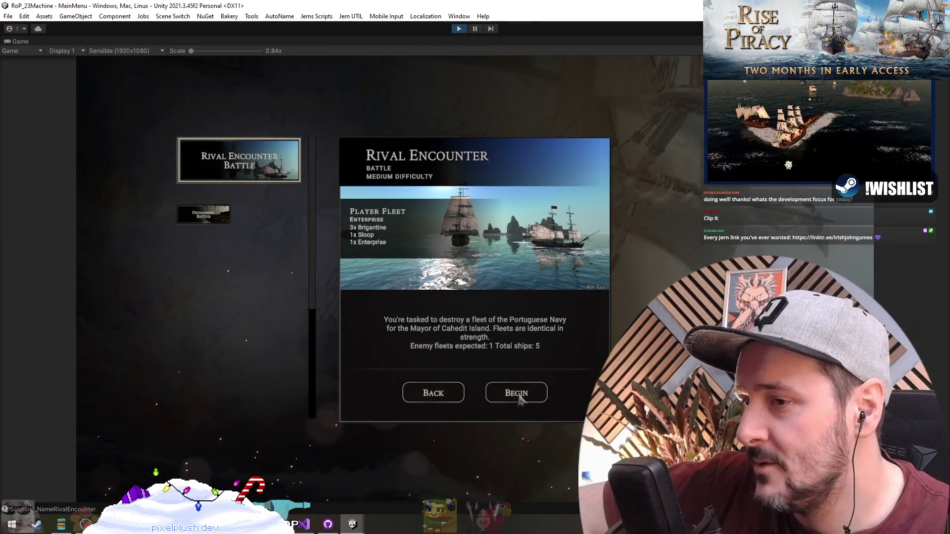
click(518, 396)
- Scroll through the captain carousel's portraits, then stop play mode and return to the code
scroll(394, 330, down, 5)
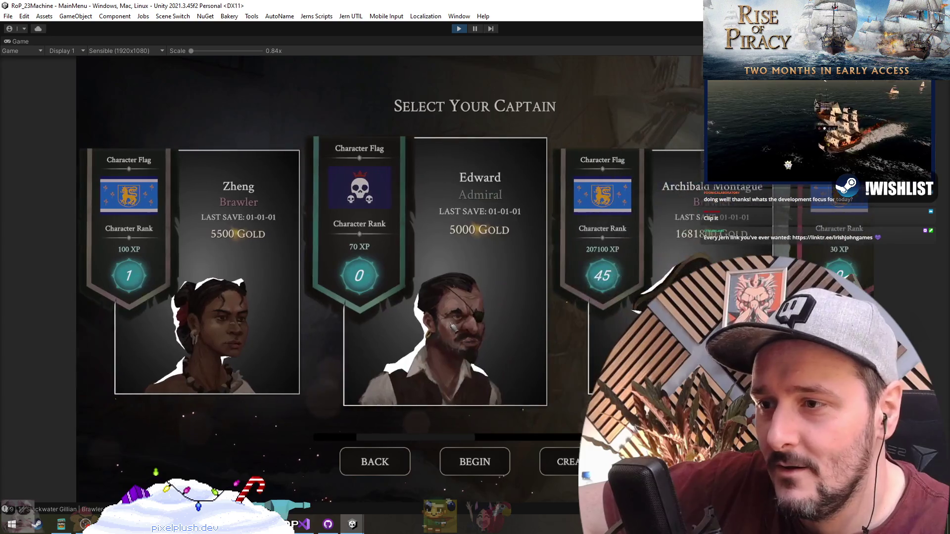
scroll(394, 330, down, 3)
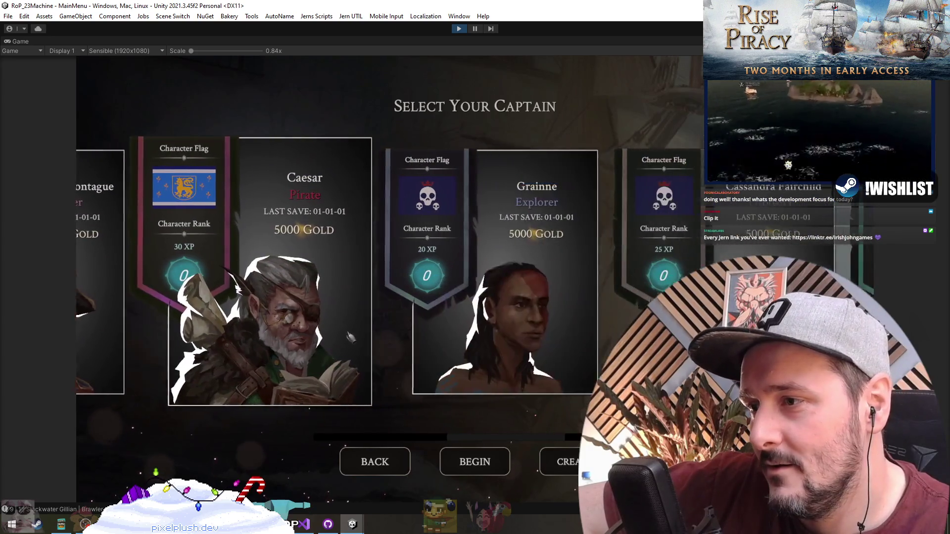
scroll(200, 338, down, 3)
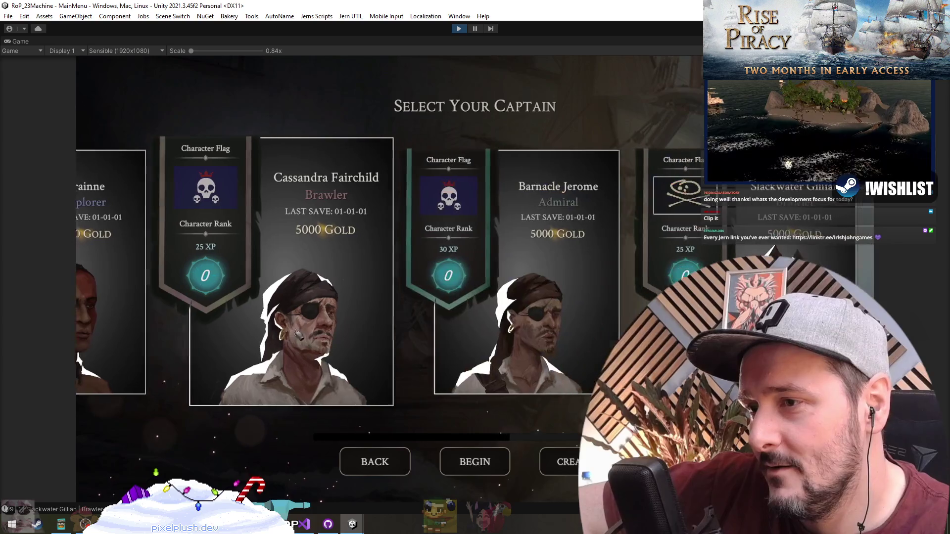
scroll(238, 341, up, 5)
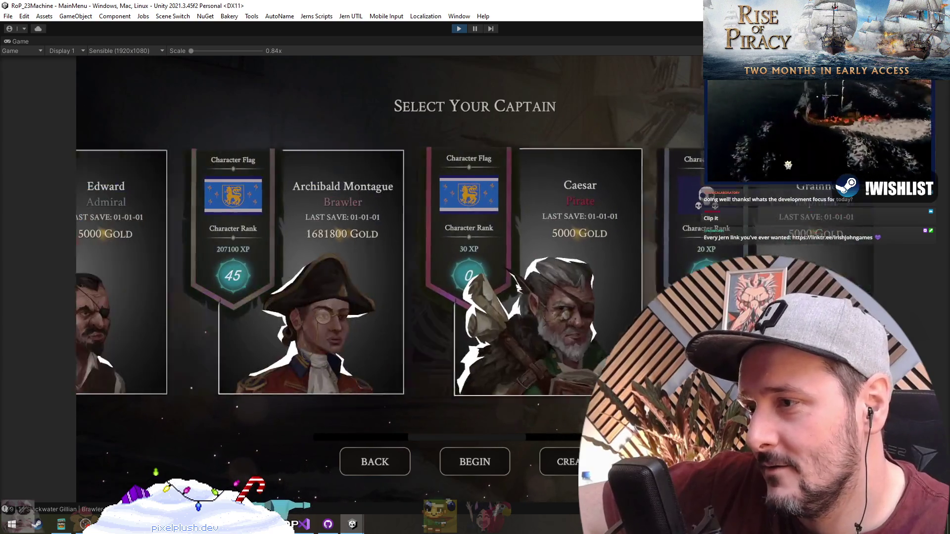
scroll(515, 331, down, 2)
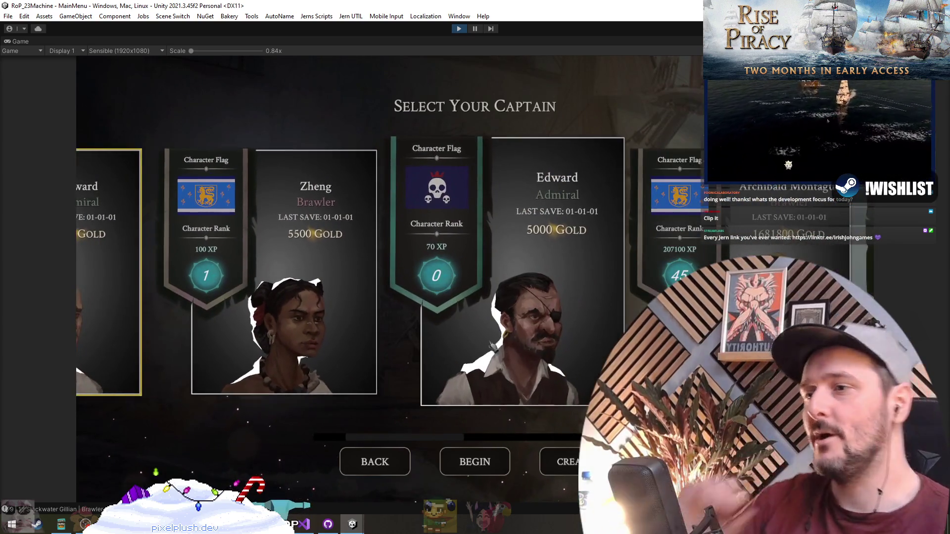
scroll(297, 332, down, 5)
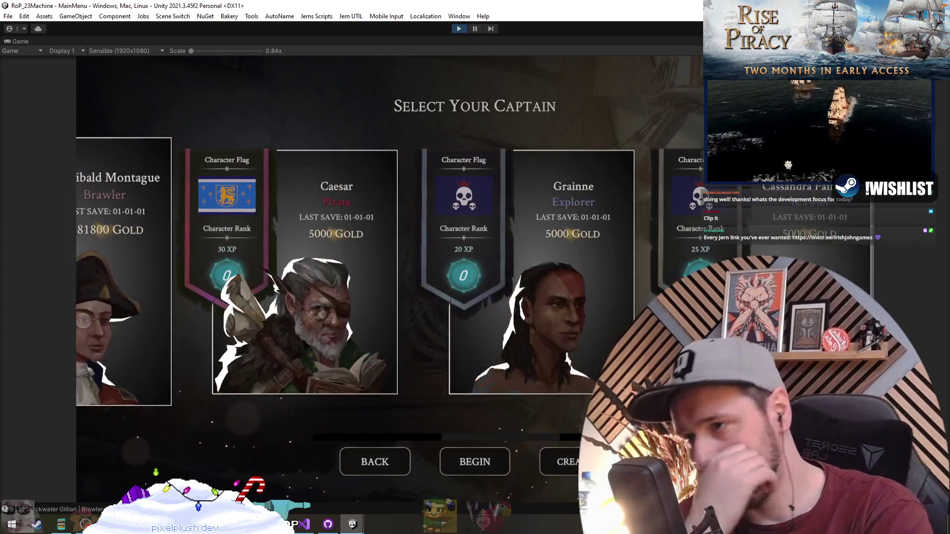
scroll(226, 350, down, 2)
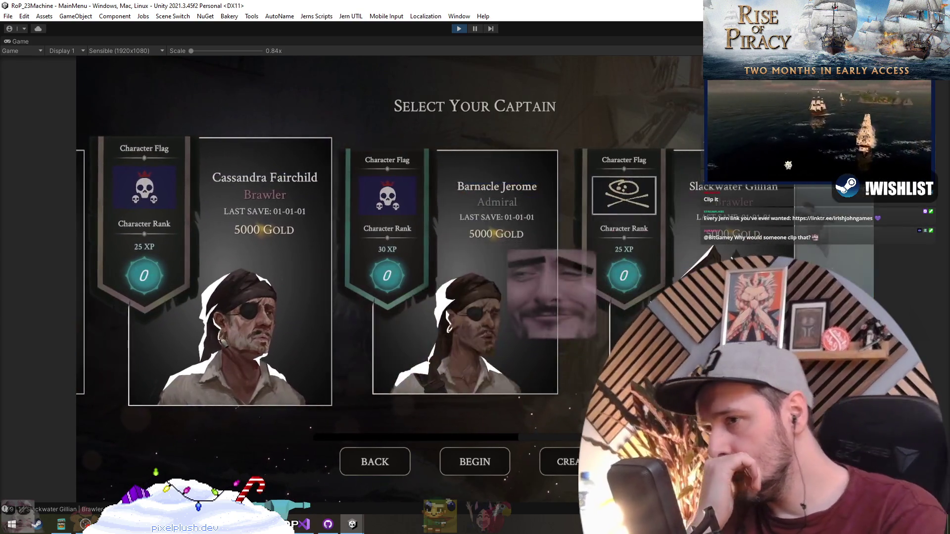
scroll(226, 350, up, 3)
scroll(226, 350, up, 5)
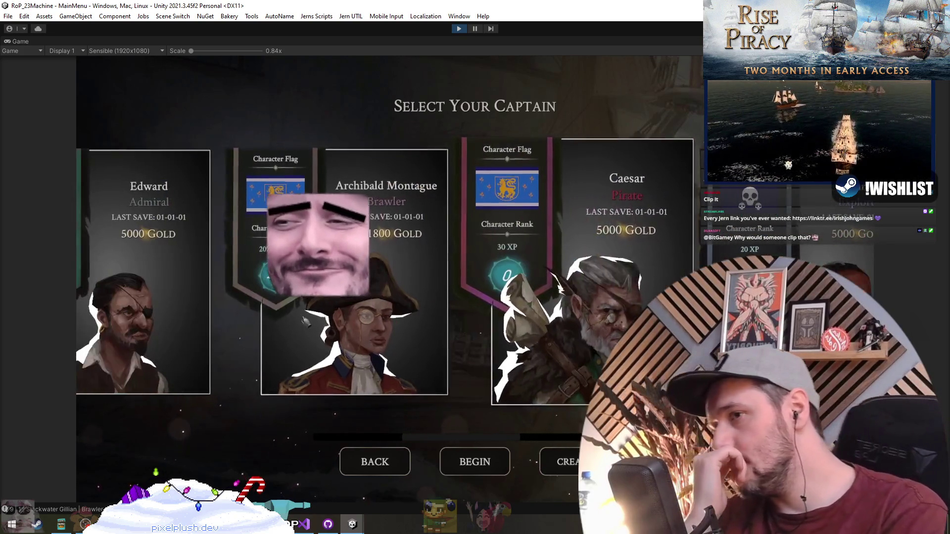
scroll(216, 328, down, 3)
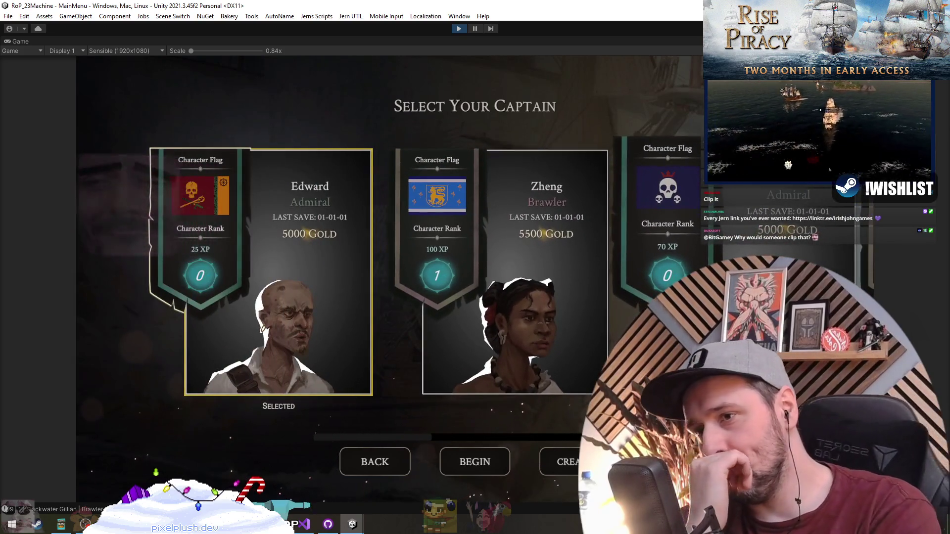
scroll(216, 328, down, 3)
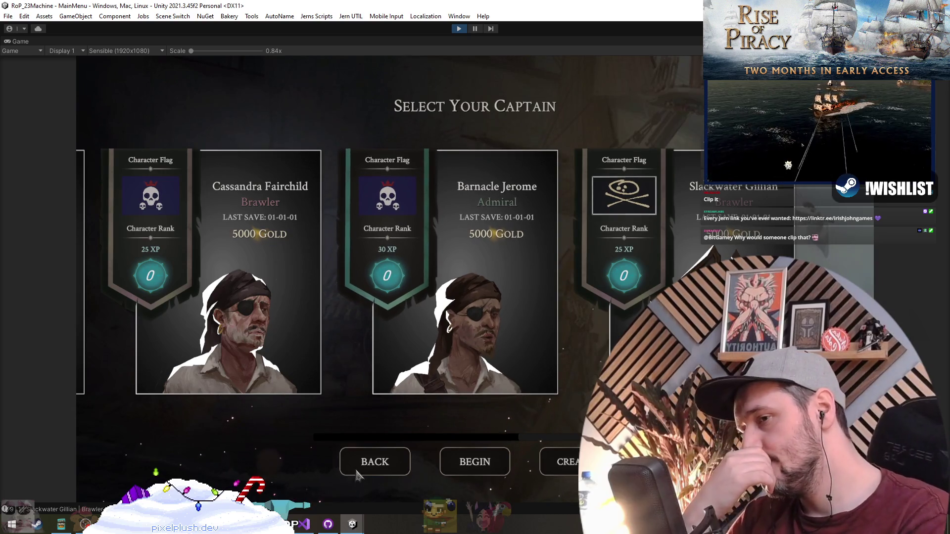
click(459, 30)
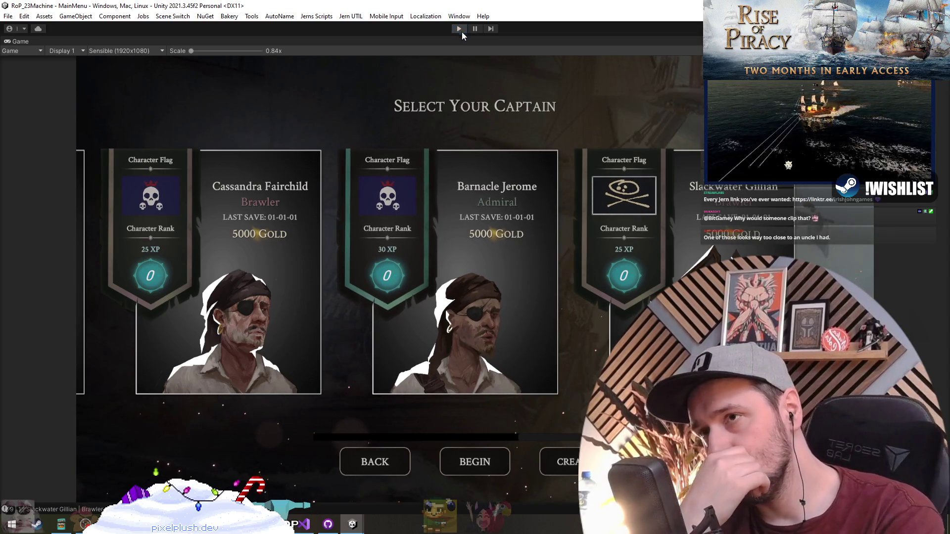
click(304, 524)
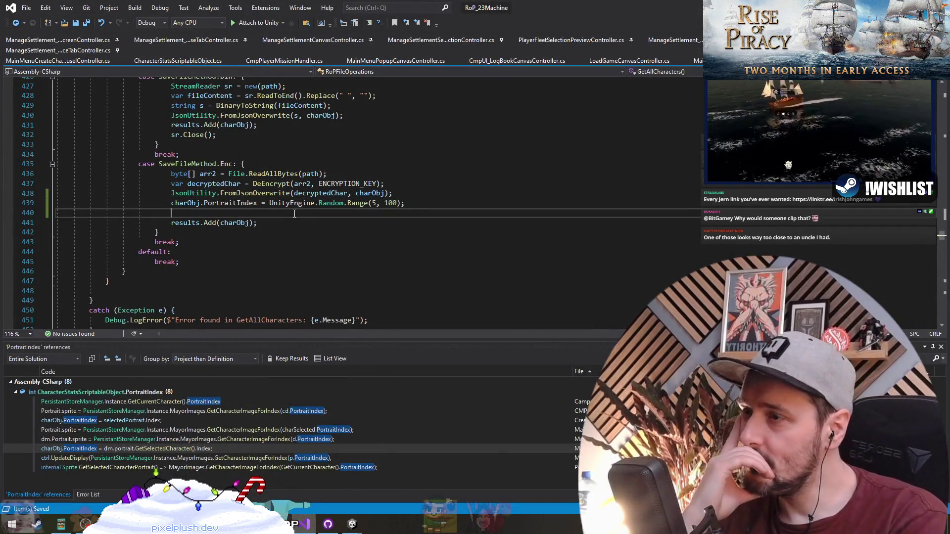
- Delete the empty line 440 so results.Add(charObj) follows the PortraitIndex assignment
key(Delete)
key(shift+Home)
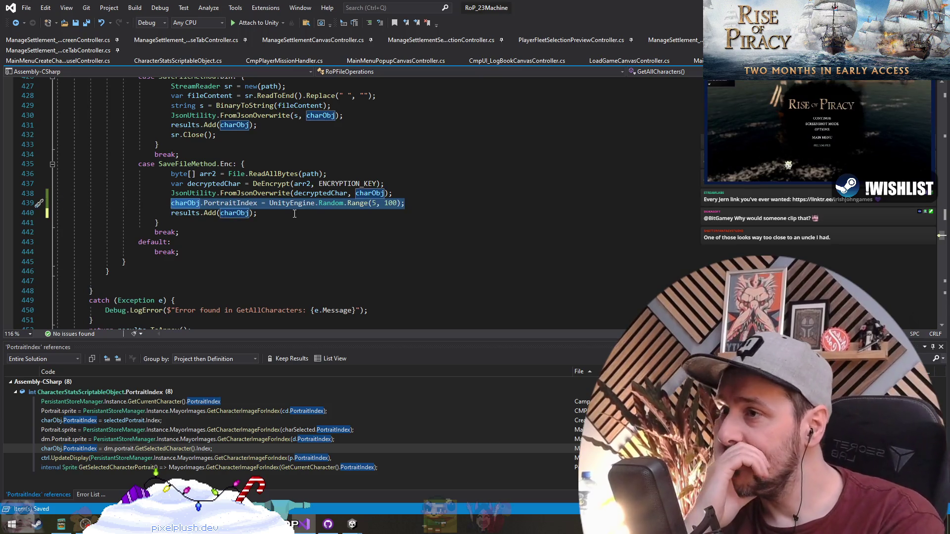
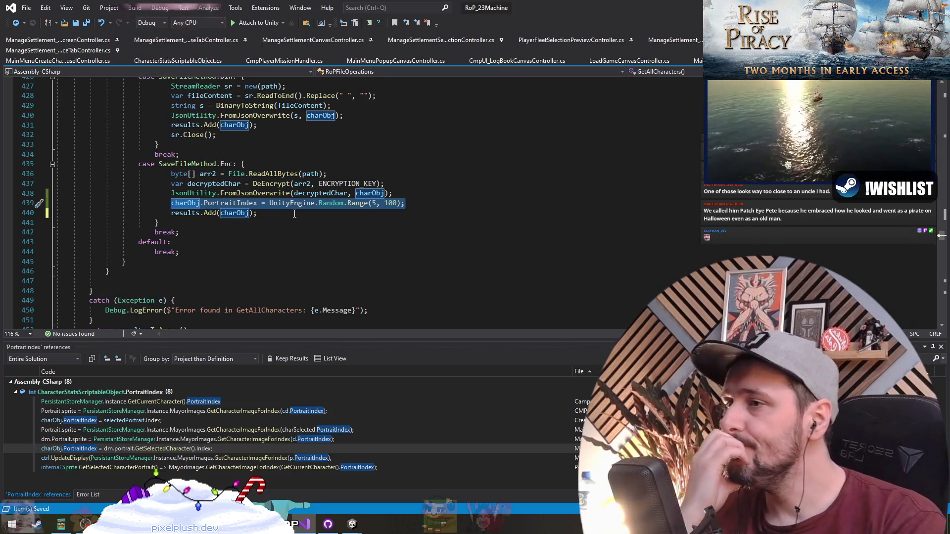
- Cut the Random.Range PortraitIndex line 439, then use Ctrl+T to reach MainMenuCreateCharacterScreenController.cs
click(425, 204)
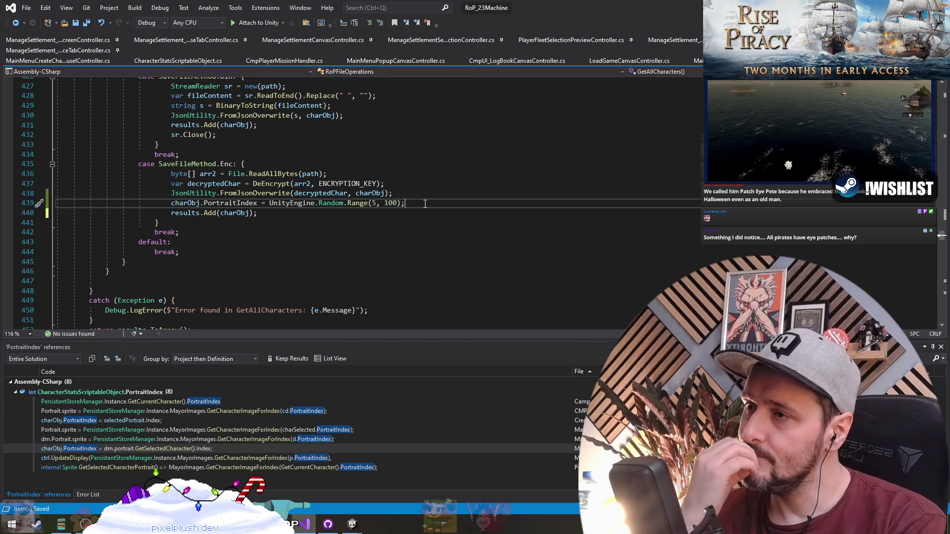
key(ctrl+x)
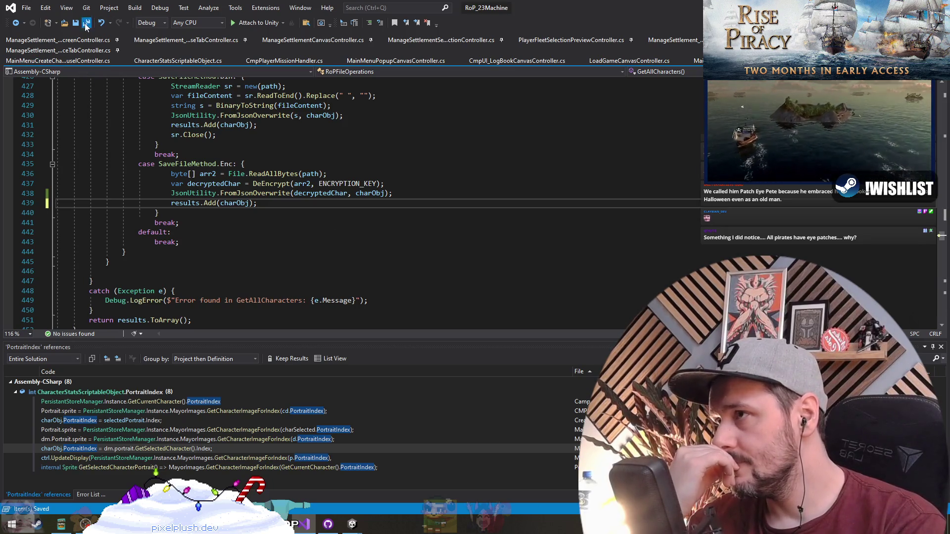
click(324, 234)
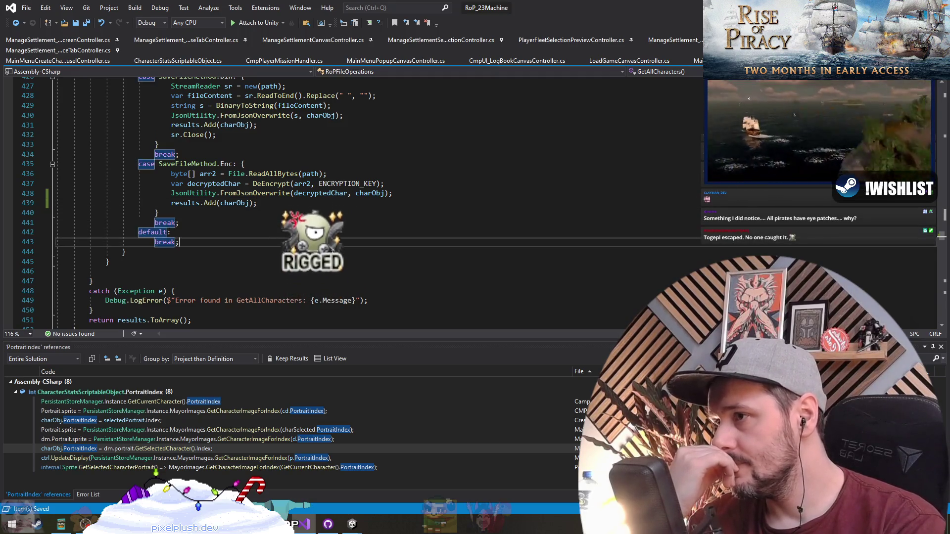
click(334, 249)
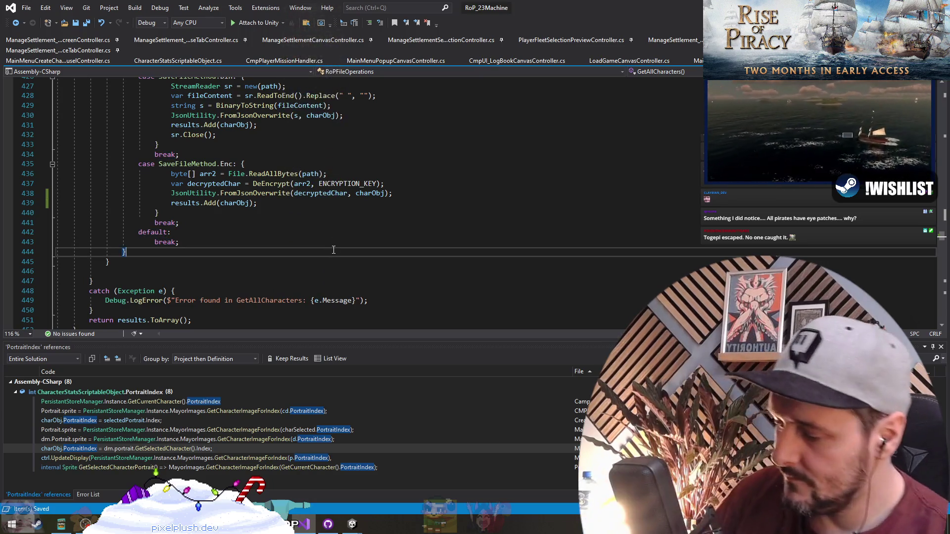
key(ctrl+t)
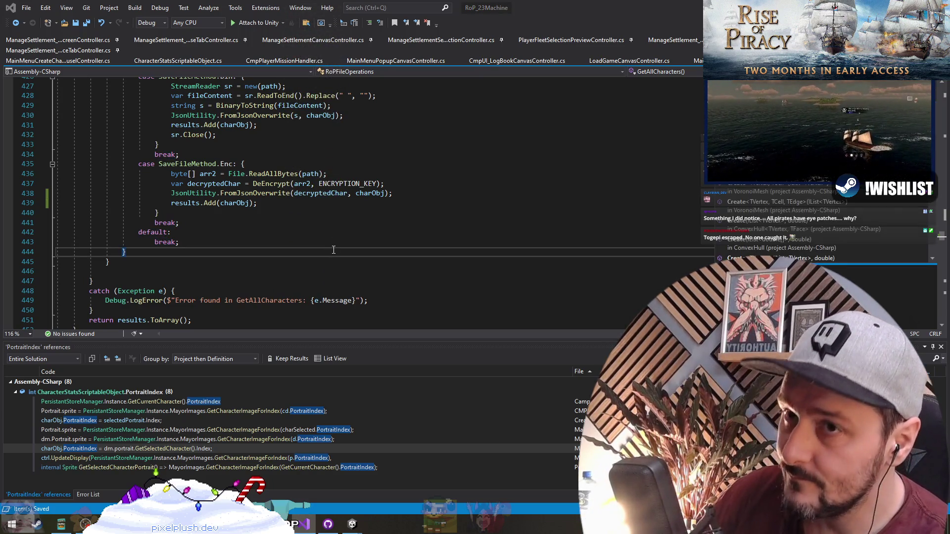
key(Escape)
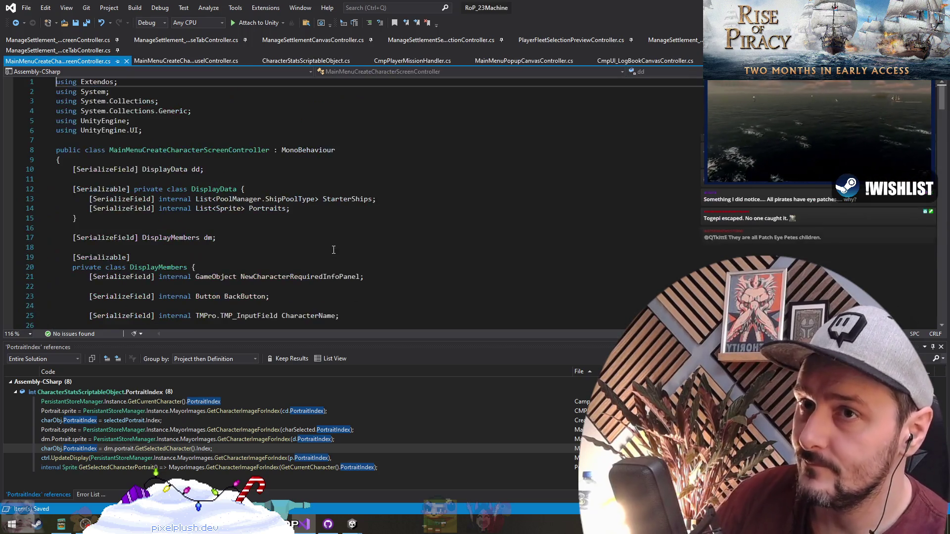
- Find all references to MainMenuCreateCharacterScreenController and add a /*Builds*/ comment after the dd field
click(270, 237)
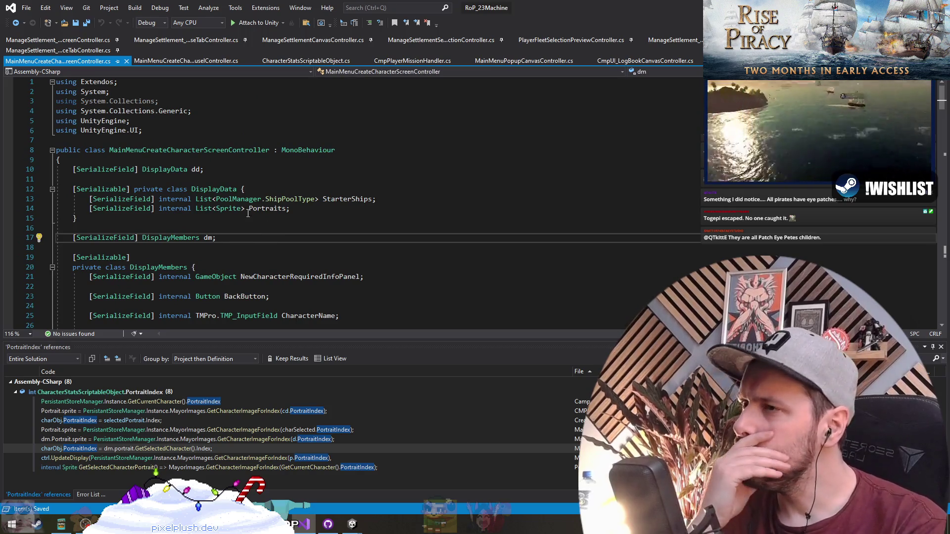
right_click(204, 150)
click(233, 250)
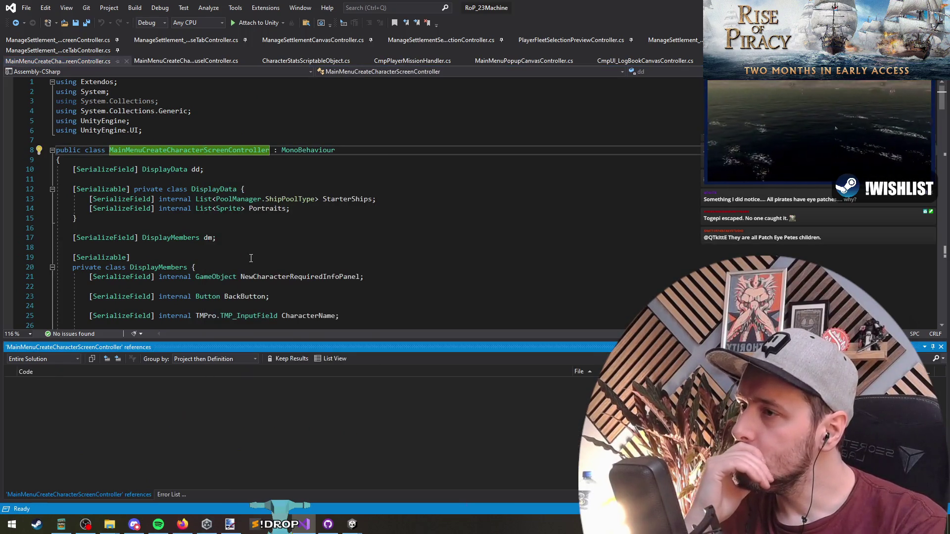
click(198, 172)
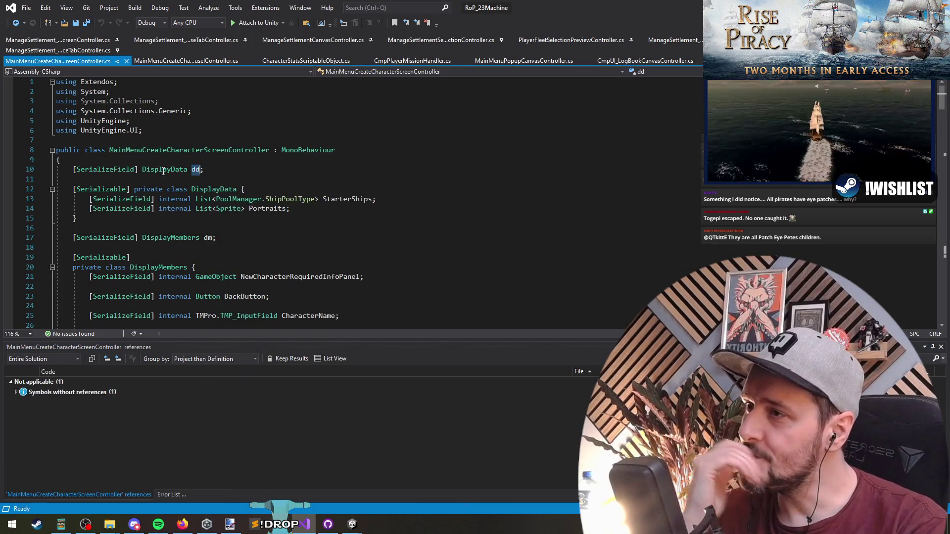
click(197, 173)
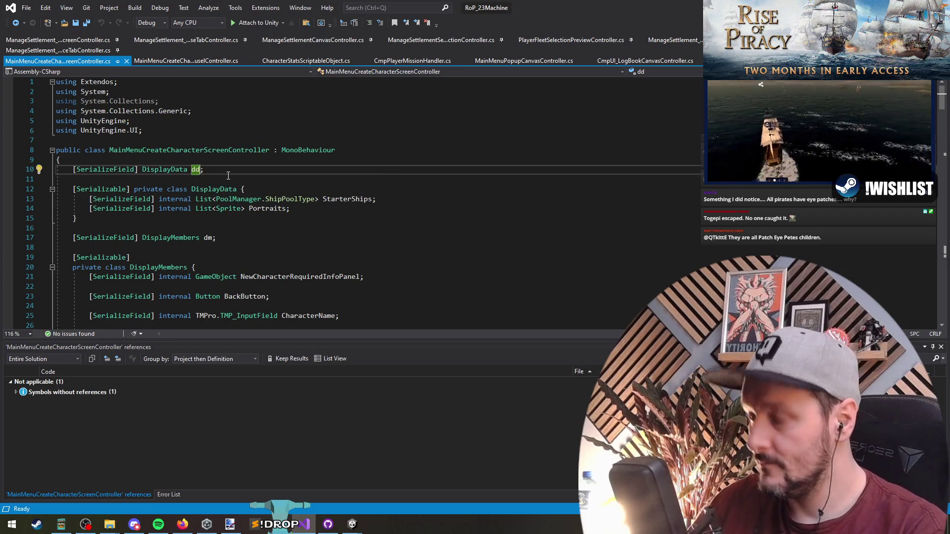
text(/**/)
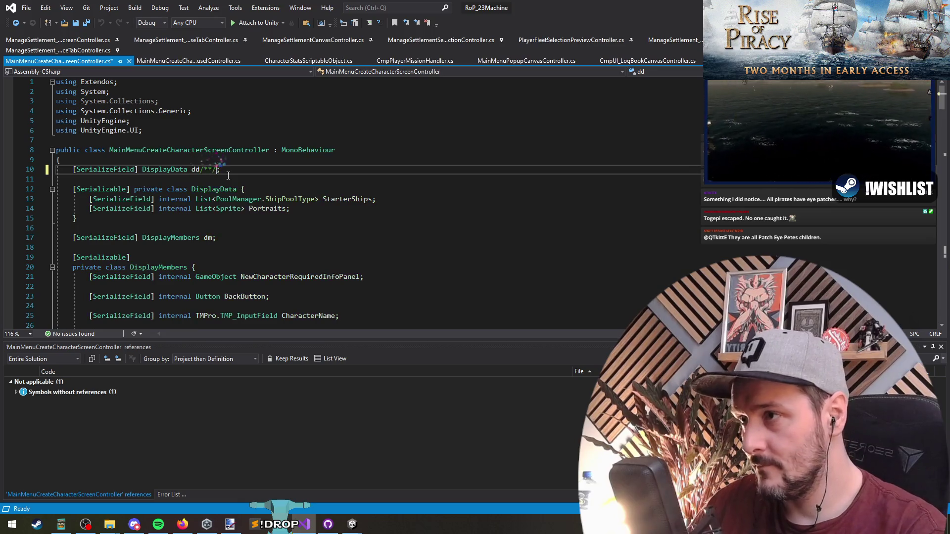
text(Builds)
click(228, 176)
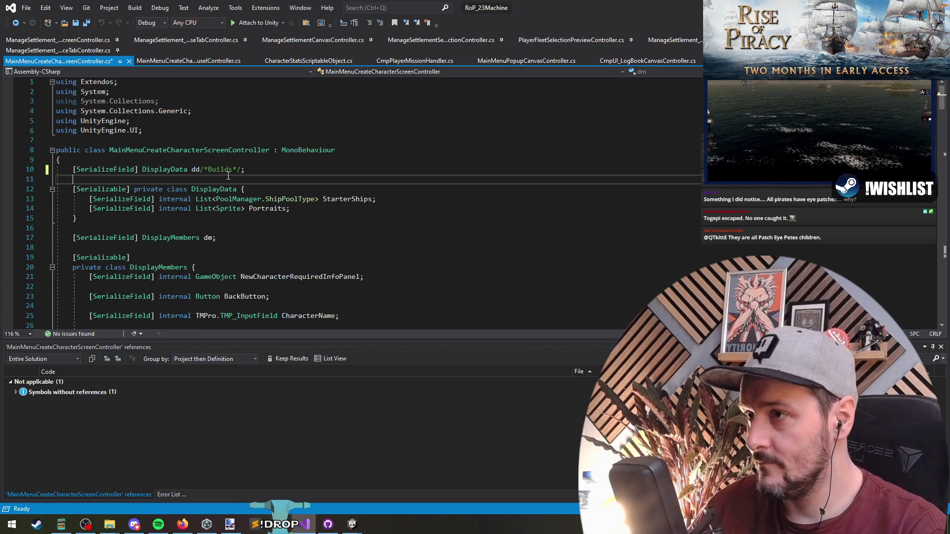
- Scroll through the controller, then open CreateCharacterCanvasController.cs by searching 'createcharacter'
scroll(284, 288, down, 3)
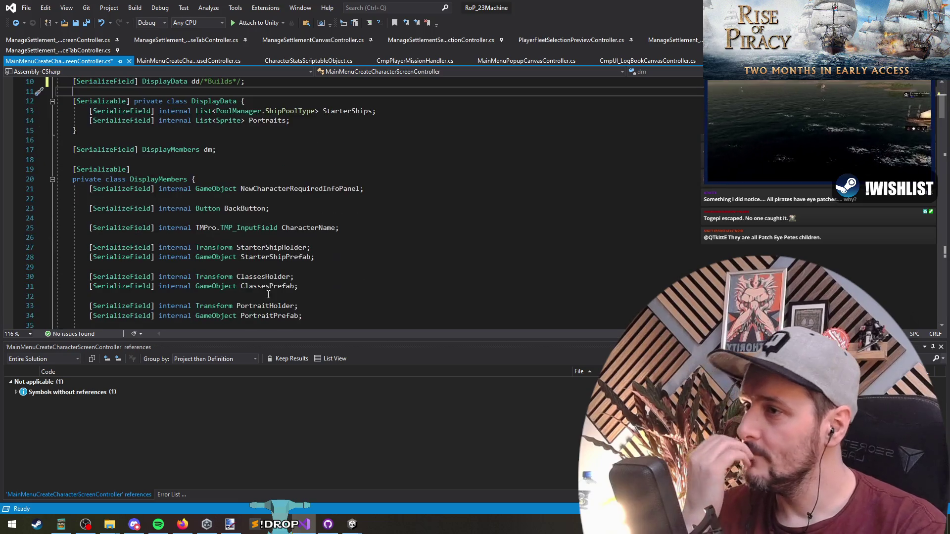
scroll(402, 230, down, 5)
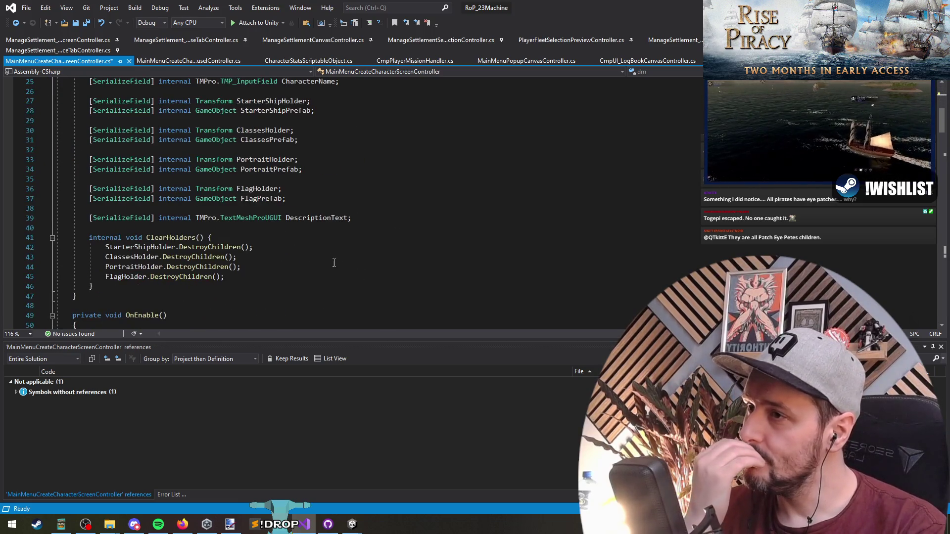
scroll(251, 240, down, 5)
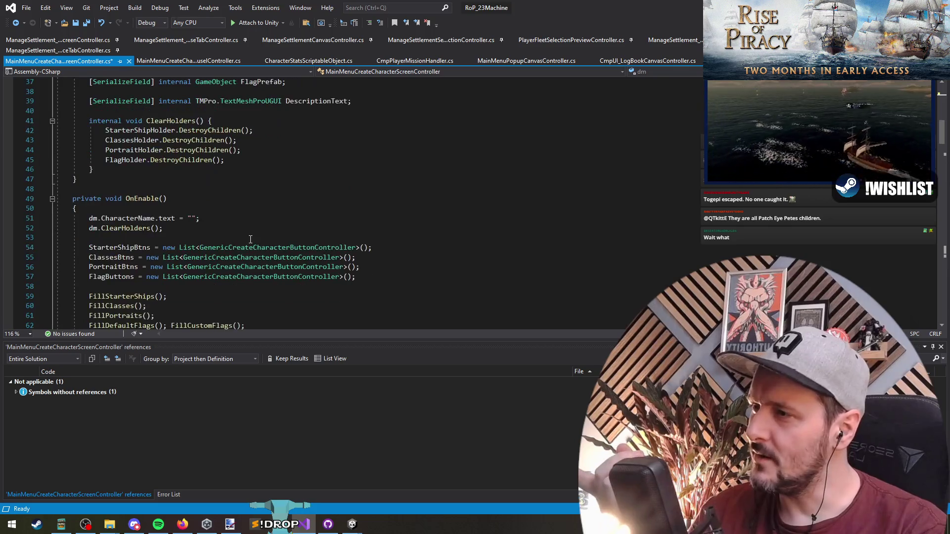
scroll(251, 239, up, 2)
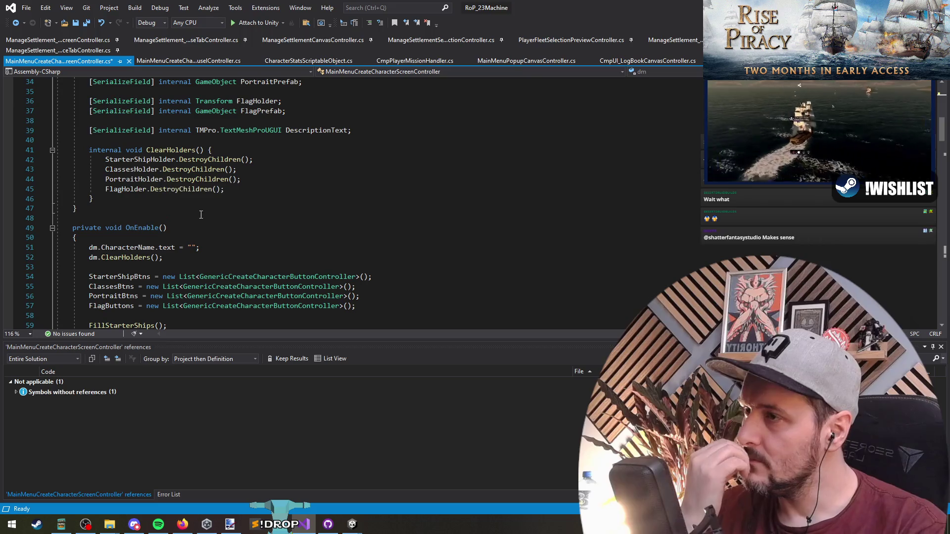
scroll(403, 277, up, 5)
scroll(403, 277, up, 6)
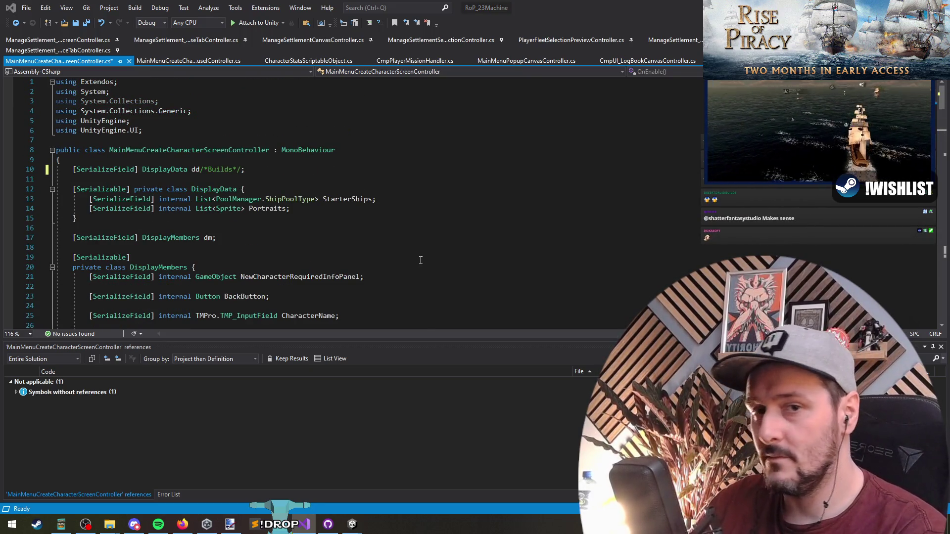
key(ctrl+t)
text(createcharacter)
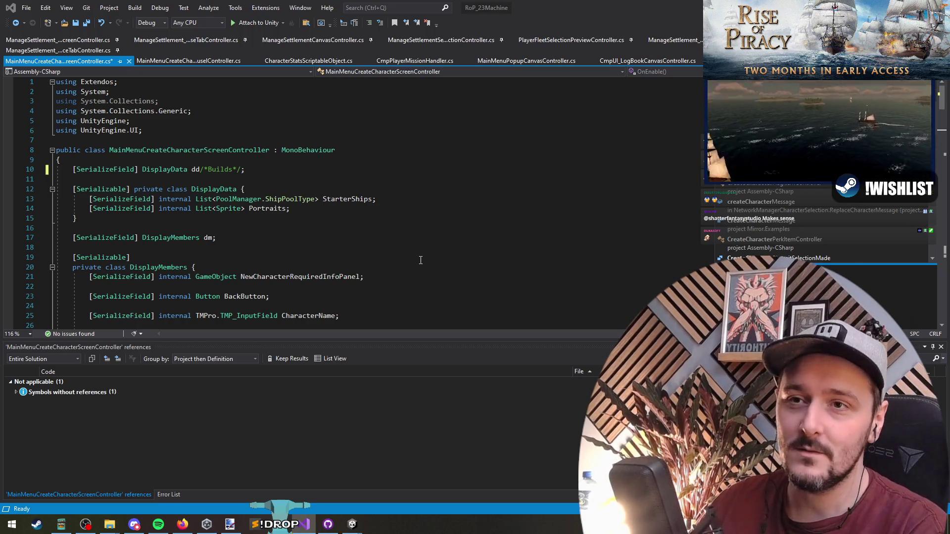
key(Return)
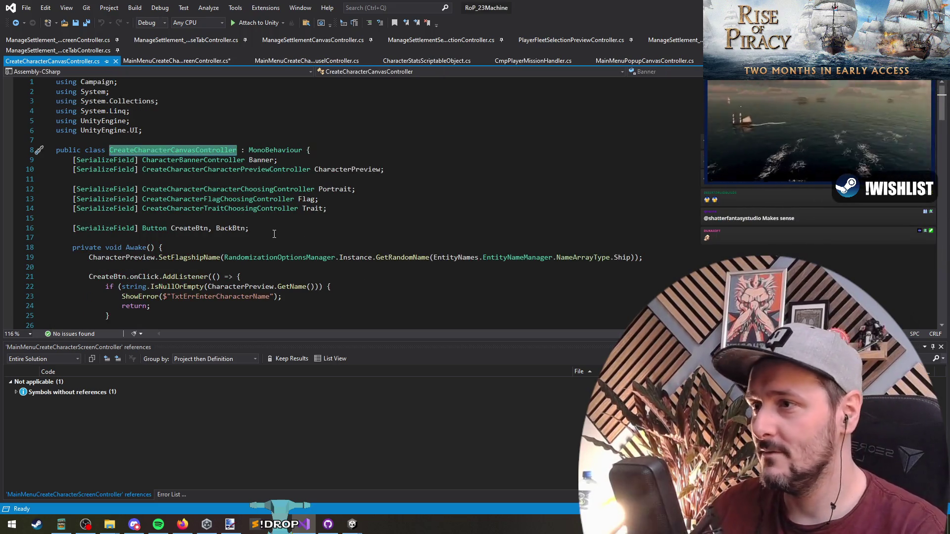
- Jump to the CreateCharacterCharacterChoosingController definition and move into its Awake method
click(266, 223)
click(267, 190)
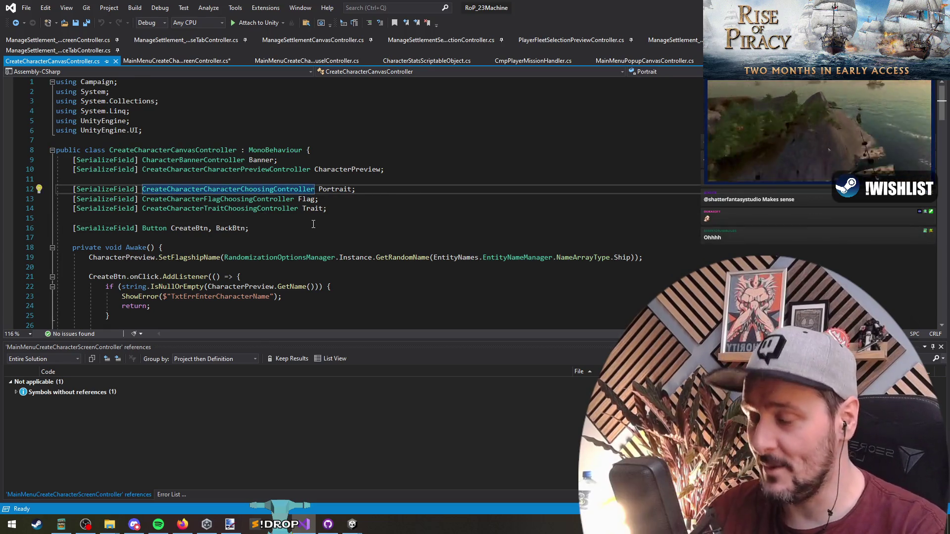
key(F12)
click(262, 209)
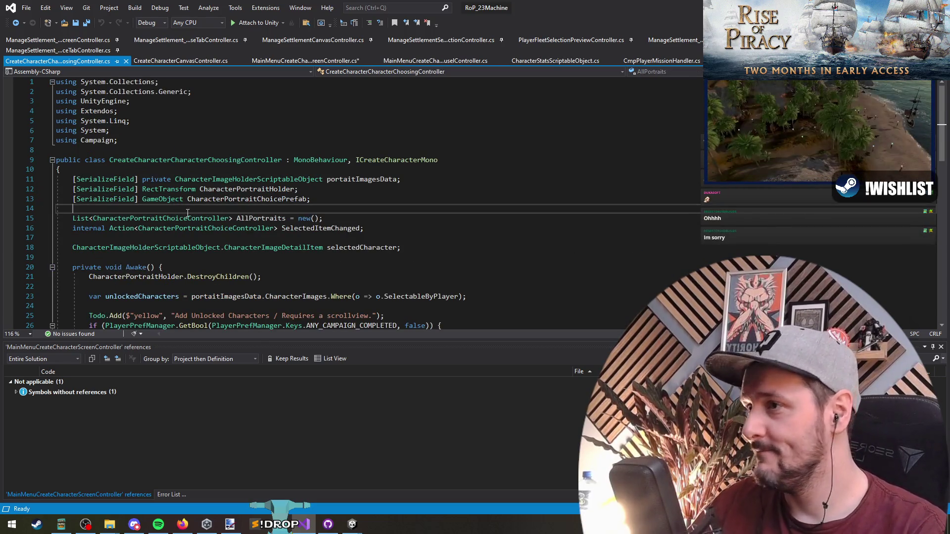
scroll(259, 229, down, 1)
scroll(258, 228, down, 2)
key(Down)
key(Down)
key(Down)
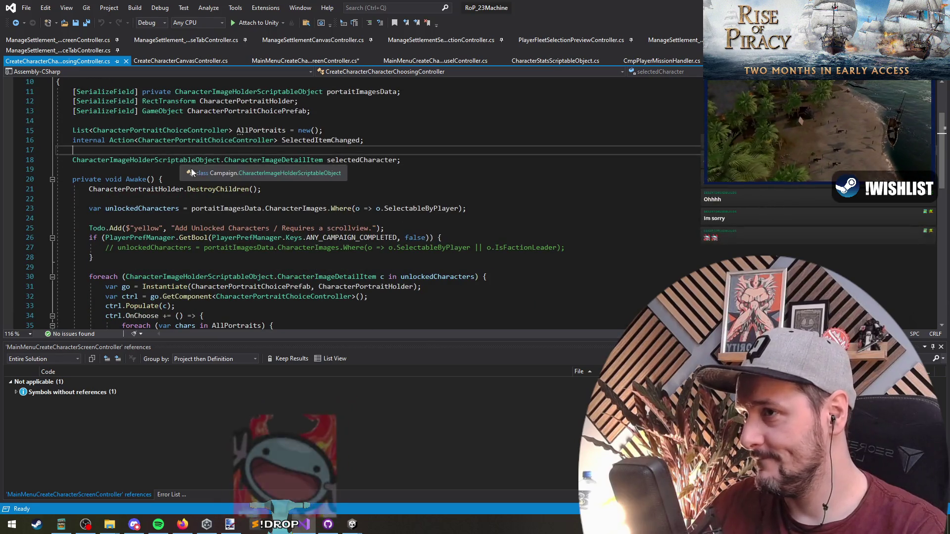
key(Down)
key(Down)
scroll(125, 176, down, 3)
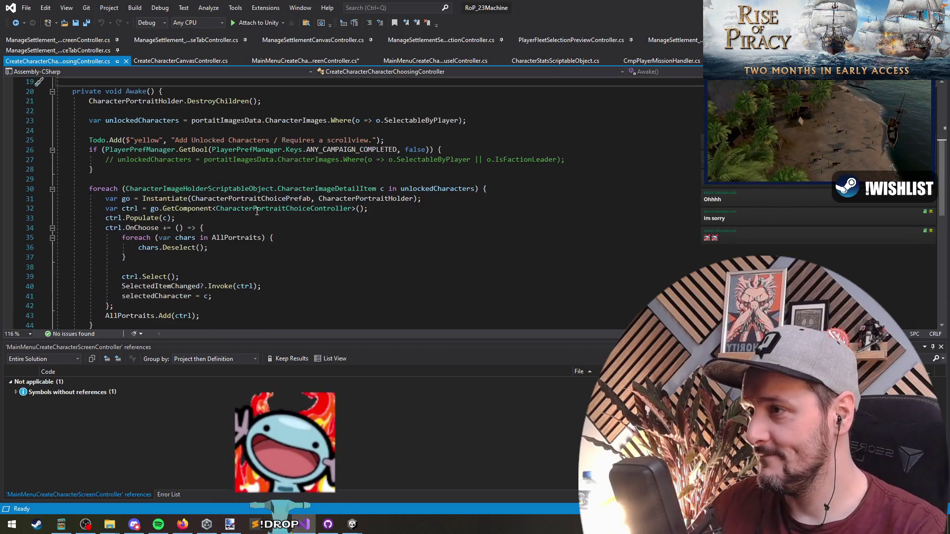
- Inspect the Todo line and the unlockedCharacters occurrences in Awake
click(137, 140)
click(146, 177)
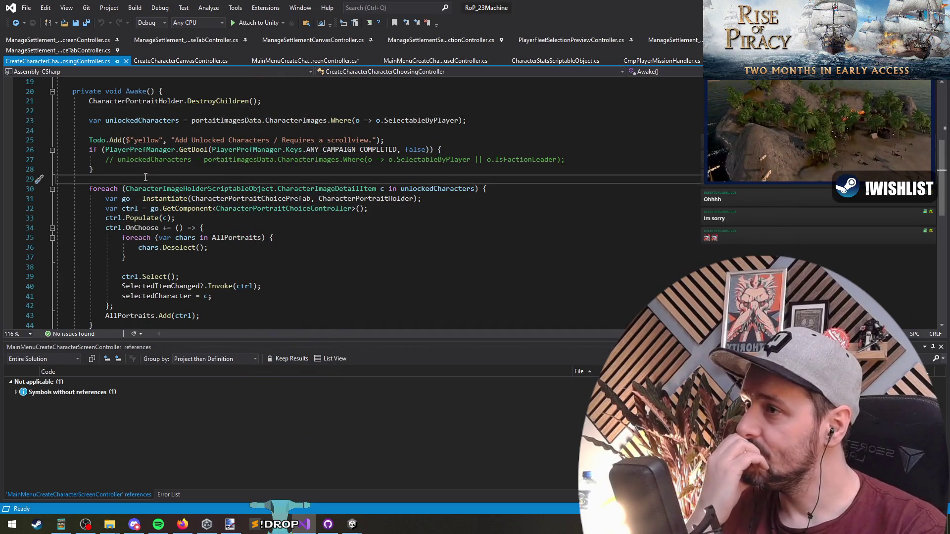
double_click(150, 159)
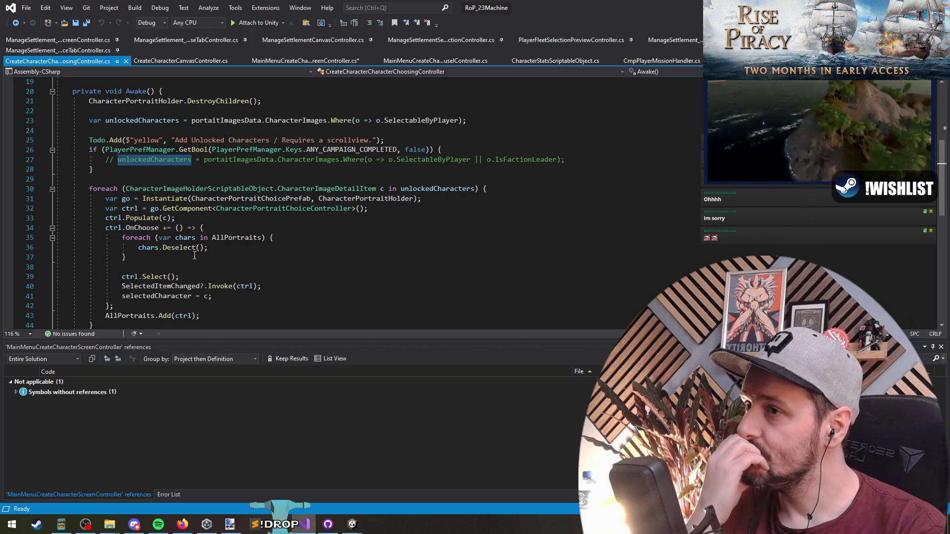
scroll(322, 248, down, 3)
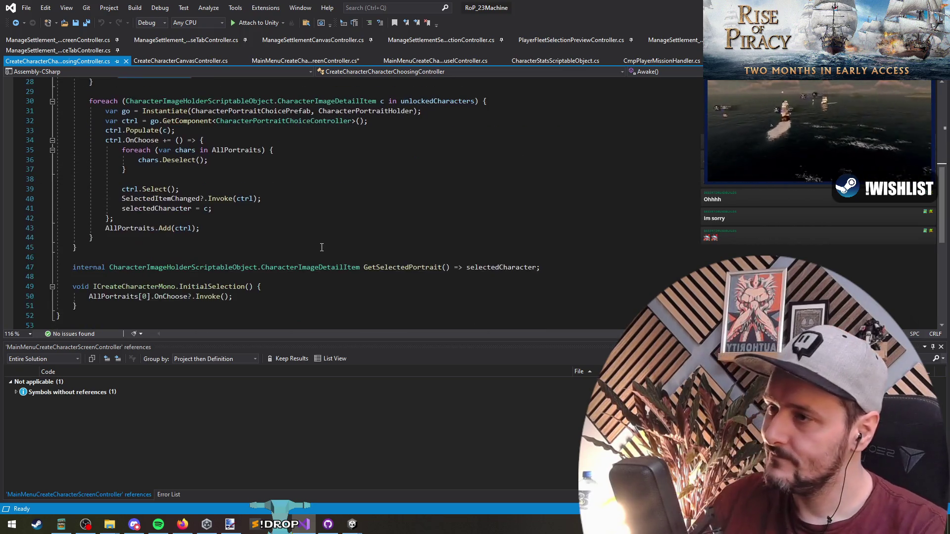
key(ctrl+shift+Down)
key(ctrl+shift+Down)
key(ctrl+shift+Down)
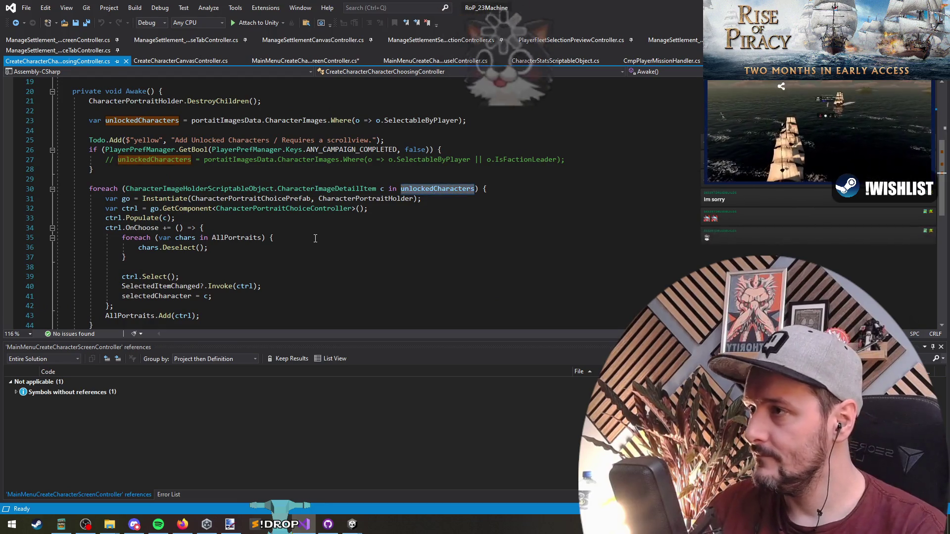
click(234, 121)
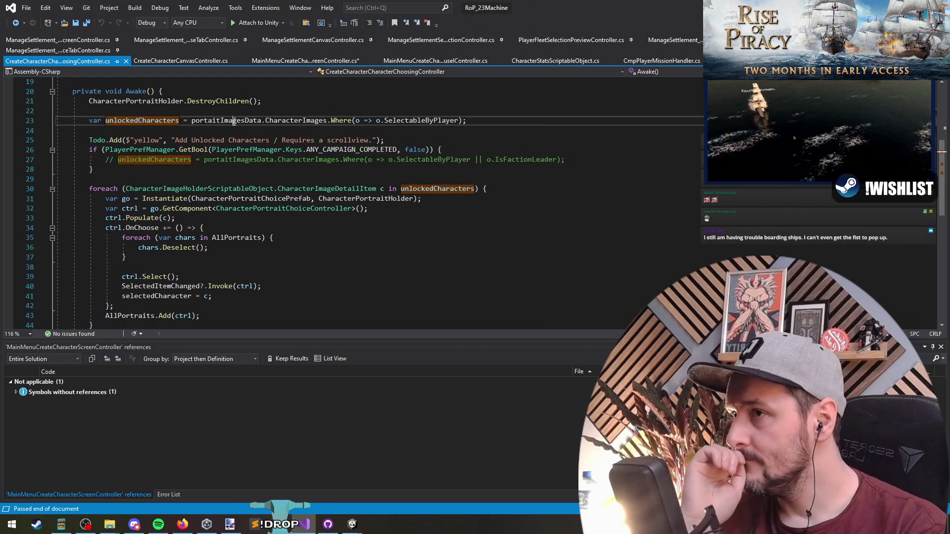
click(414, 121)
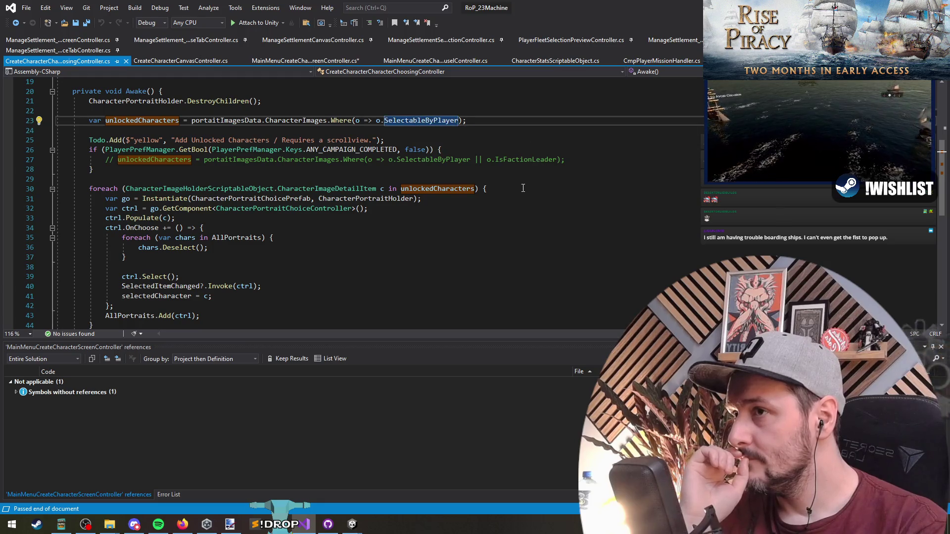
scroll(508, 201, down, 2)
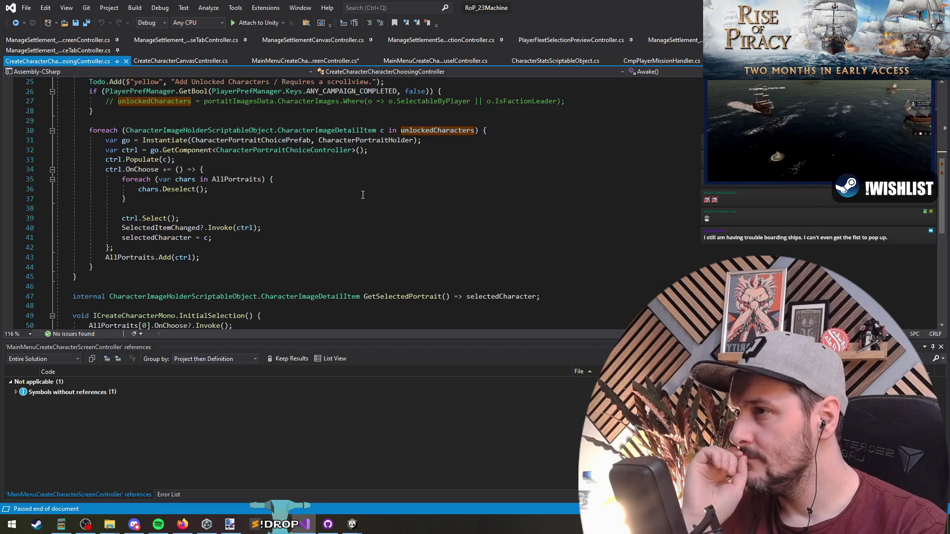
- Add a blank line after the portrait foreach loop's closing brace
mouse_move(158, 140)
mouse_down()
mouse_move(94, 267)
mouse_move(144, 260)
mouse_up()
click(143, 260)
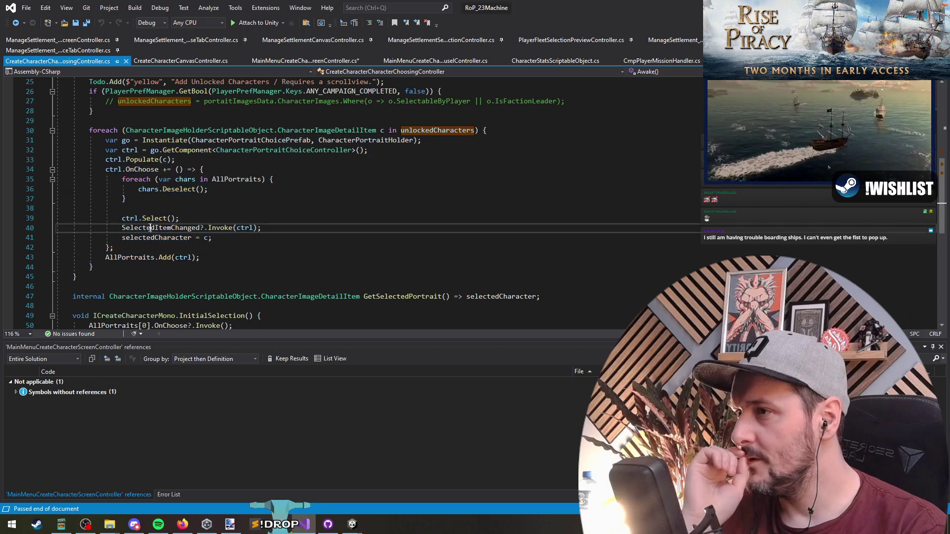
click(117, 267)
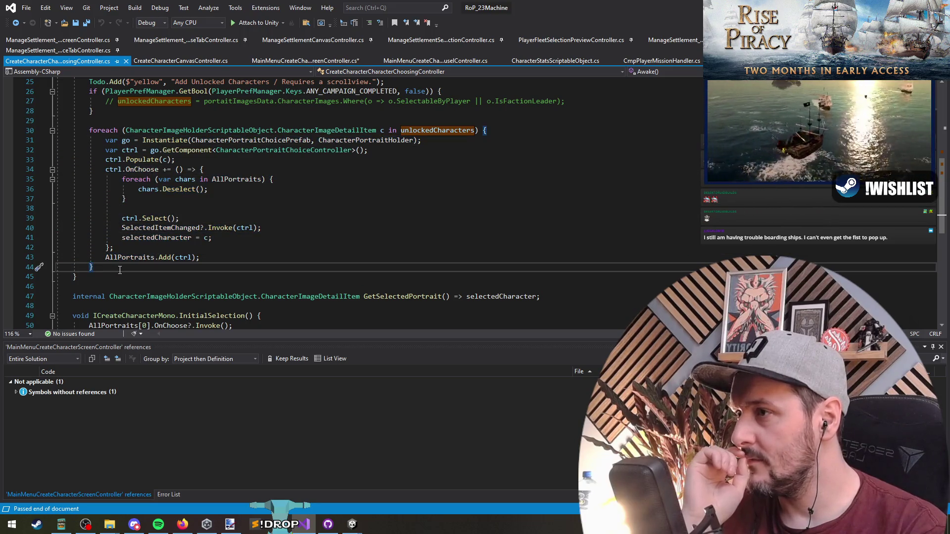
scroll(281, 259, up, 3)
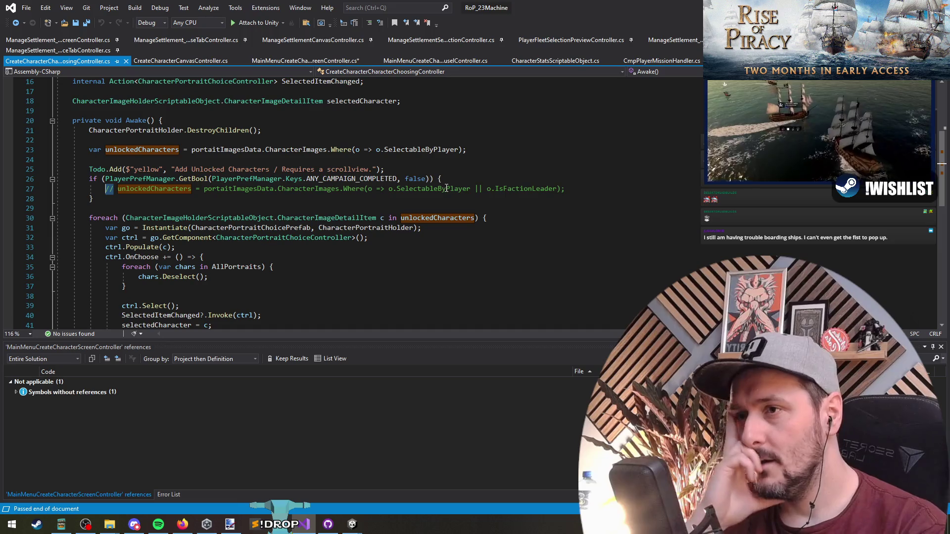
scroll(563, 210, down, 5)
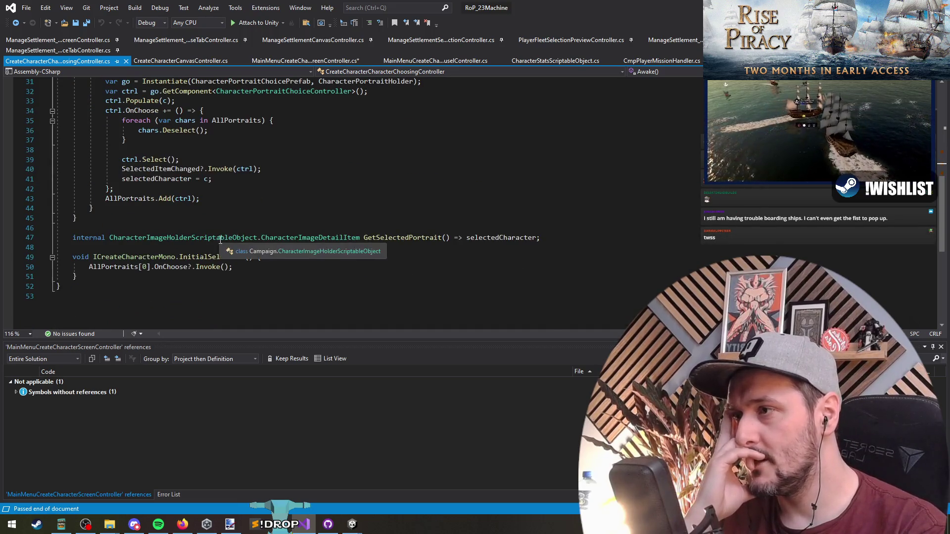
scroll(191, 237, up, 6)
scroll(192, 237, up, 4)
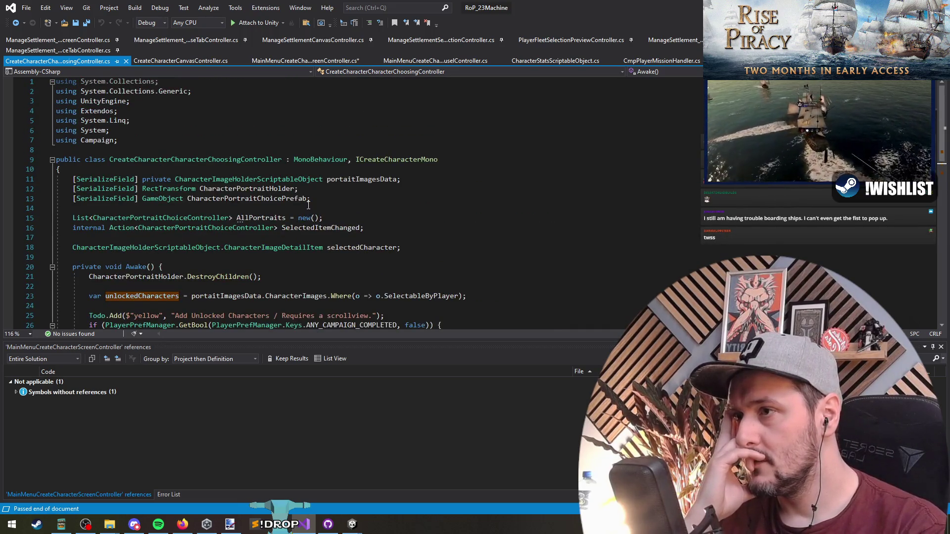
scroll(372, 237, down, 8)
click(134, 271)
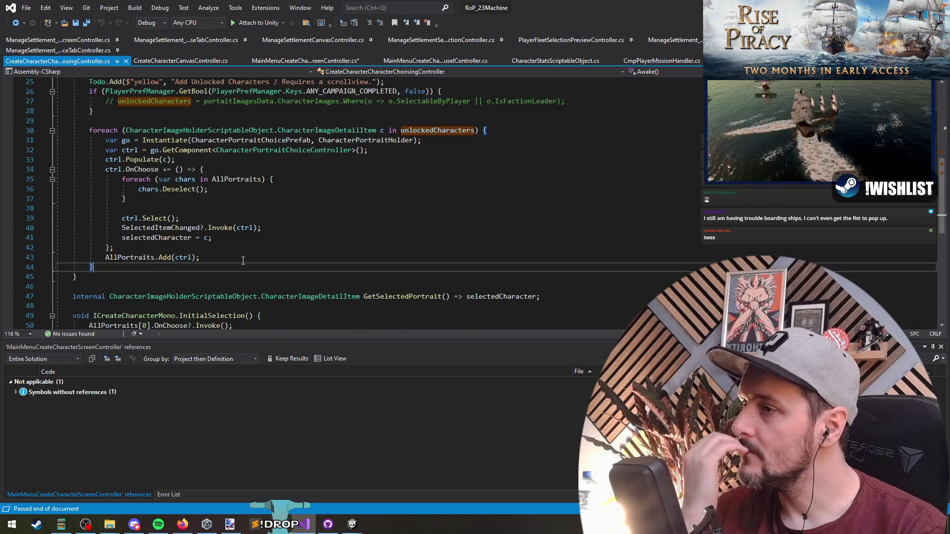
scroll(247, 262, up, 2)
scroll(357, 256, down, 1)
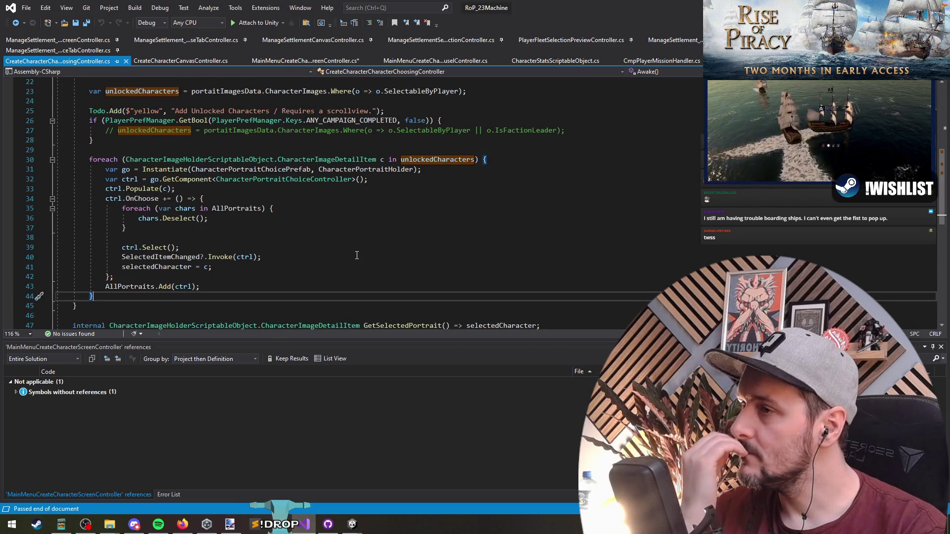
key(Return)
- Move the Todo.Add line and ANY_CAMPAIGN_COMPLETED if-block below the foreach loop
scroll(348, 256, up, 2)
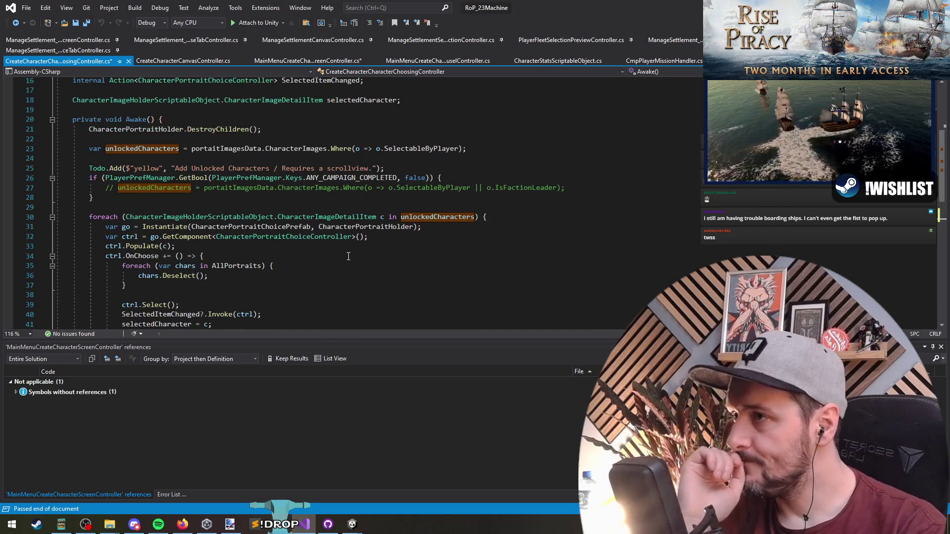
mouse_move(94, 198)
mouse_down()
mouse_move(104, 188)
mouse_move(2, 170)
mouse_up()
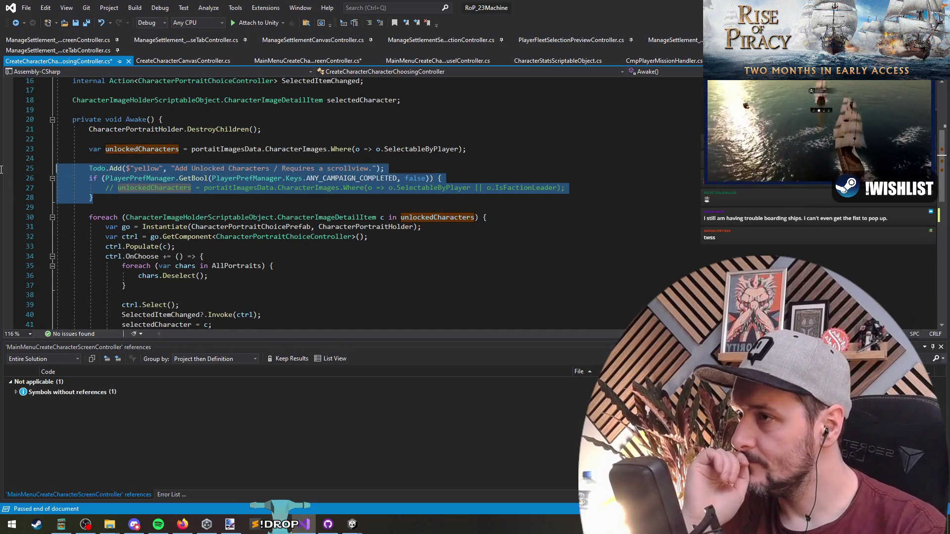
scroll(127, 267, down, 3)
key(Delete)
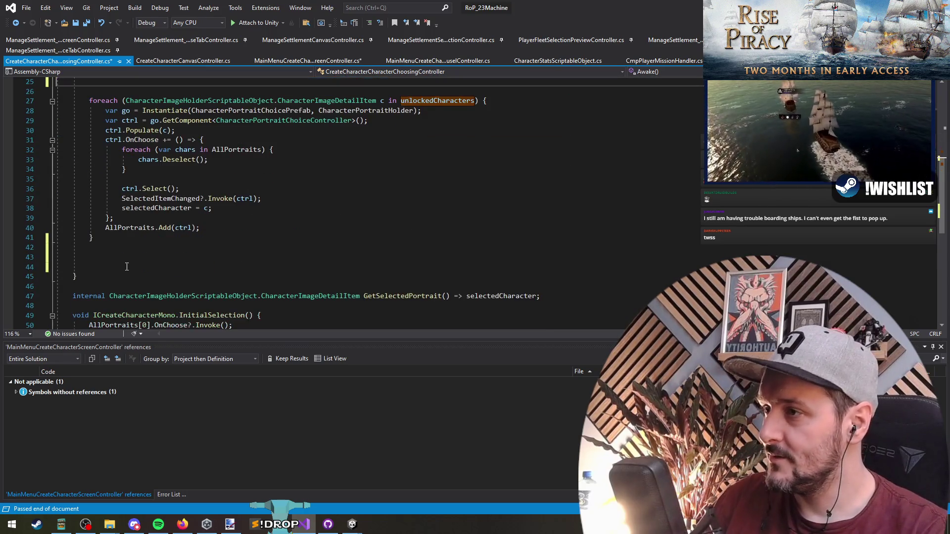
click(127, 267)
text(Todo.Add($"yellow", "Add Unlocked Characters / Requires a scrollview.");         if (PlayerPrefManager.GetBool(PlayerPrefManager.Keys.ANY_CAMPAIGN_COMPLETED, false)) {             // unlockedCharacters = portraitImagesData.CharacterImages.Where(o => o.SelectableByPlayer || o.IsFactionLeader);         })
key(Up)
key(Up)
key(Up)
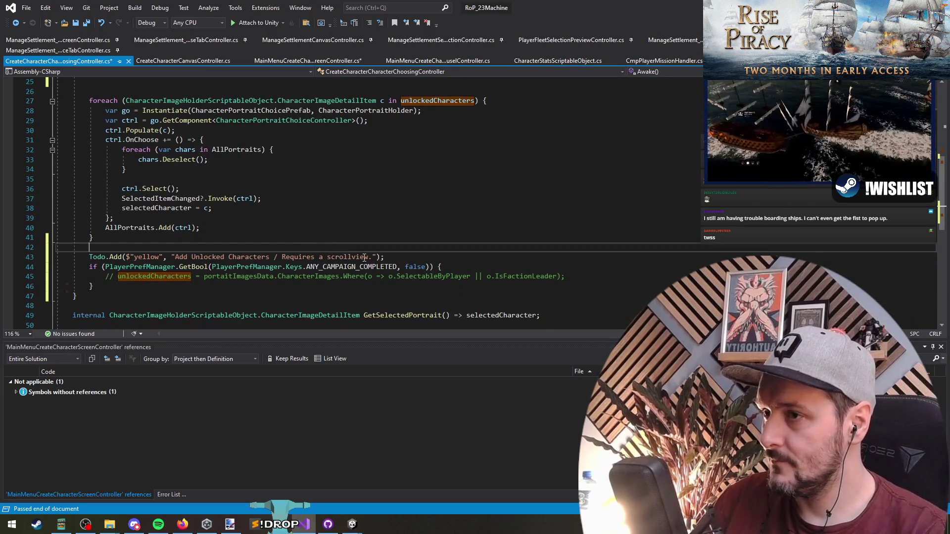
- Append ', true' to the Todo message, remove extra blank lines around unlockedCharacters, and save
click(374, 258)
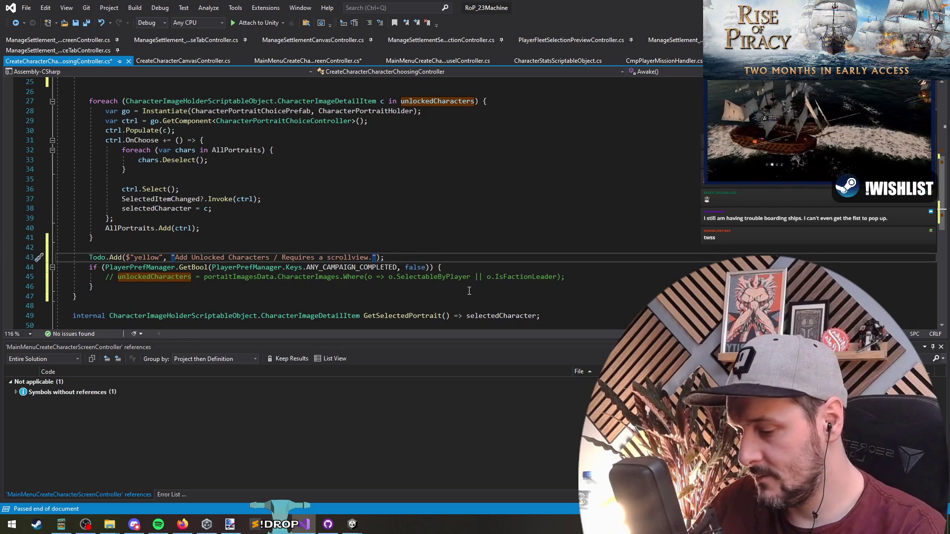
text(, true)
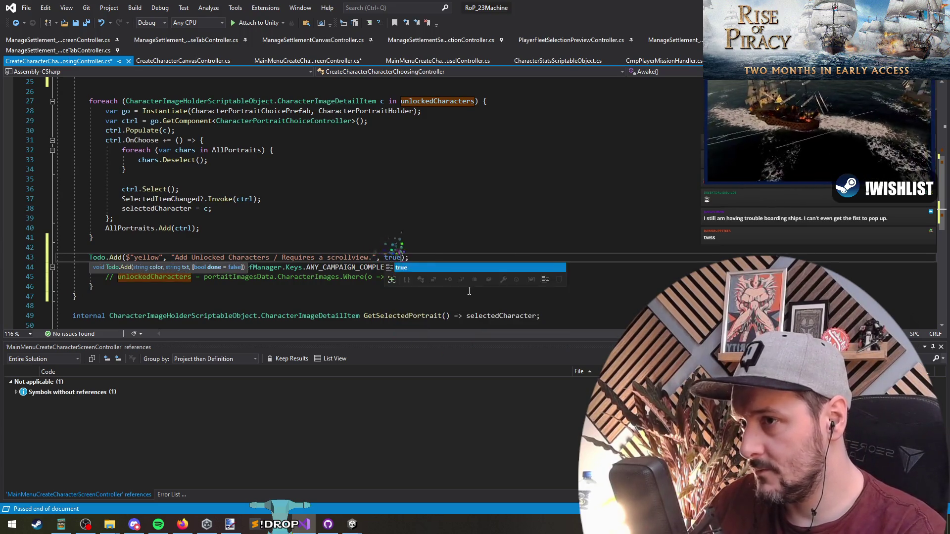
key(End)
scroll(469, 291, up, 4)
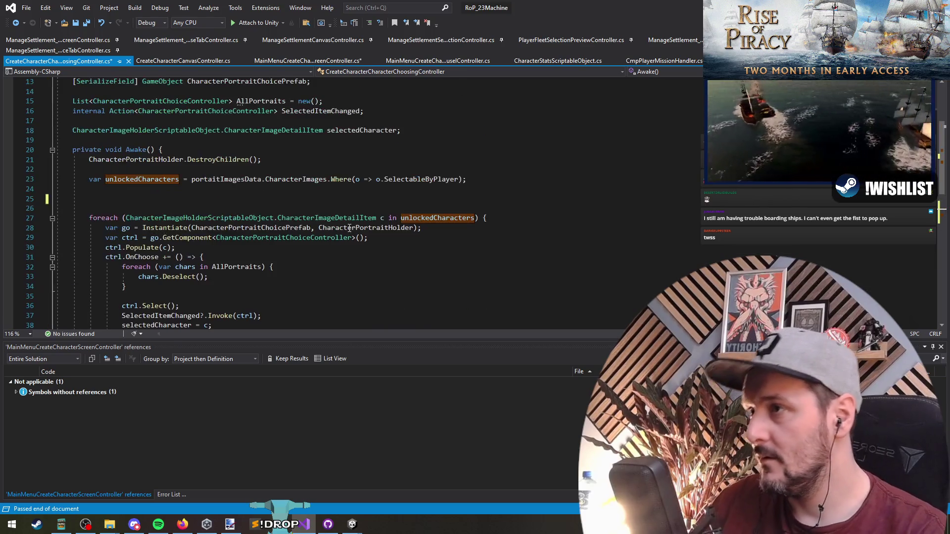
click(171, 191)
key(Delete)
key(Delete)
scroll(206, 200, up, 1)
key(Up)
key(Up)
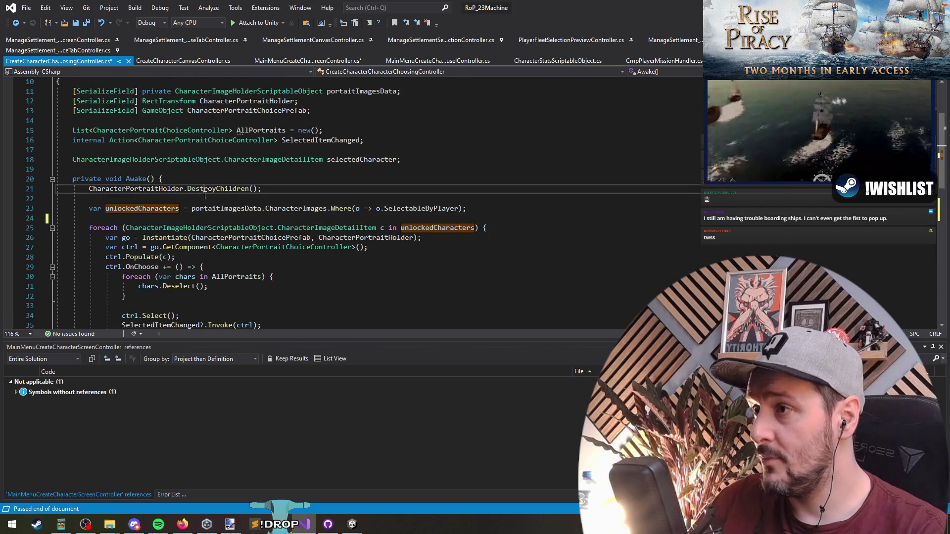
key(Delete)
key(ctrl+s)
- Duplicate the CharacterPortraitChoicePrefab serialized field line among the field declarations
scroll(286, 209, up, 2)
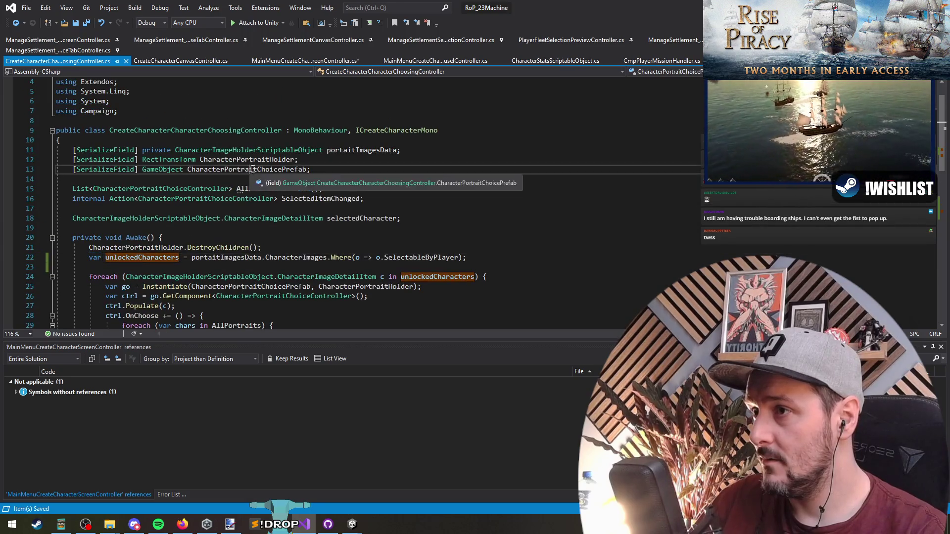
click(401, 209)
key(Return)
key(Return)
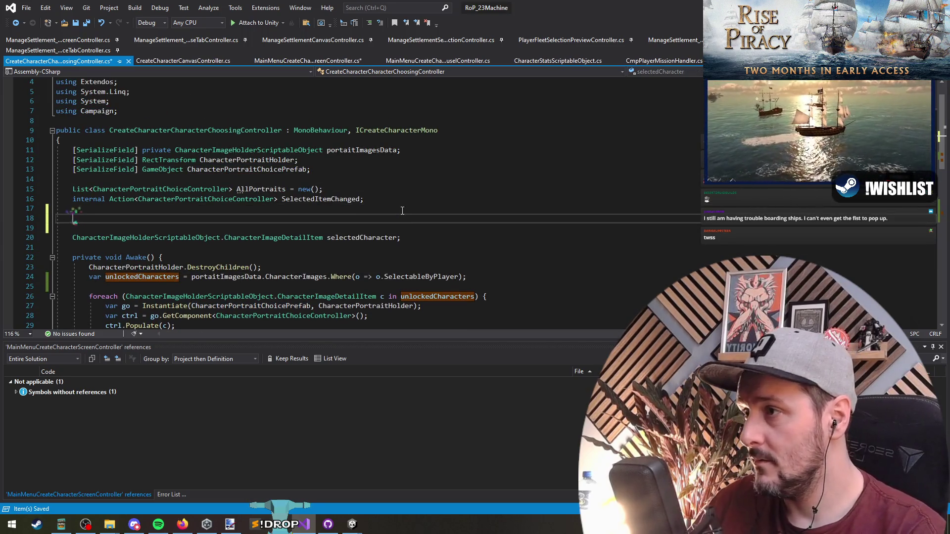
key(Up)
key(Up)
key(Up)
key(Down)
text([SerializeField] GameObject CharacterPortraitChoicePrefab;)
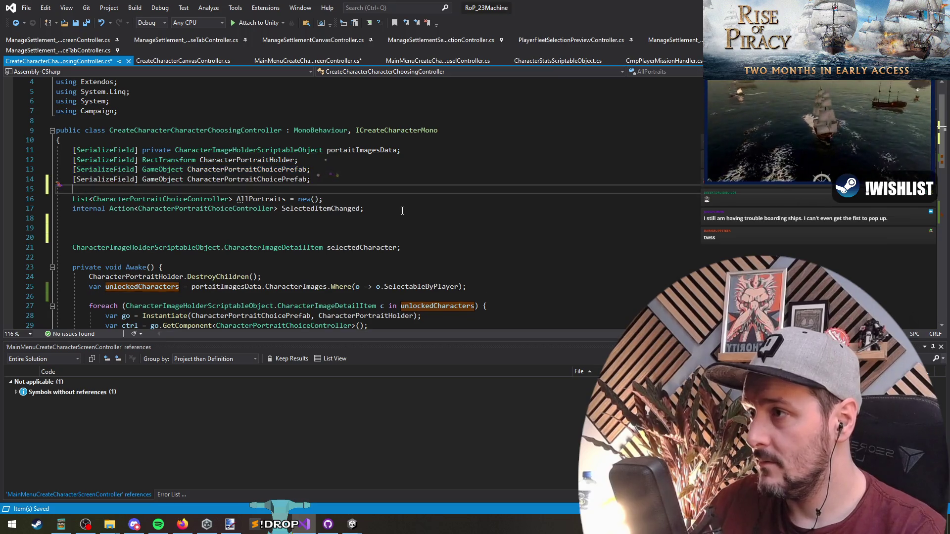
key(Down)
key(Down)
key(Down)
key(BackSpace)
key(BackSpace)
key(Up)
key(Up)
key(Up)
key(Up)
- Rename the copied field to BtnMorePortraits
key(End)
key(Left)
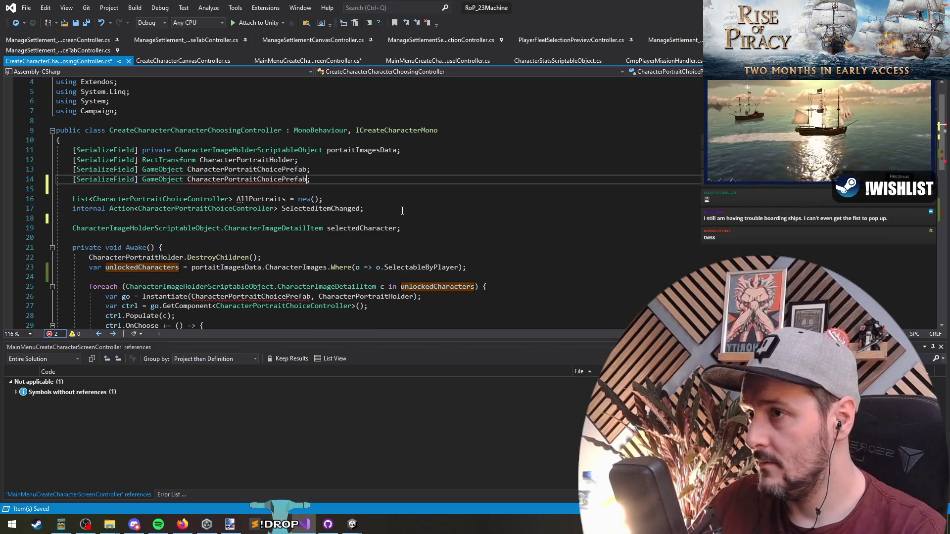
key(ctrl+shift+Left)
text(BtnMore)
key(Escape)
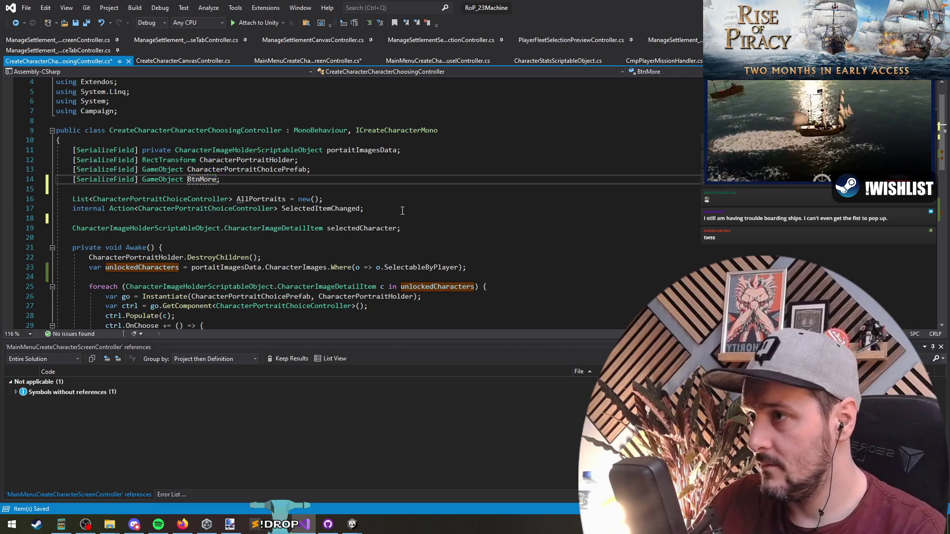
text(Portraits)
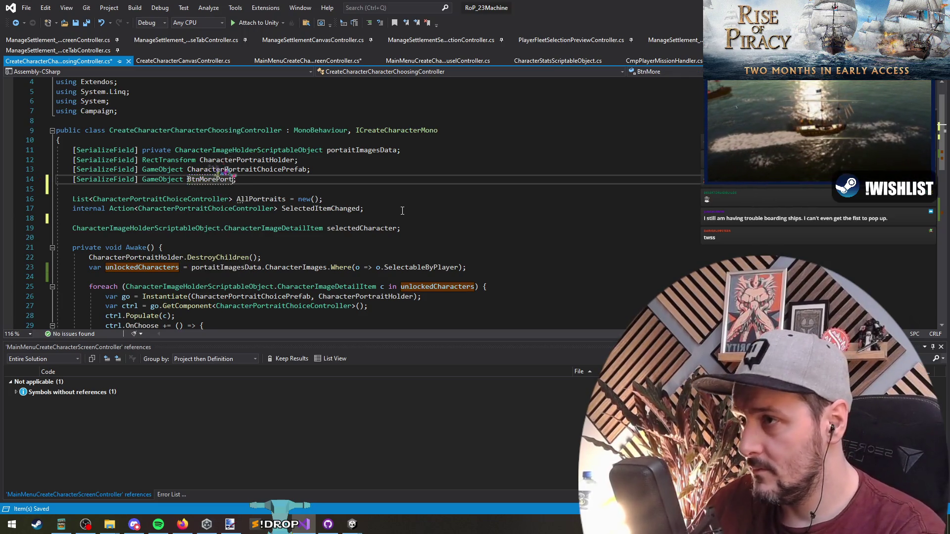
key(Down)
- Start a BtnMorePortraits.onClick line after the campaign-completed block
scroll(402, 211, down, 12)
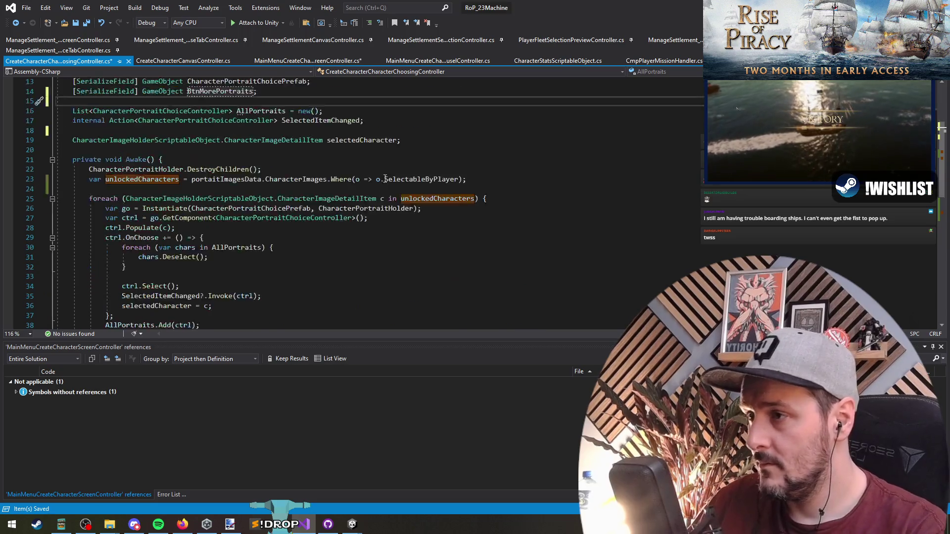
click(641, 111)
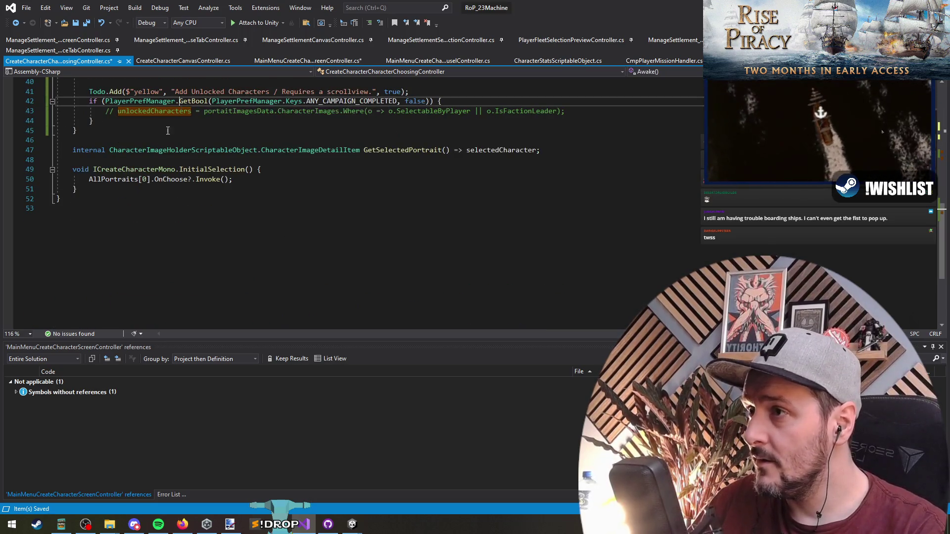
scroll(641, 148, up, 2)
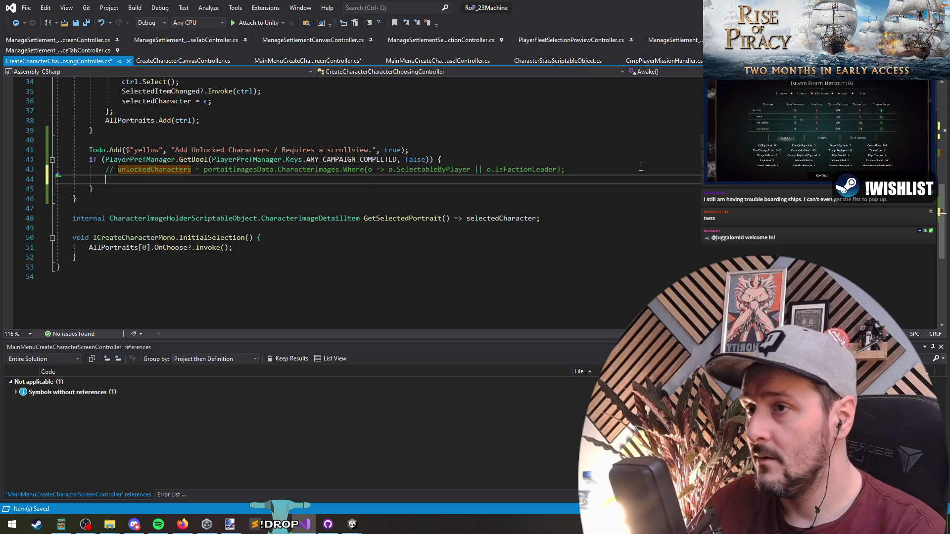
key(Return)
key(Return)
text(BtnMorePortraits.)
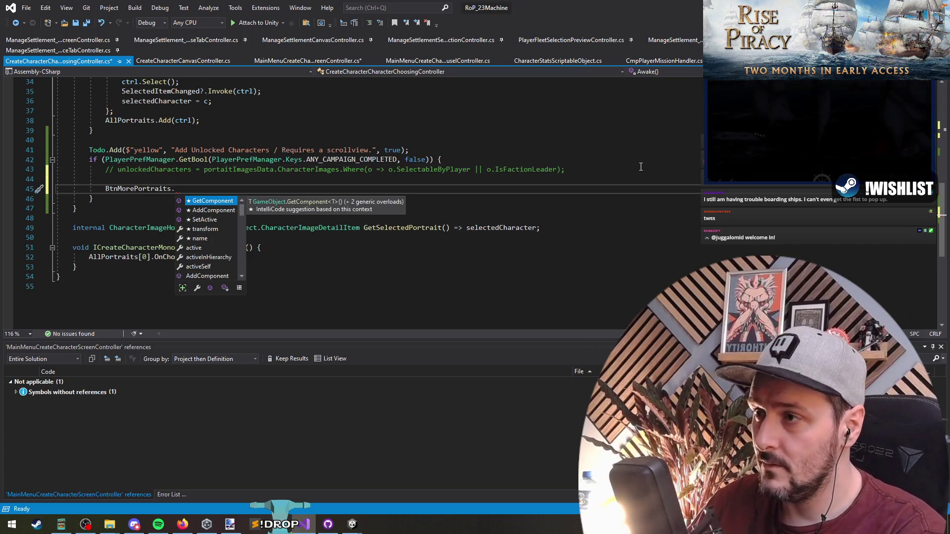
text(add)
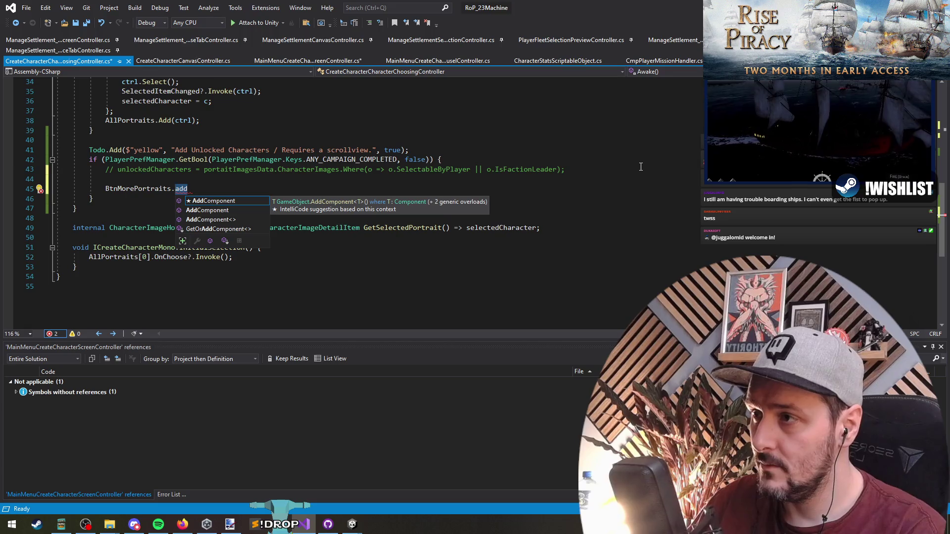
key(BackSpace)
key(BackSpace)
key(BackSpace)
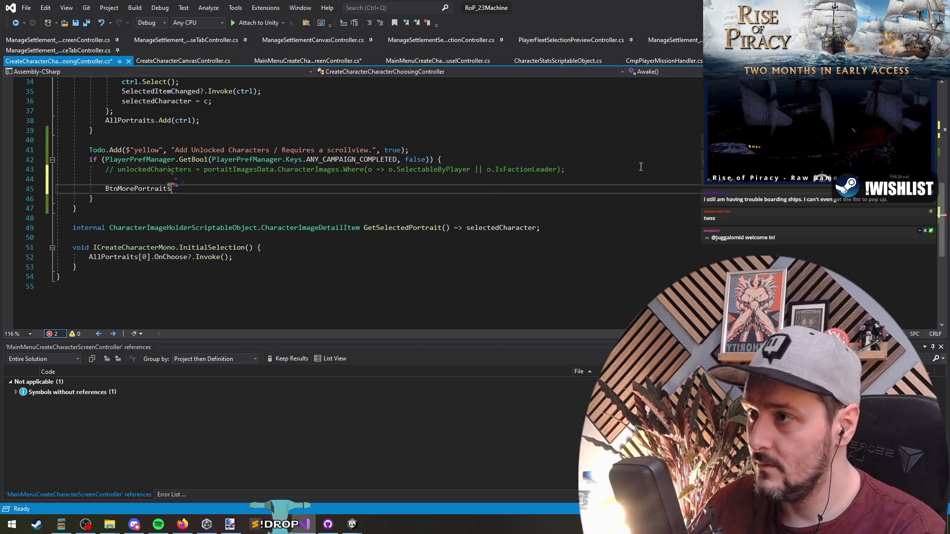
text(.onc)
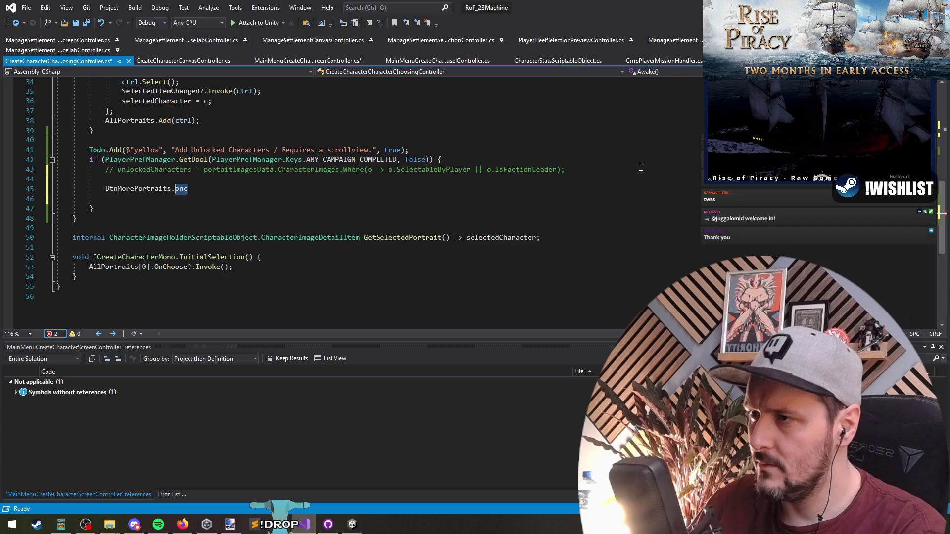
- Change the BtnMorePortraits field type to UnityEngine.UI.Button and save the script
key(ctrl+Home)
key(Down)
key(Down)
key(Down)
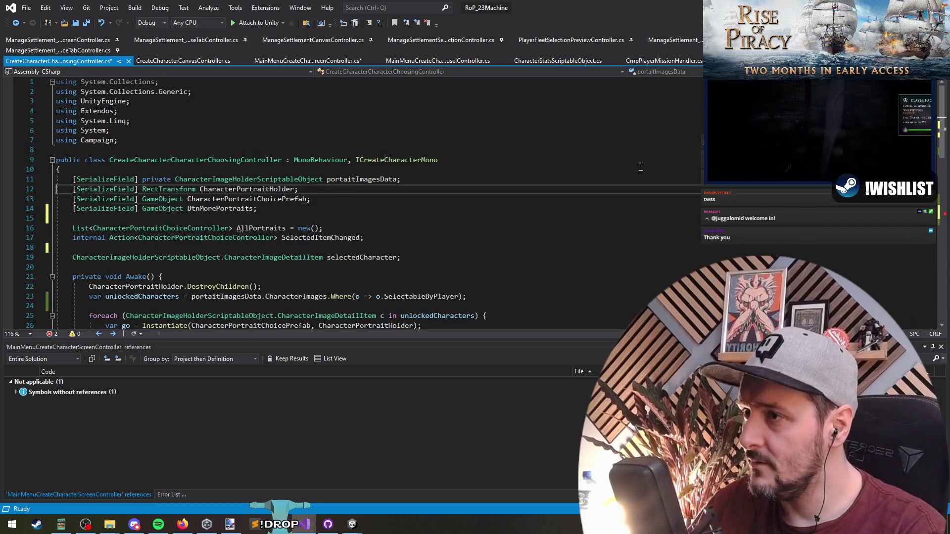
key(End)
key(ctrl+shift+Right)
text(Button)
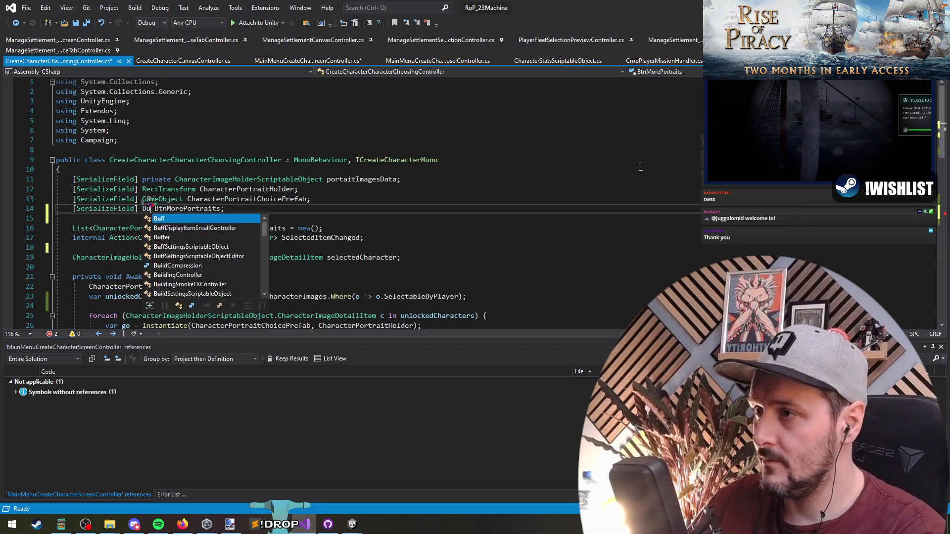
text(UnityENButton)
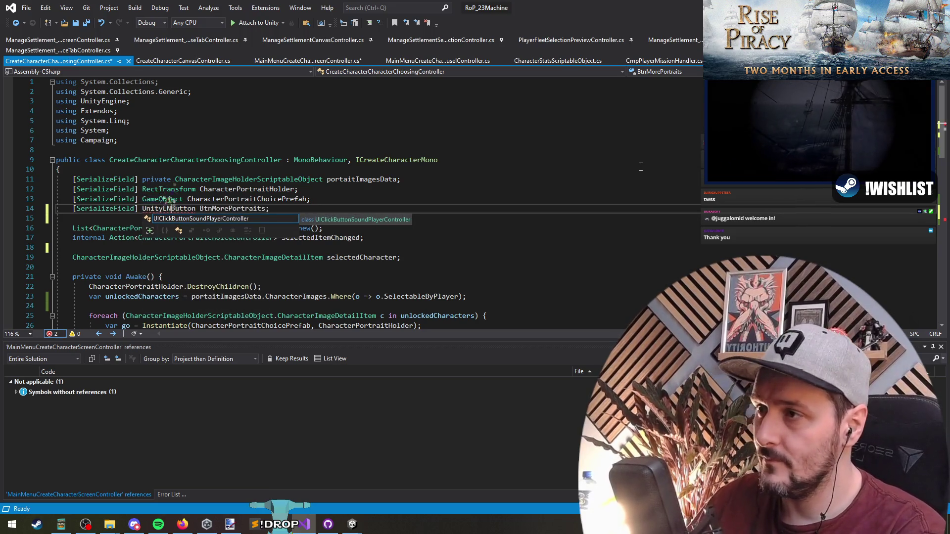
text(gine.UI.)
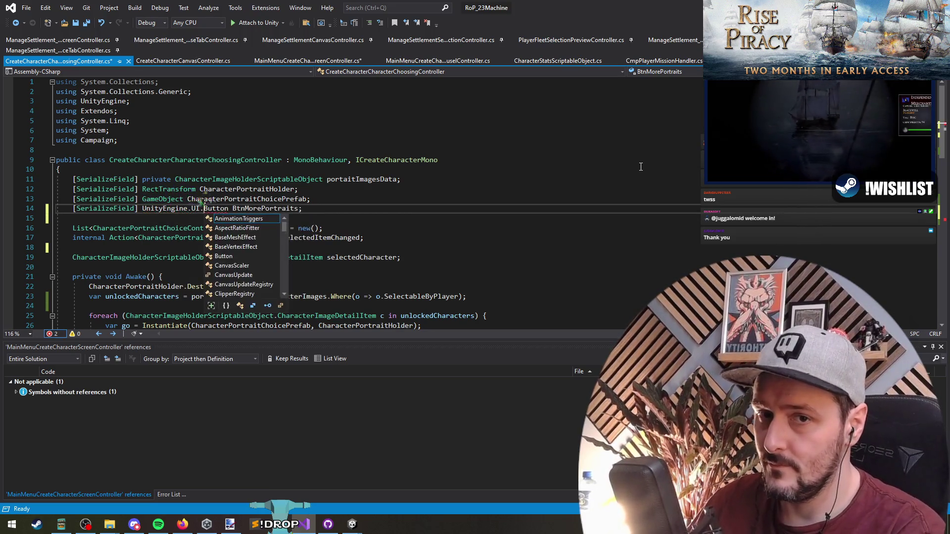
key(Escape)
key(Down)
key(ctrl+s)
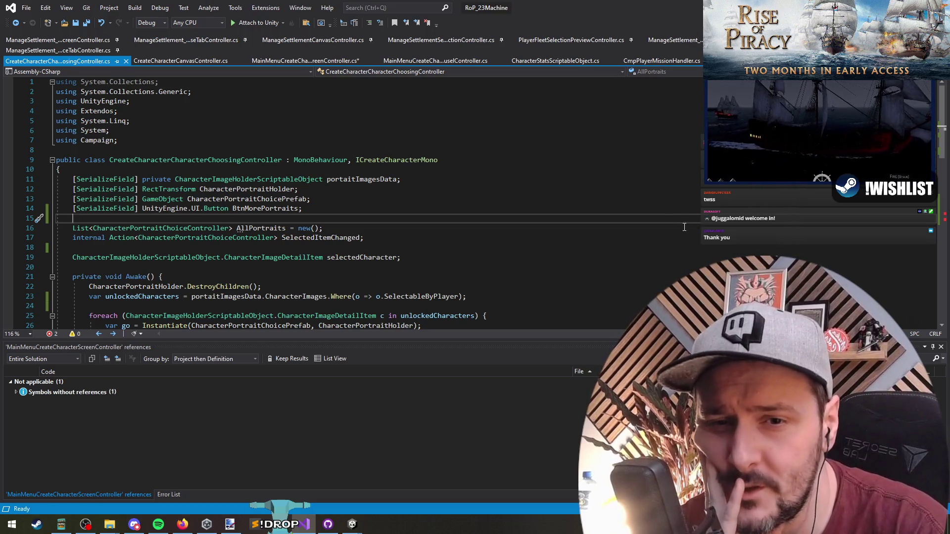
key(alt+Tab)
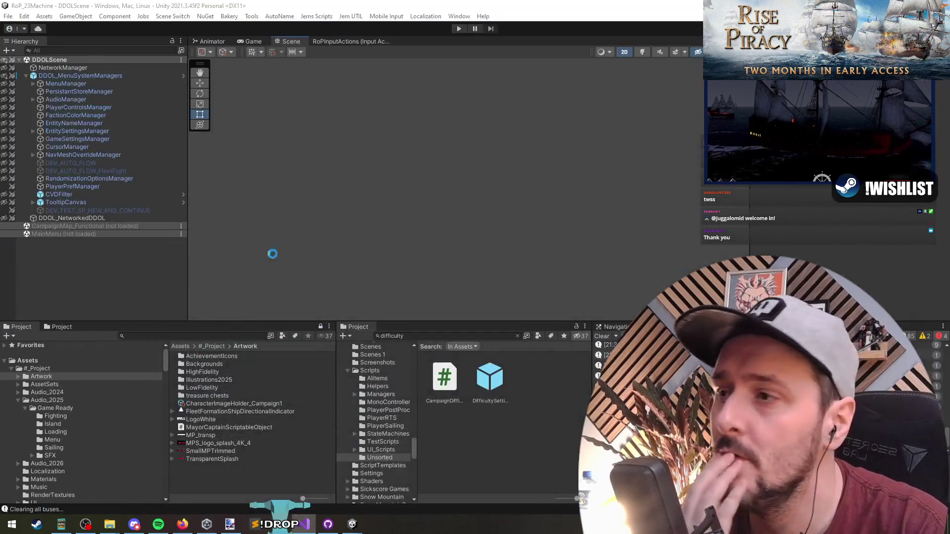
- Press Play, then select the CS1002 ';' expected error at line 45 and jump to it
click(459, 29)
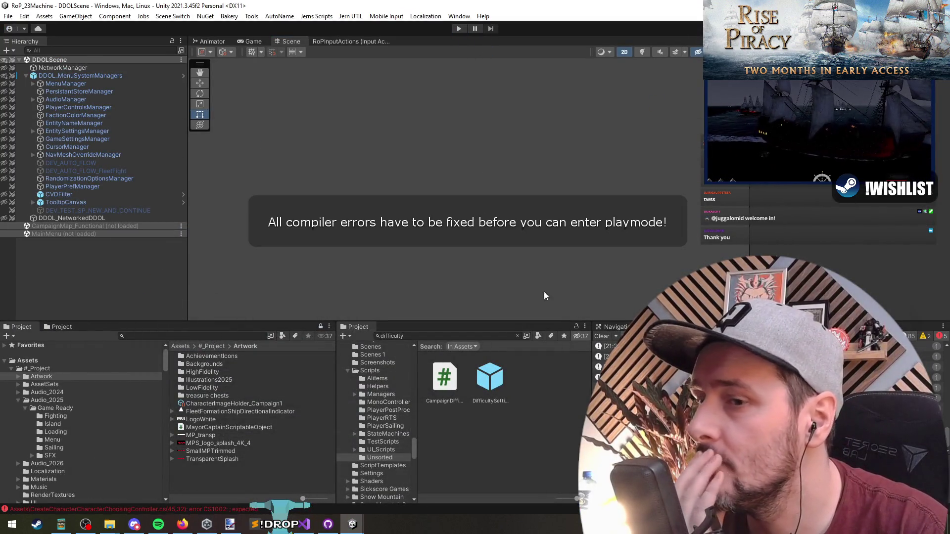
click(607, 346)
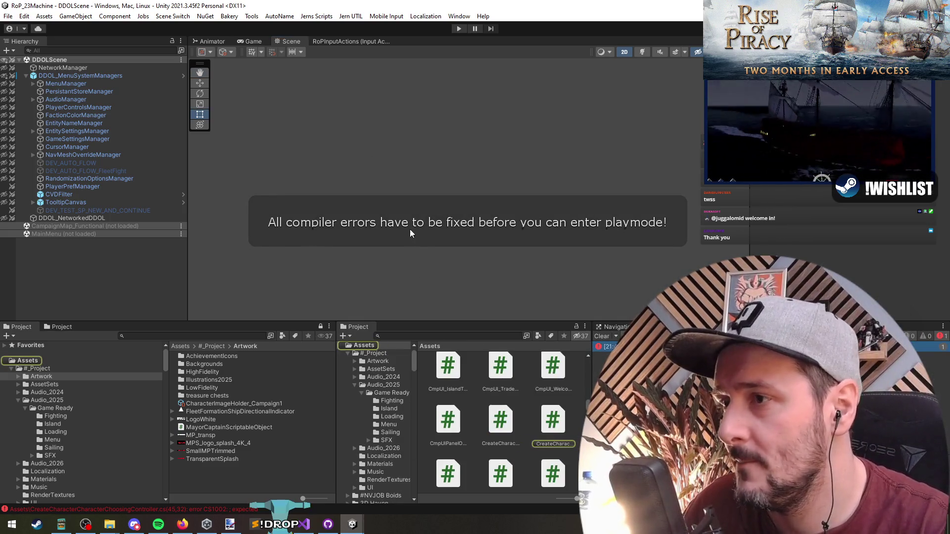
key(alt+Tab)
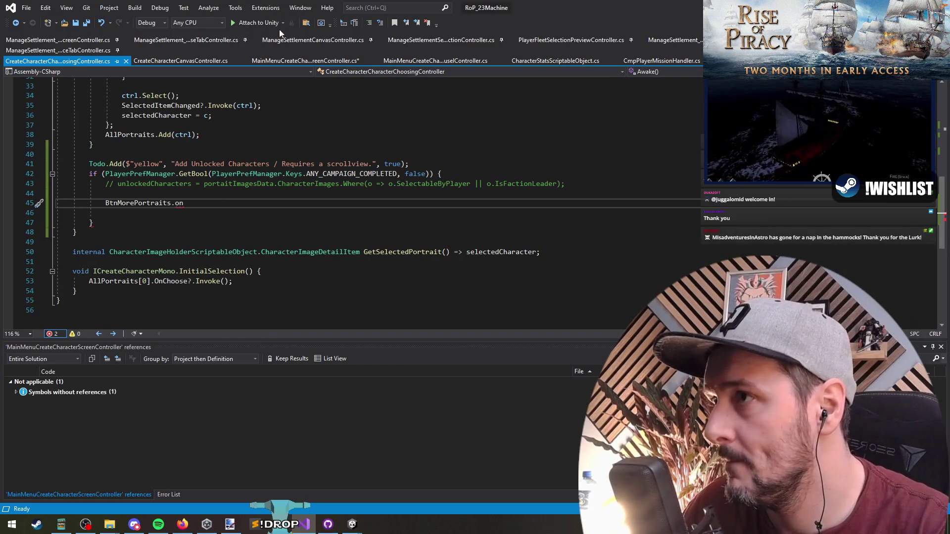
- Comment out the unfinished BtnMorePortraits.on line, delete the leftover blank lines, and Save All
key(ctrl+k)
key(ctrl+c)
key(alt+Up)
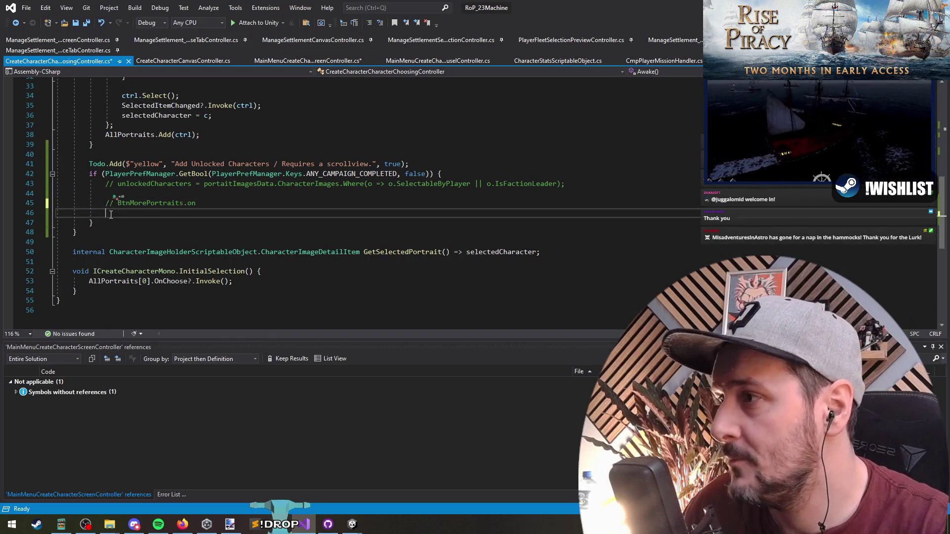
key(ctrl+shift+l)
key(ctrl+shift+l)
click(163, 153)
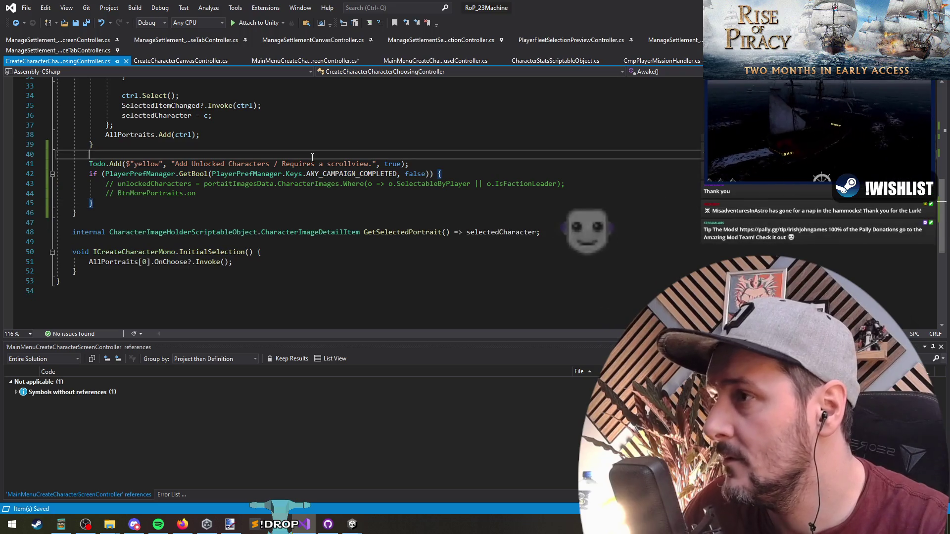
click(86, 23)
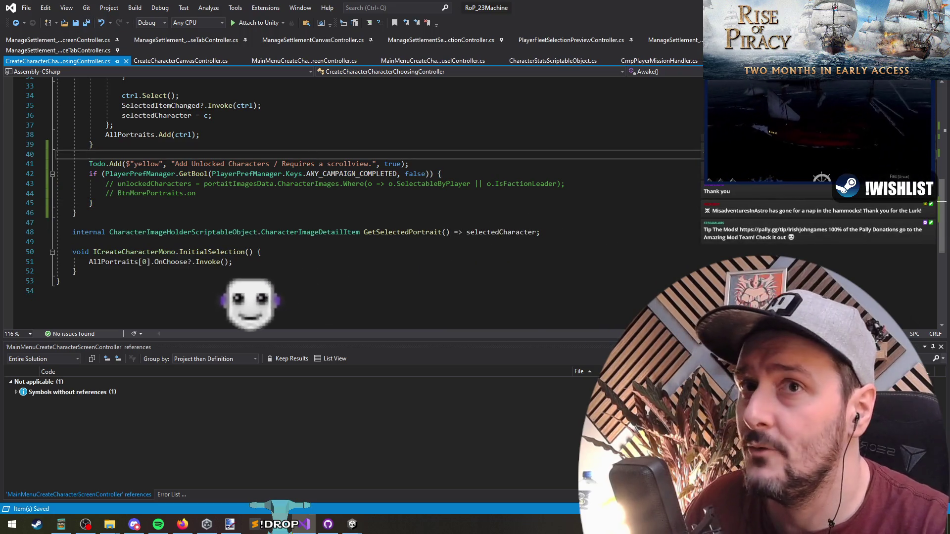
key(alt+Tab)
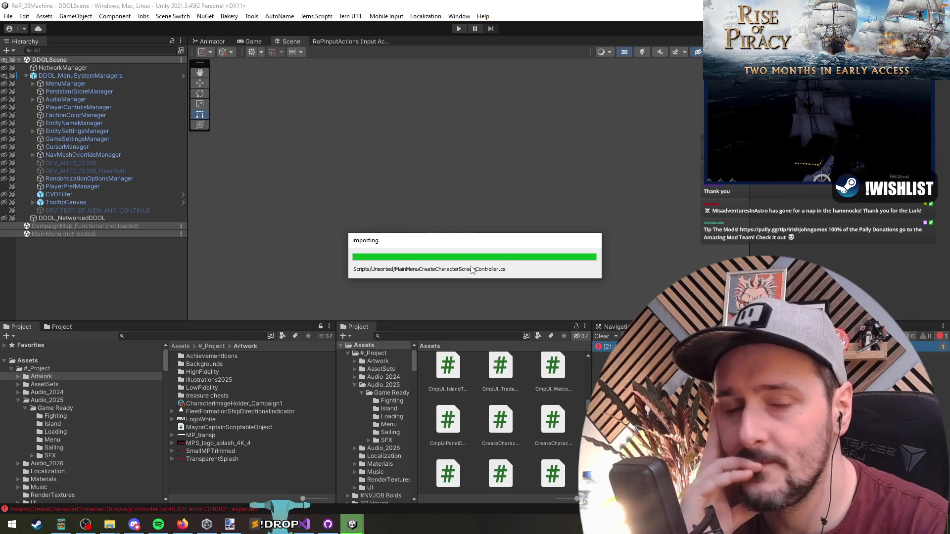
- Once the script import finishes, start Play mode with Ctrl+P
click(71, 162)
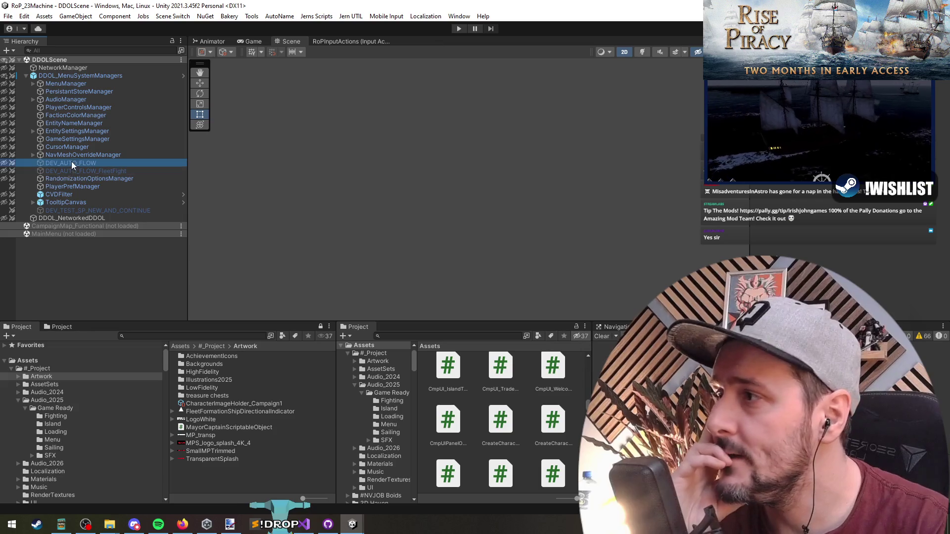
key(ctrl+p)
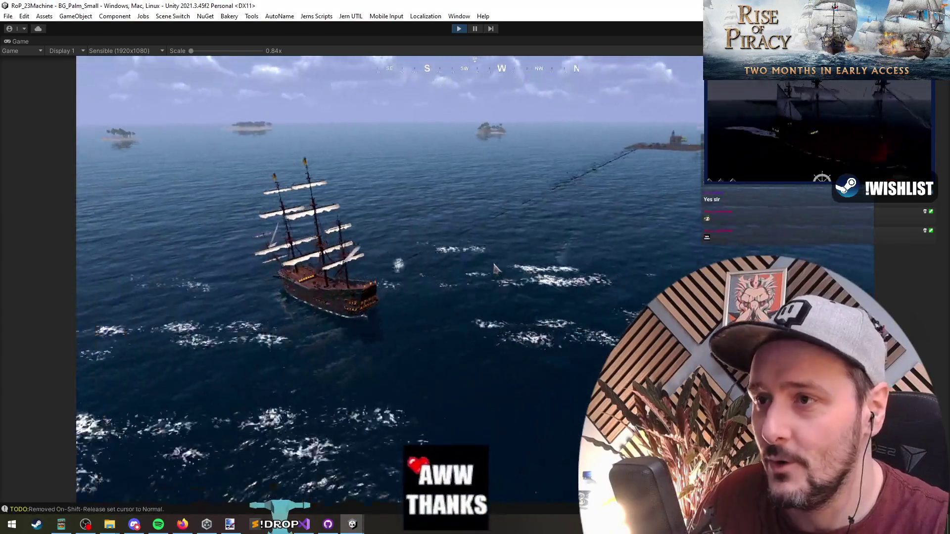
- Spawn a Denmark fleet on the water from the Debug Menu's Fleet options
key(grave)
click(122, 99)
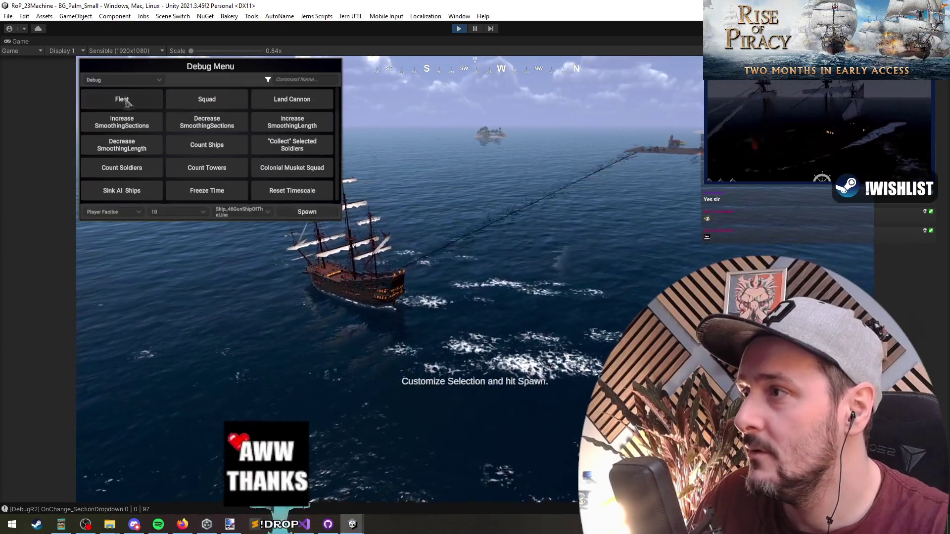
click(111, 212)
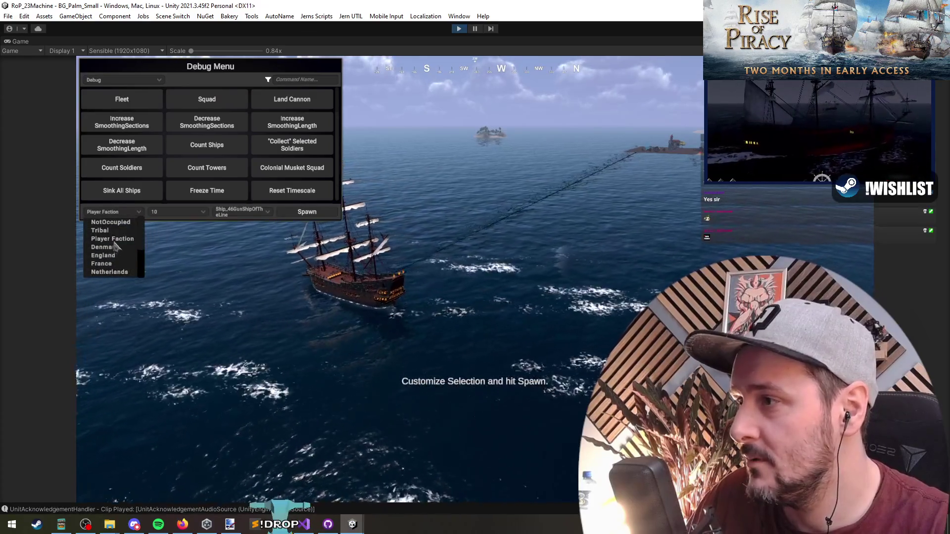
click(104, 247)
click(307, 212)
click(543, 210)
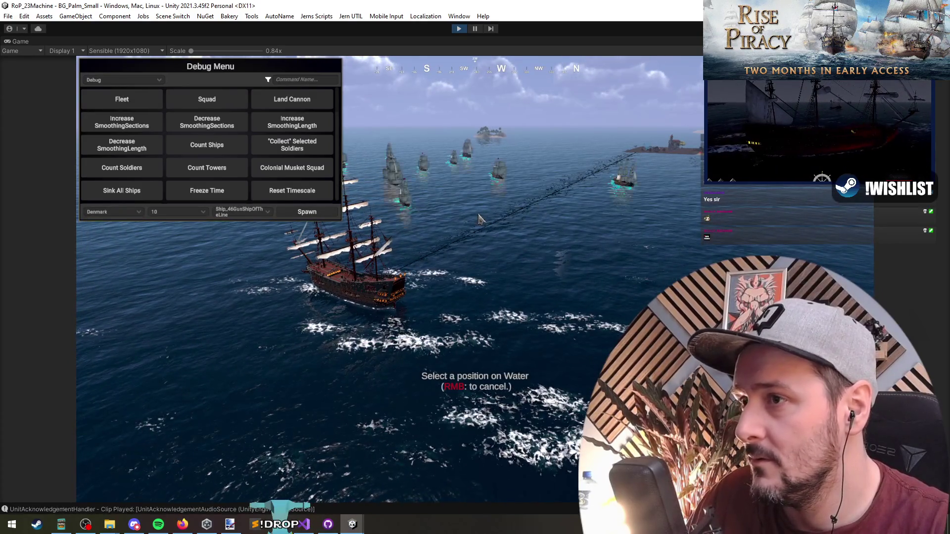
- Battle the Danish fleet, targeting an enemy ship and moving flagship The Black Abandoned
scroll(235, 266, up, 3)
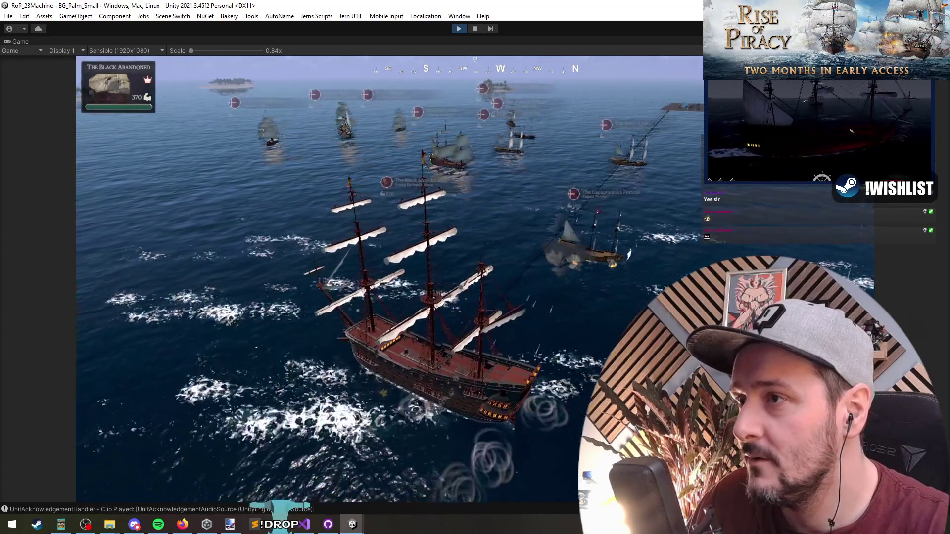
click(314, 216)
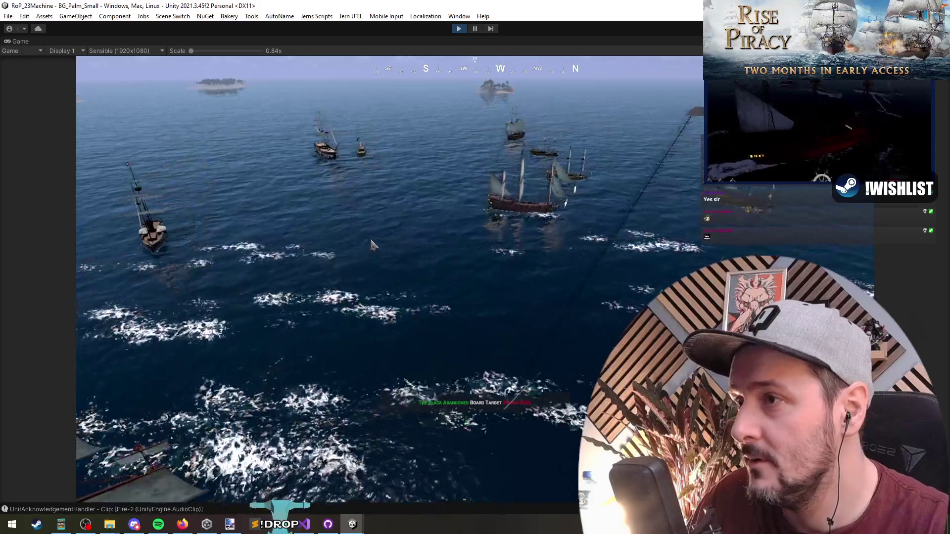
scroll(465, 338, down, 3)
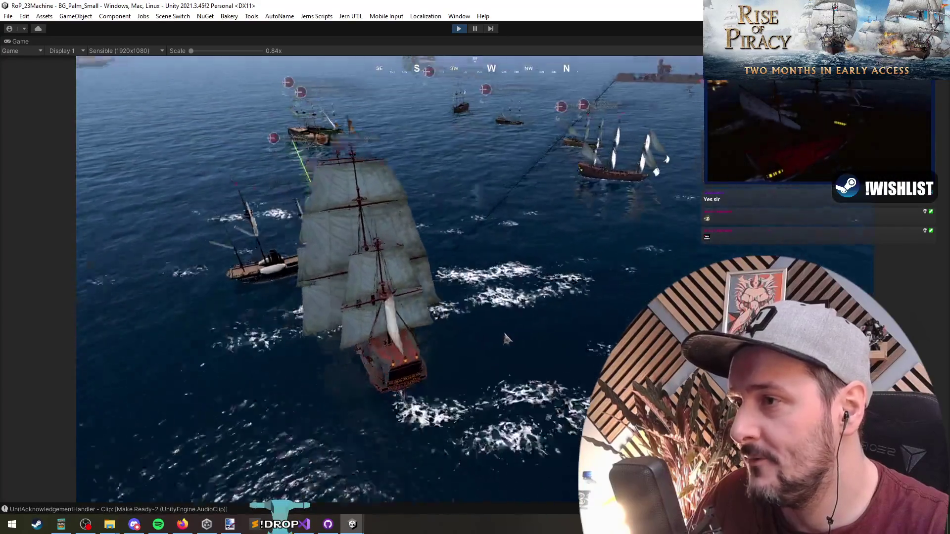
scroll(420, 228, up, 3)
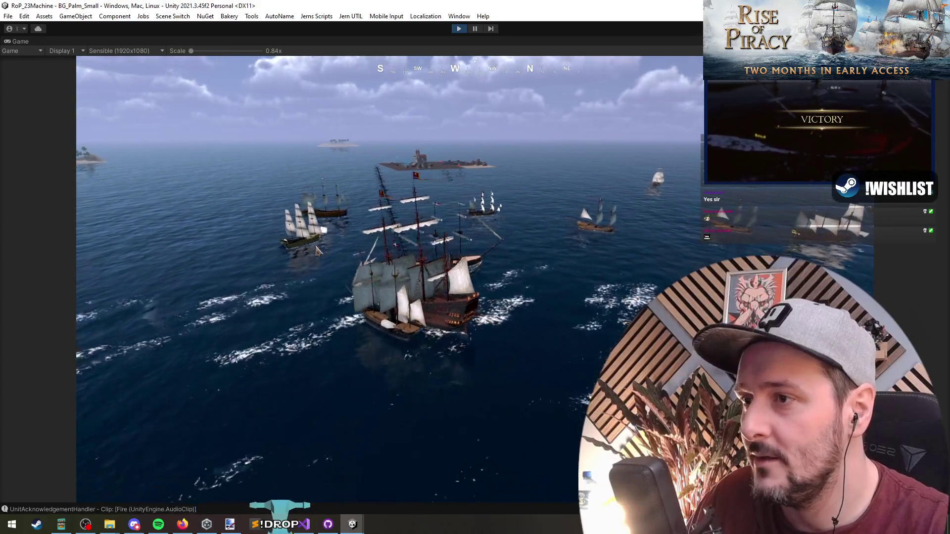
scroll(523, 344, up, 2)
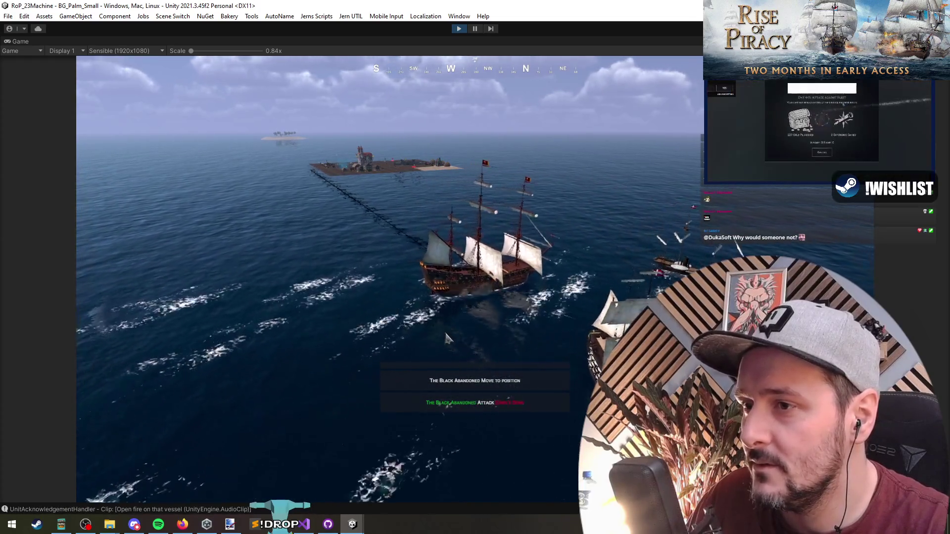
key(Tab)
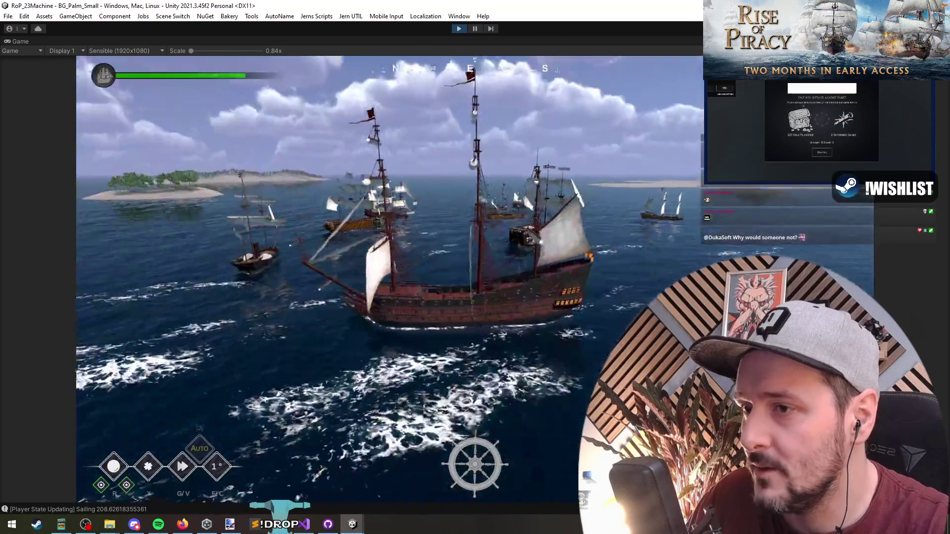
key(Tab)
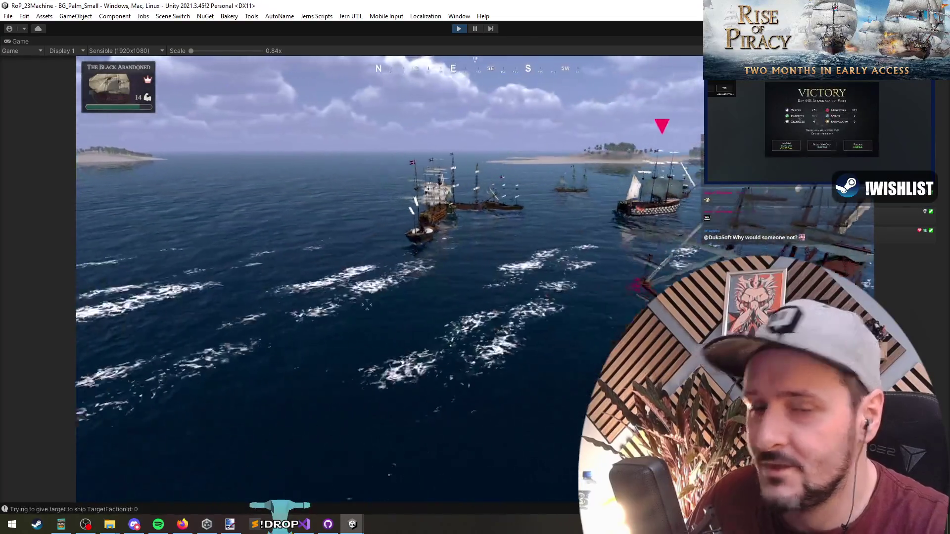
click(578, 255)
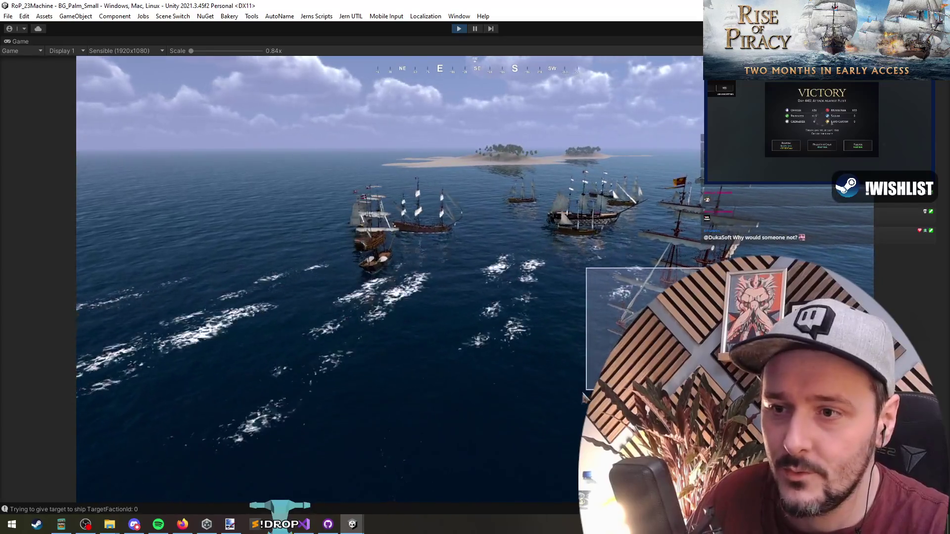
key(1)
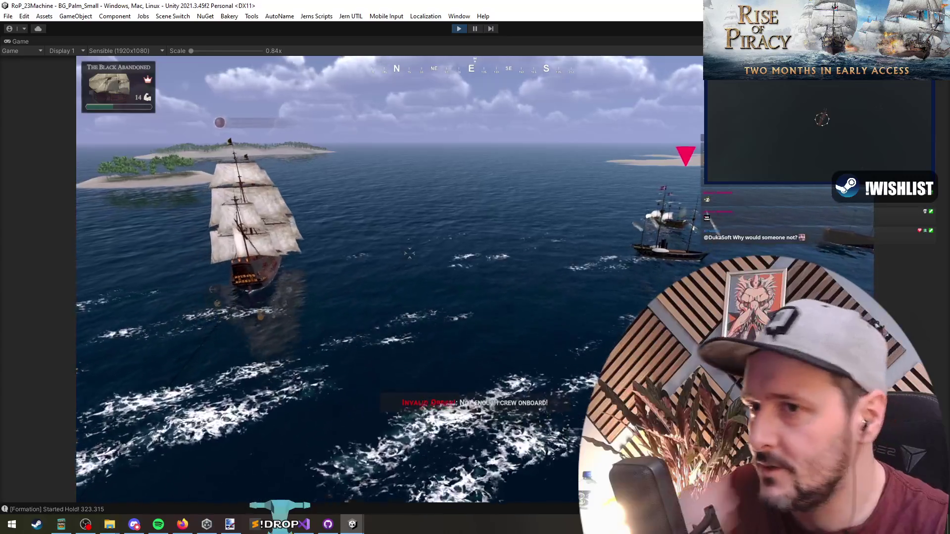
click(530, 288)
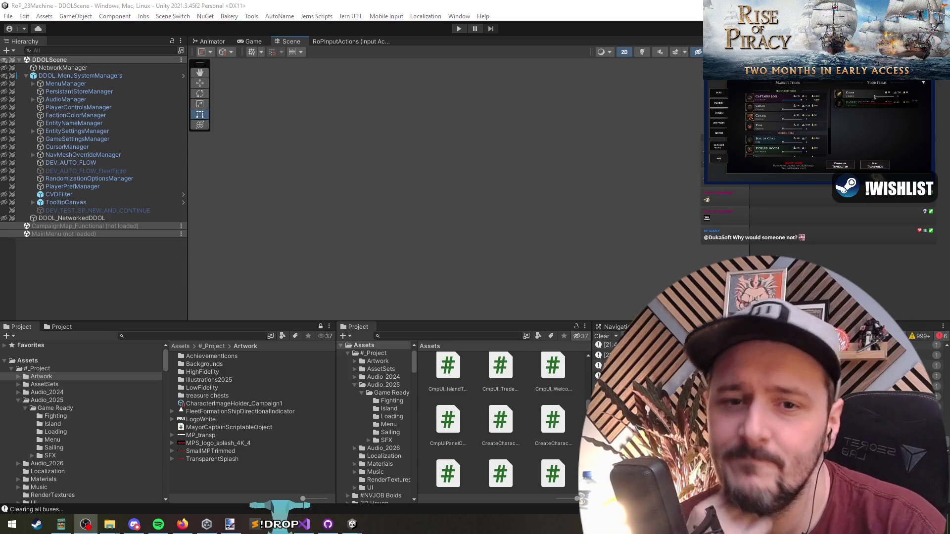
- Bring Unity to the front and press Play to rerun the game
click(279, 221)
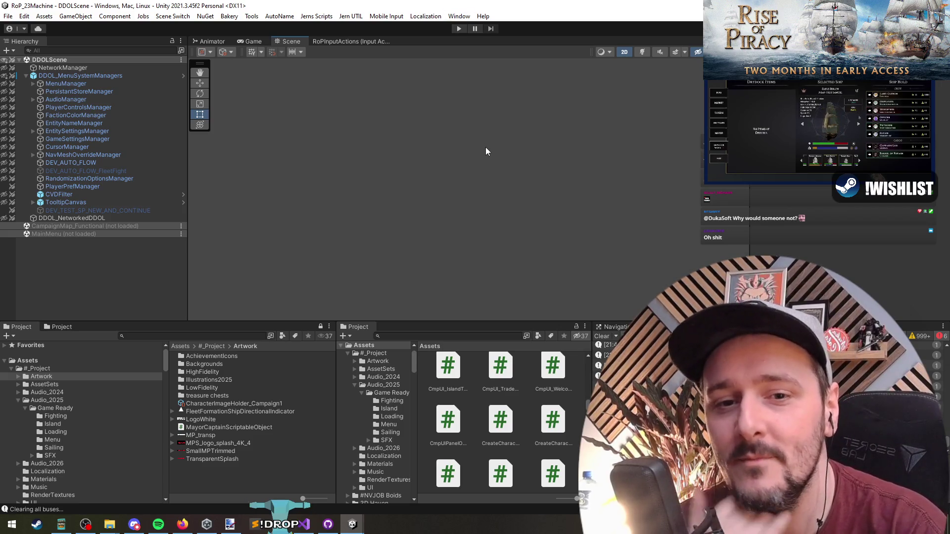
click(459, 28)
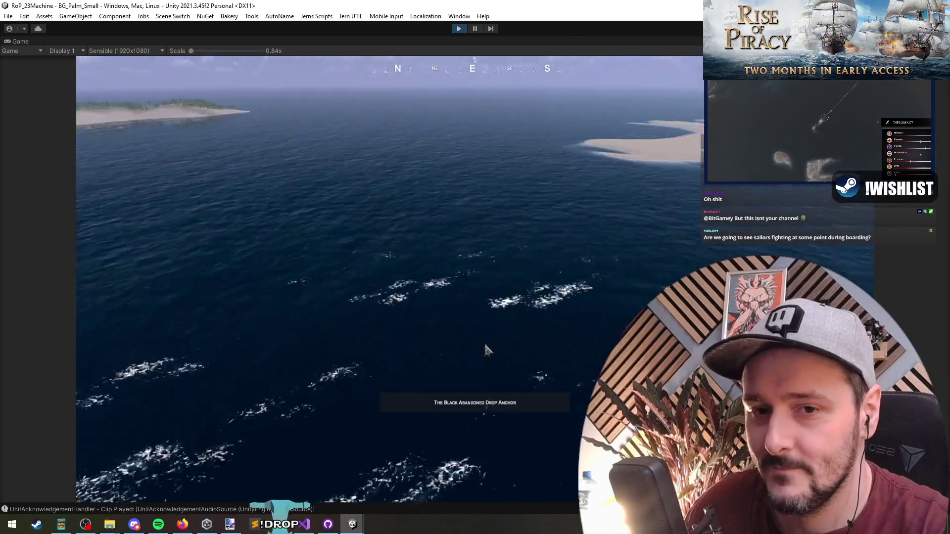
- From the F1 debug menu, spawn a Danish fleet and a Player Faction fleet on the water
key(F1)
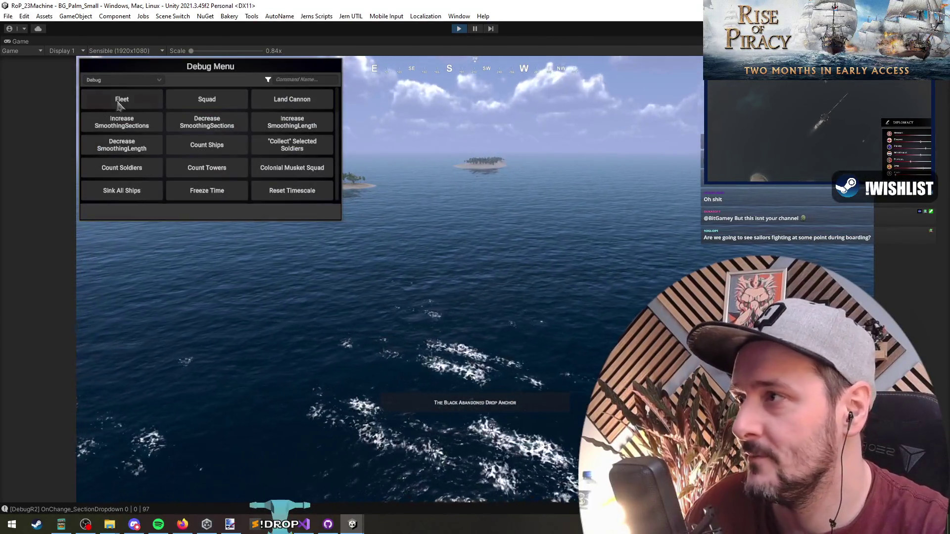
click(122, 99)
click(306, 212)
click(528, 268)
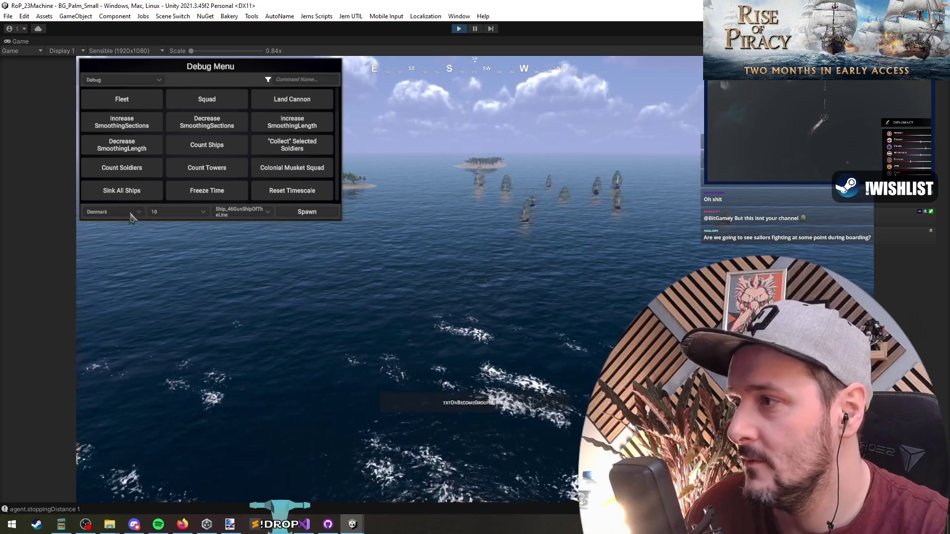
click(113, 211)
click(109, 240)
click(307, 212)
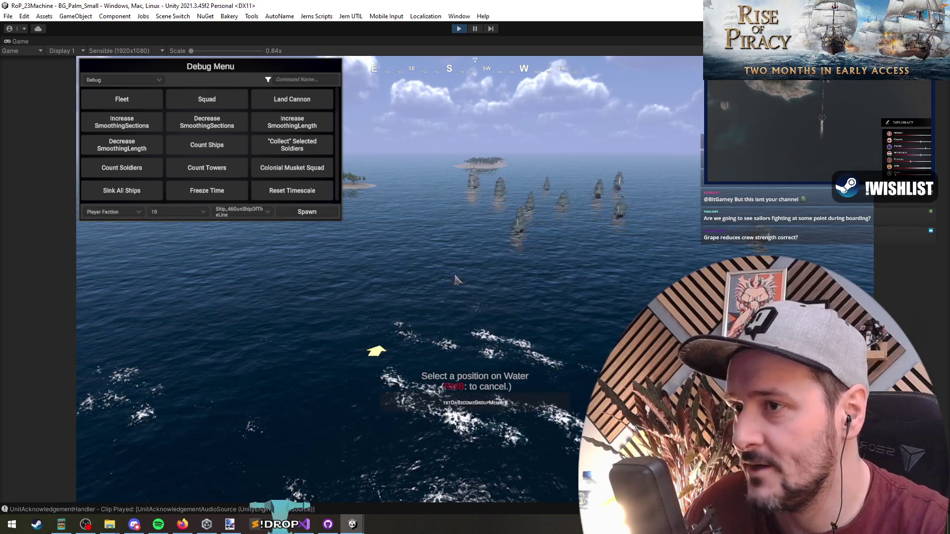
click(596, 290)
- Pause, select a ship in the new player fleet, rotate the camera, and resume the game
key(space)
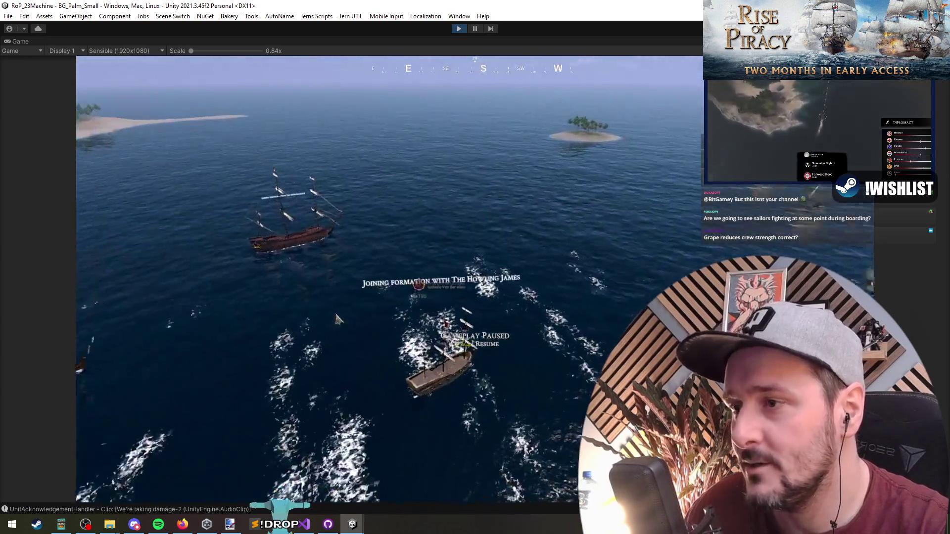
drag(450, 272, 525, 339)
key(e)
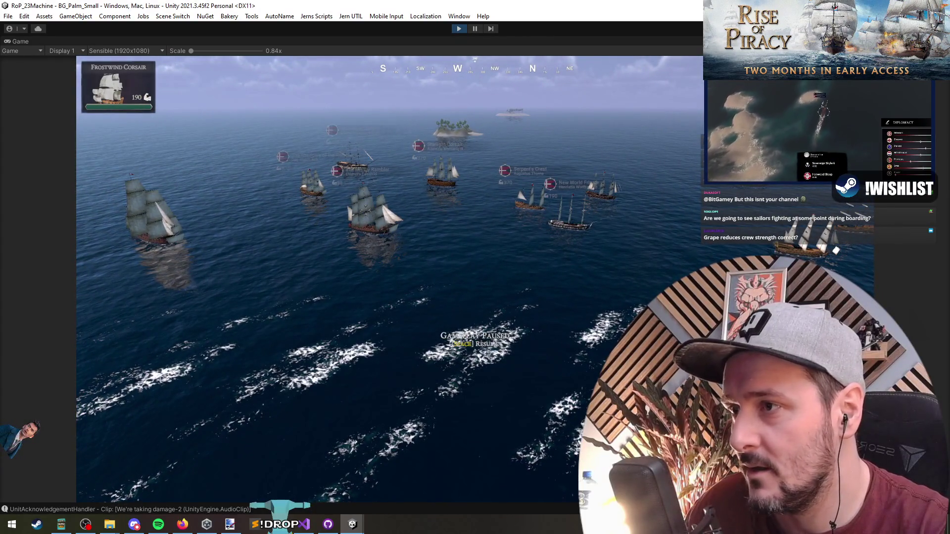
key(space)
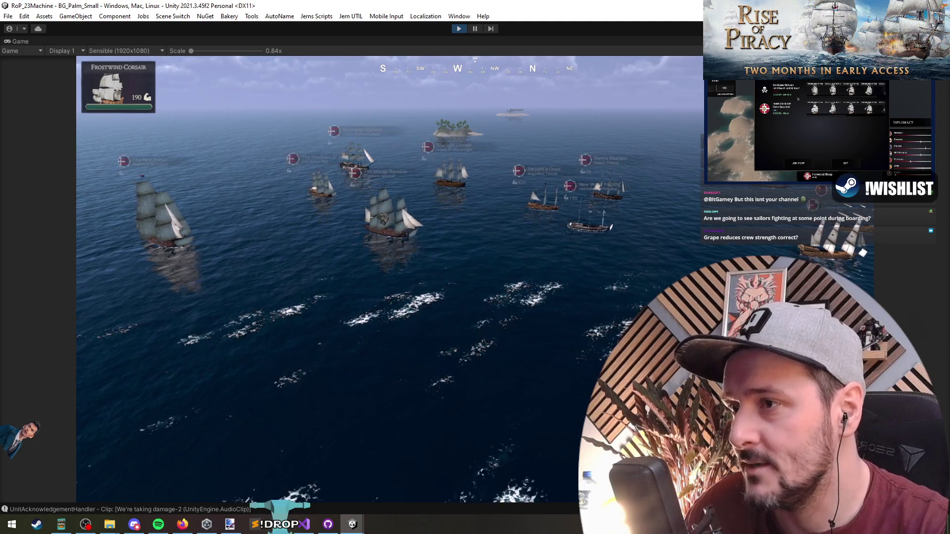
- Order Frostwind Corsair, Regal Falcon and Frostbloom Tempest to board enemy ships, then select The Howling James
right_click(392, 221)
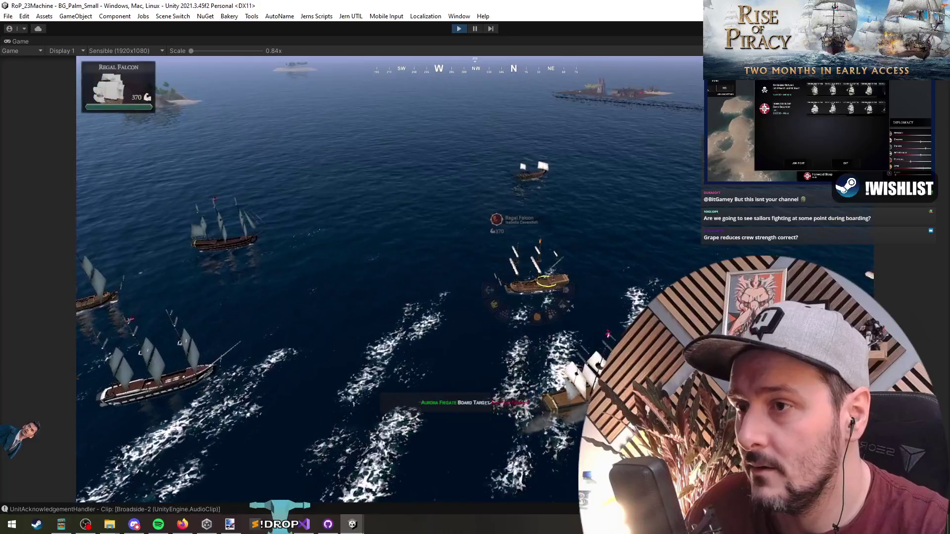
right_click(143, 292)
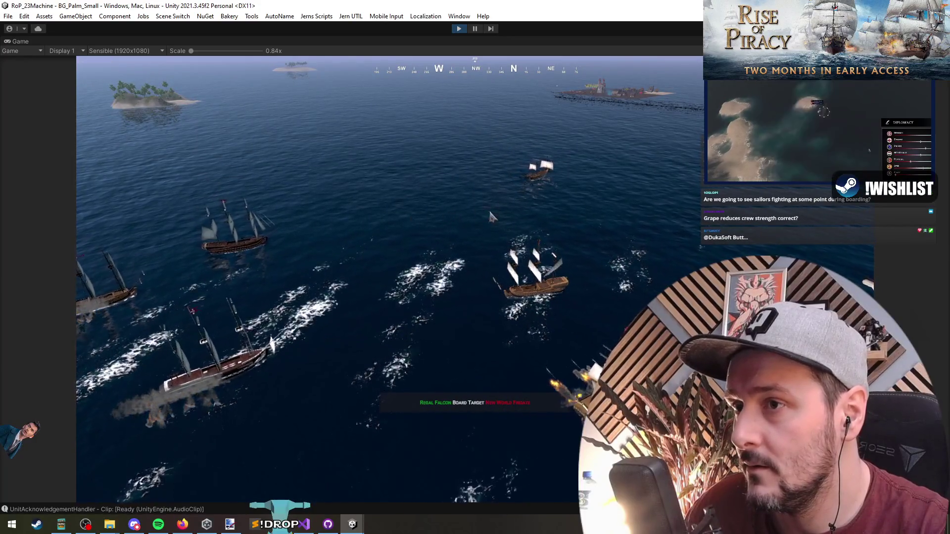
click(593, 248)
right_click(450, 223)
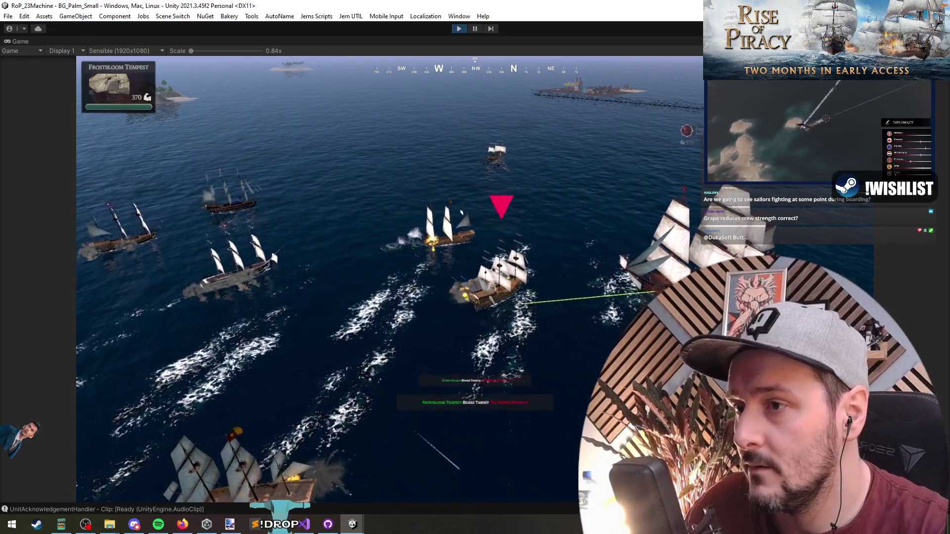
click(582, 295)
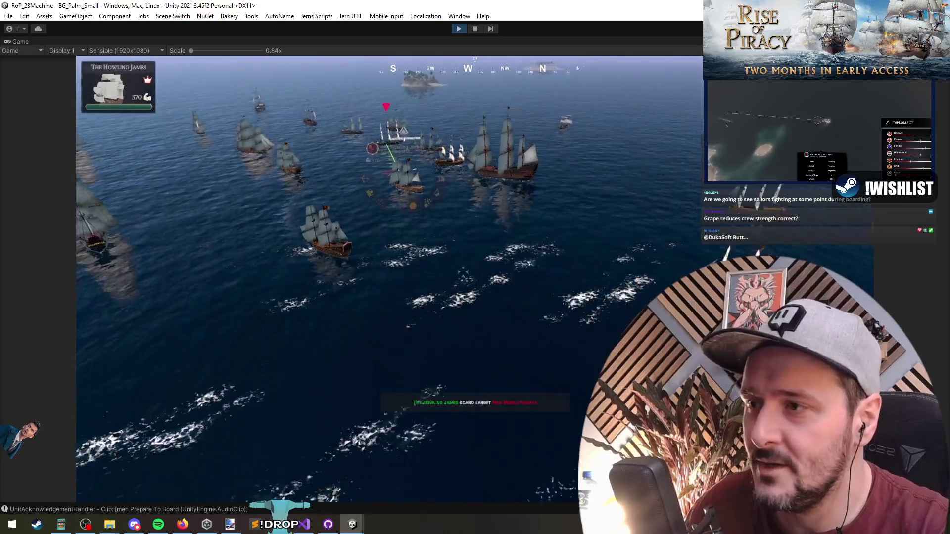
- Order The Howling James to board an enemy and review the fleet with the follow camera. Then pause back to the editor layout
right_click(393, 215)
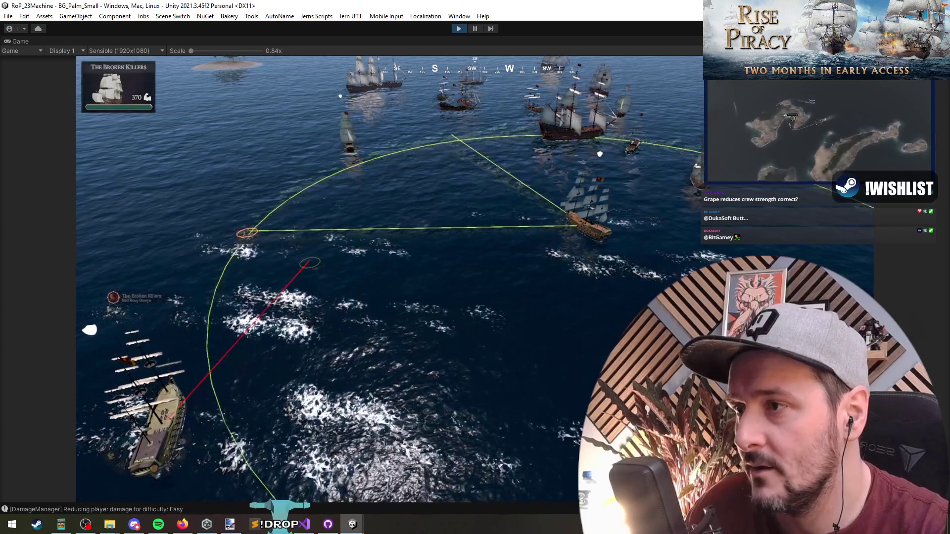
key(Tab)
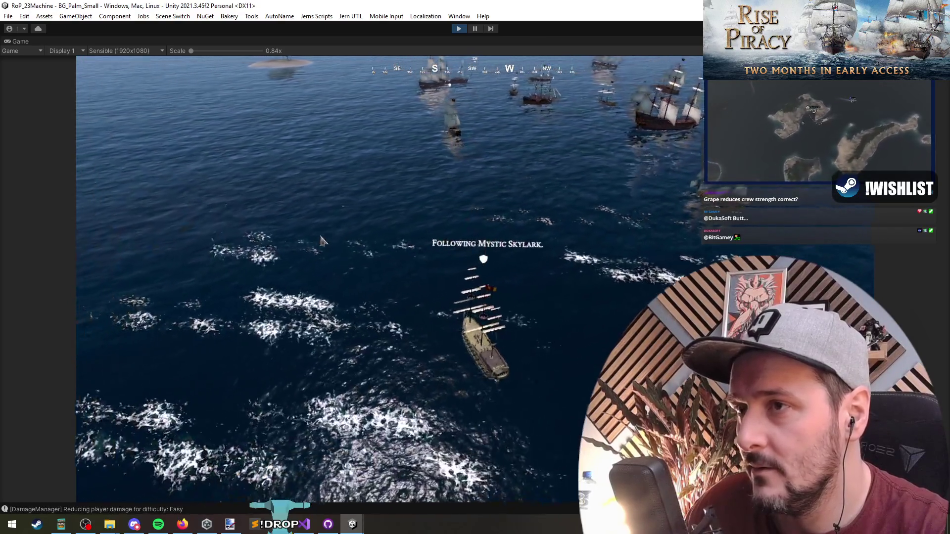
key(ctrl+a)
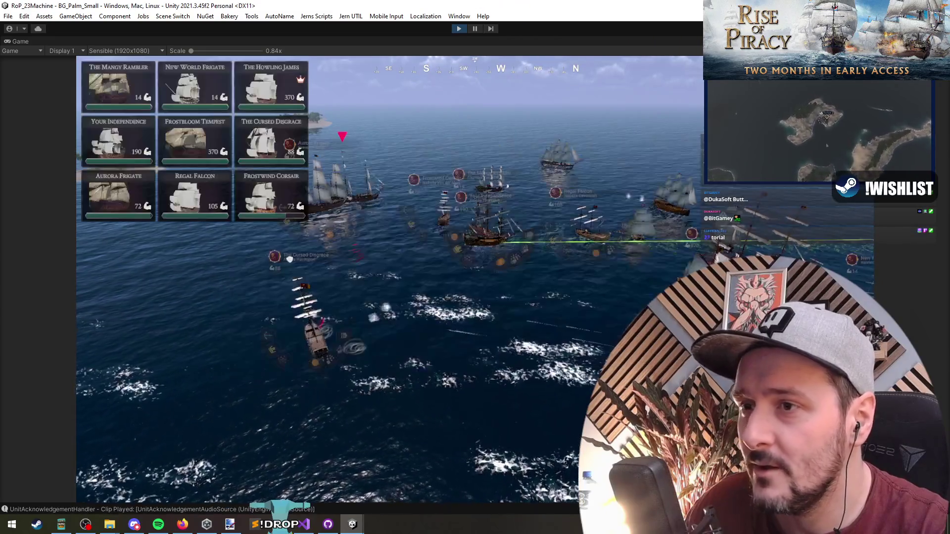
key(Tab)
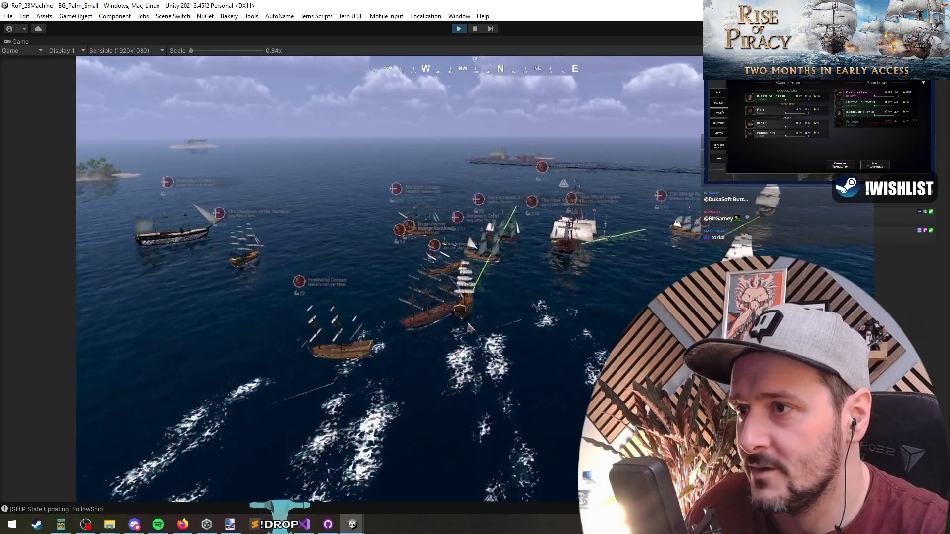
key(ctrl+shift+p)
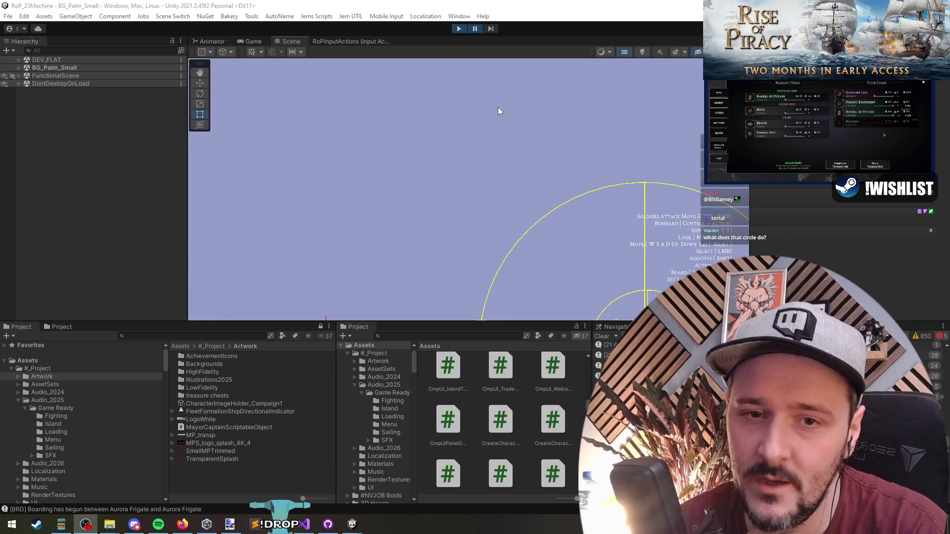
- Stop and restart play mode, then start a new game from the main menu
click(460, 29)
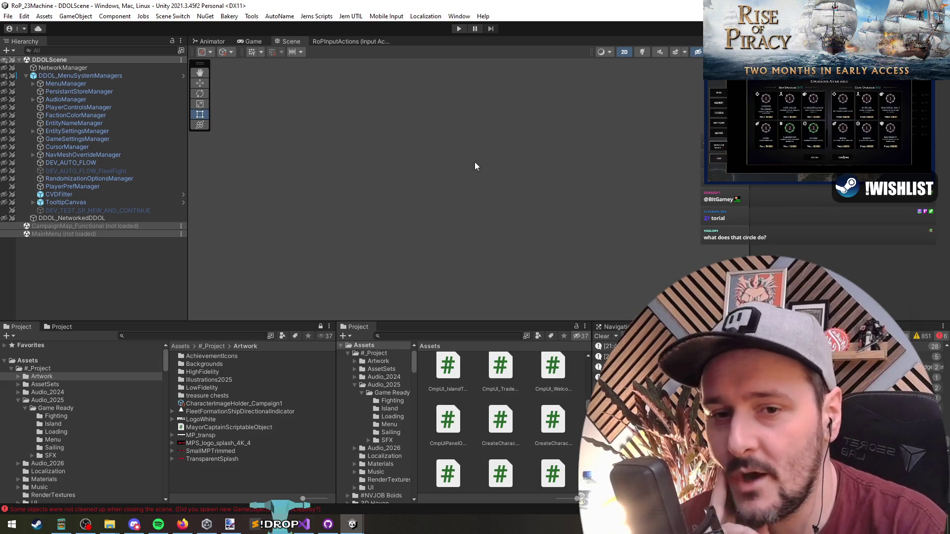
click(459, 28)
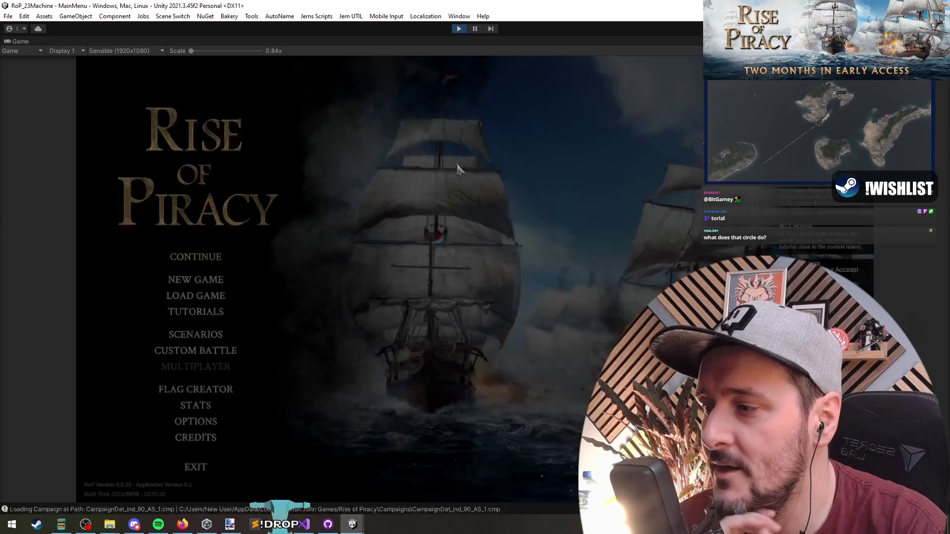
click(249, 380)
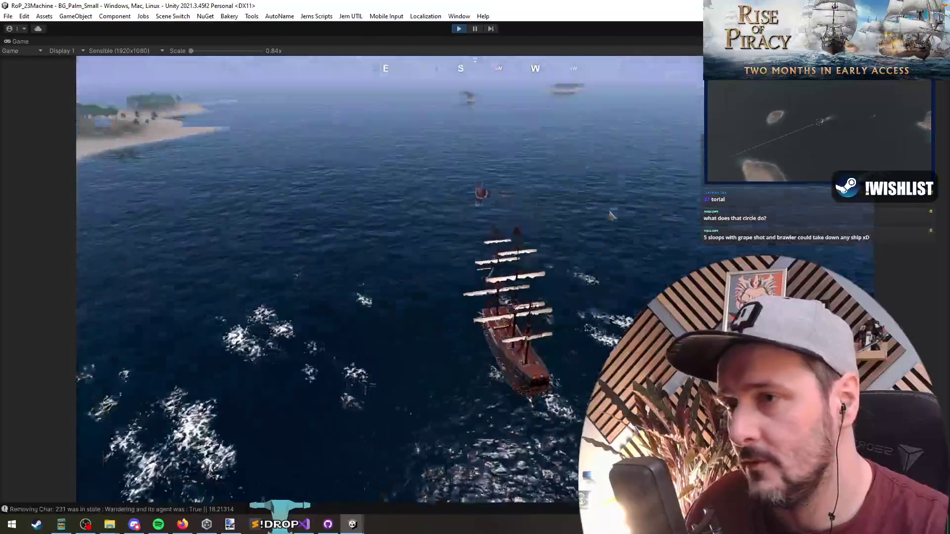
- Spawn a new fleet on the water using the debug menu
key(grave)
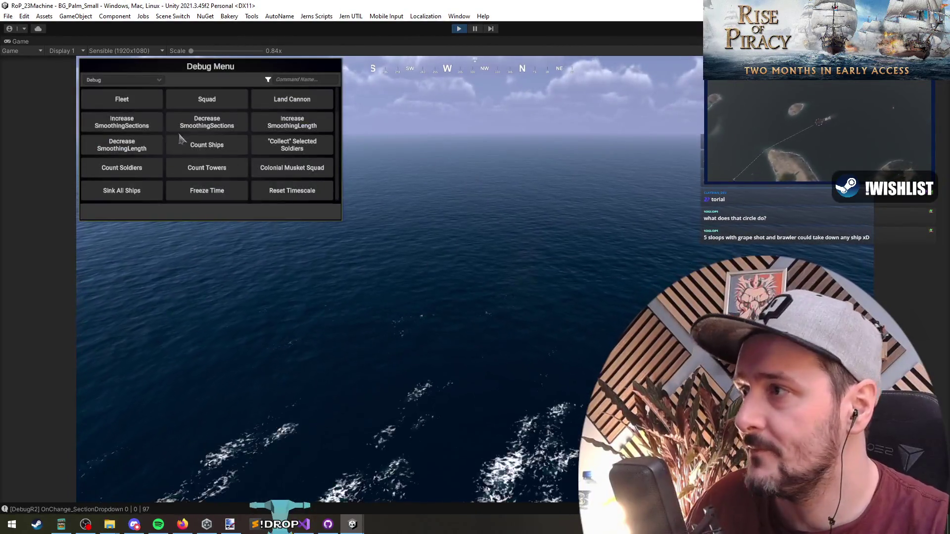
click(122, 99)
click(307, 212)
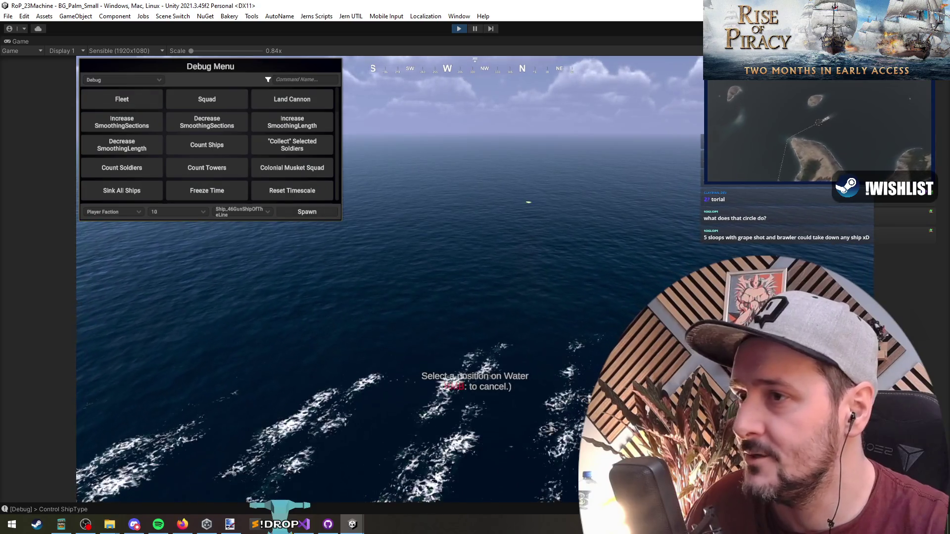
click(673, 265)
key(grave)
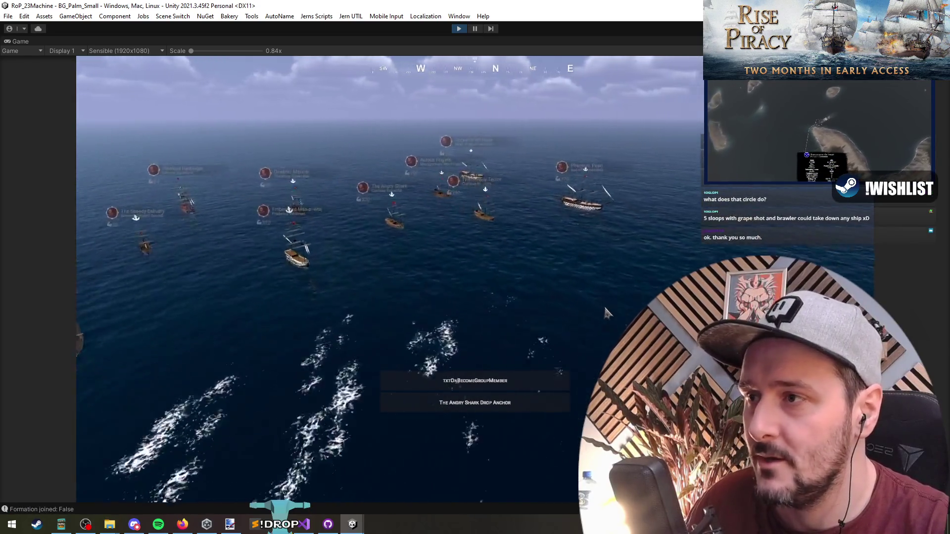
scroll(604, 313, up, 5)
- Select Phantom Pearl and nearby ships and set hold formation areas around them
click(510, 164)
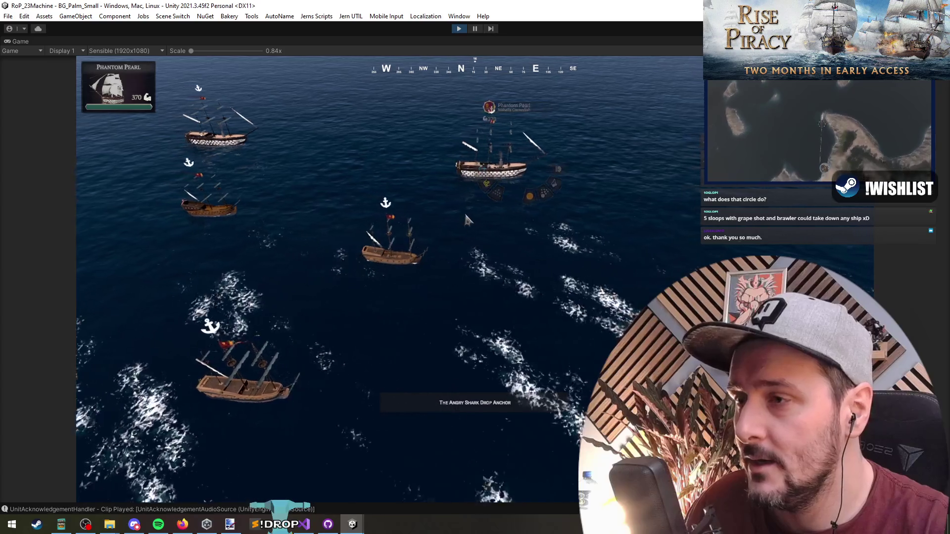
click(391, 245)
mouse_move(487, 167)
mouse_down()
mouse_move(371, 255)
mouse_move(341, 263)
mouse_up()
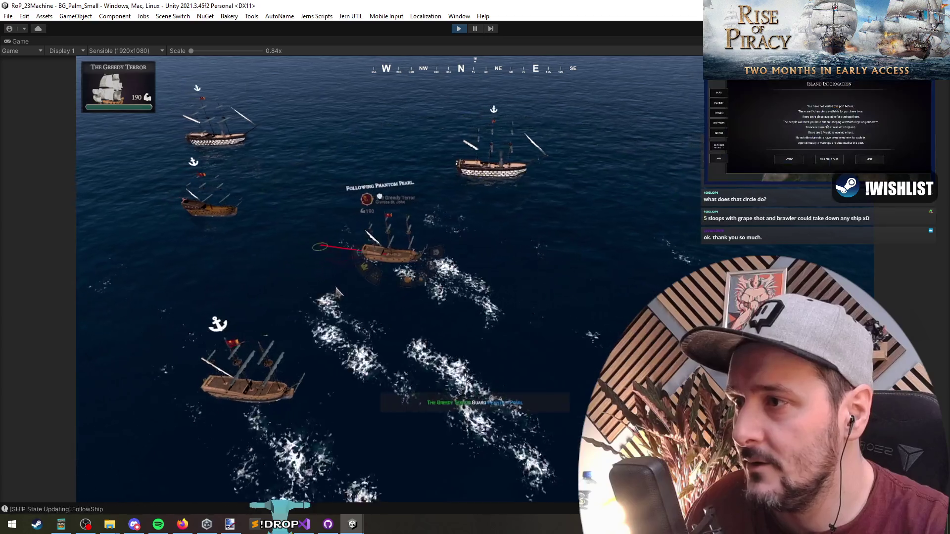
click(248, 373)
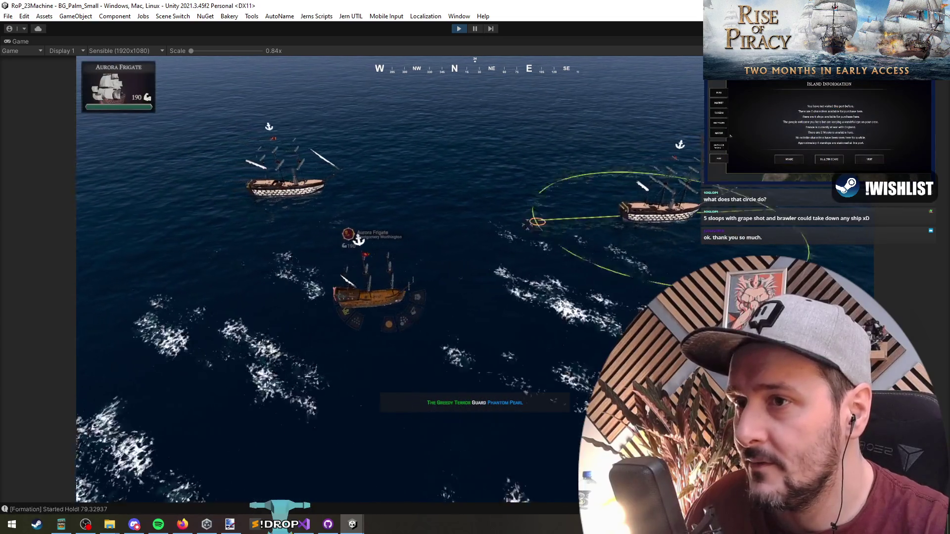
drag(259, 117, 363, 191)
mouse_move(368, 296)
mouse_down()
mouse_move(351, 236)
mouse_move(358, 234)
mouse_up()
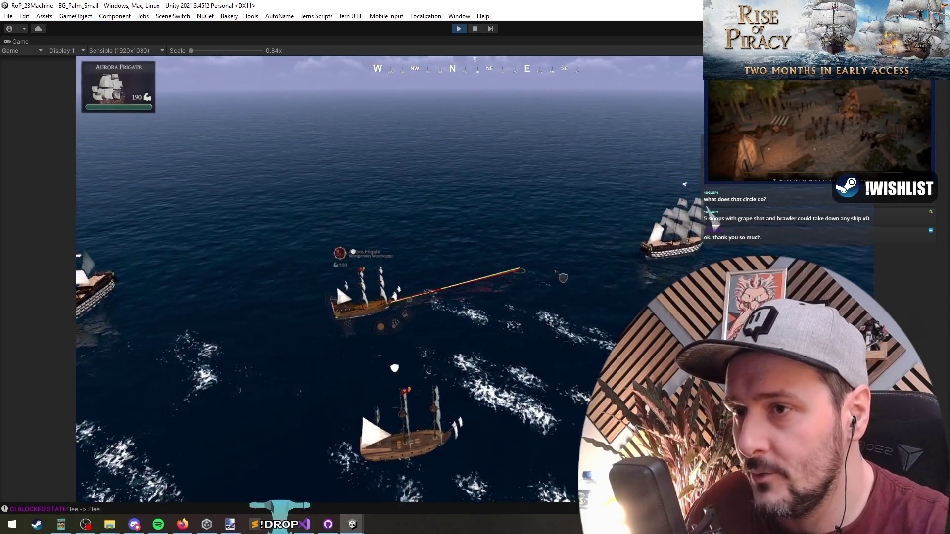
- Send Oceanic Mariner to guard Corsair's Whisper, then adjust the ship selection
key(Tab)
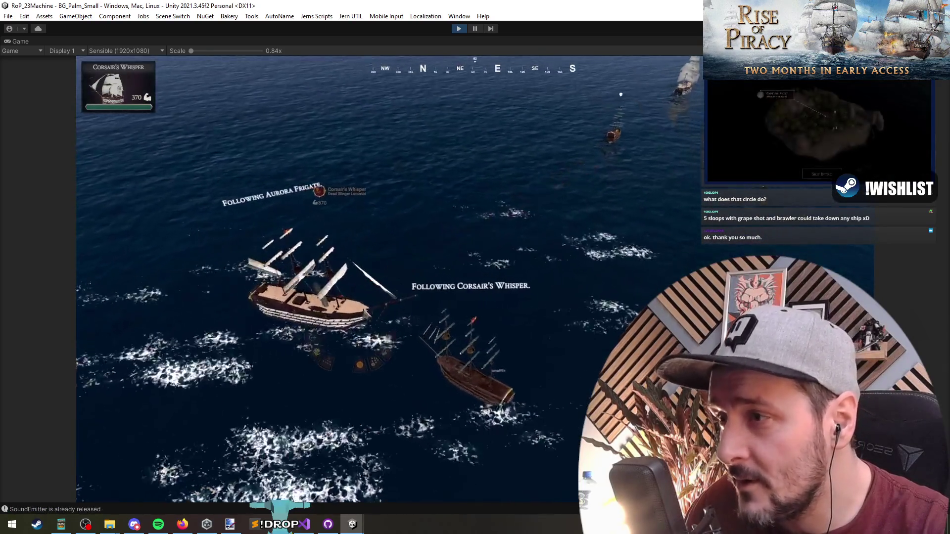
key(Tab)
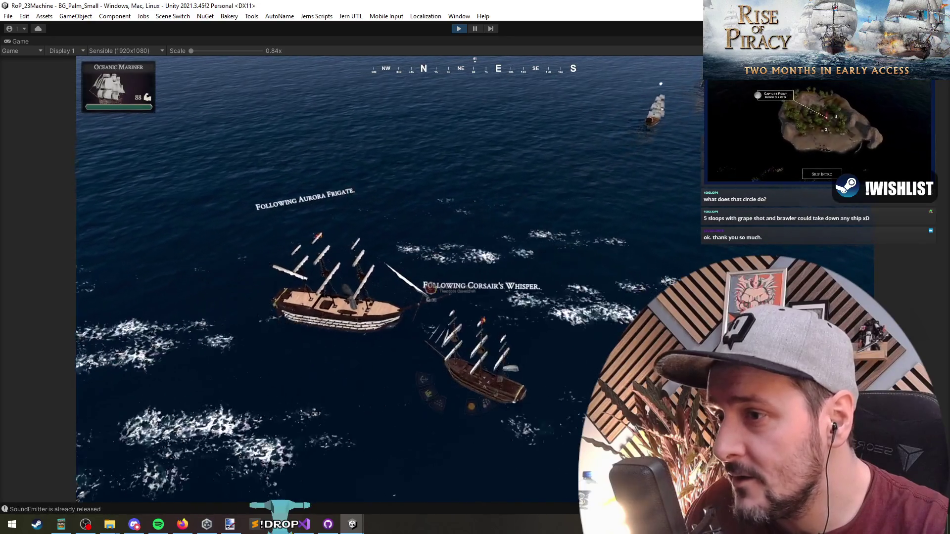
right_click(301, 405)
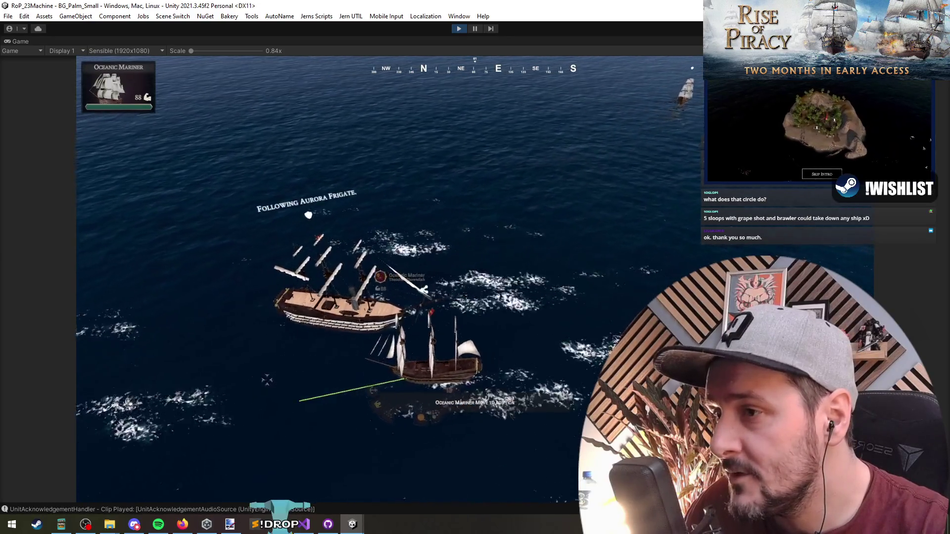
right_click(396, 292)
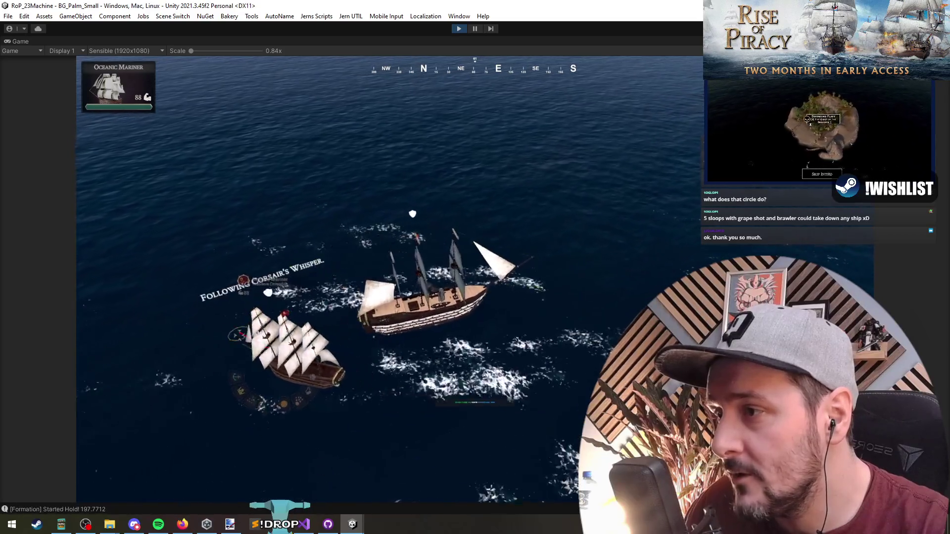
drag(351, 265, 565, 366)
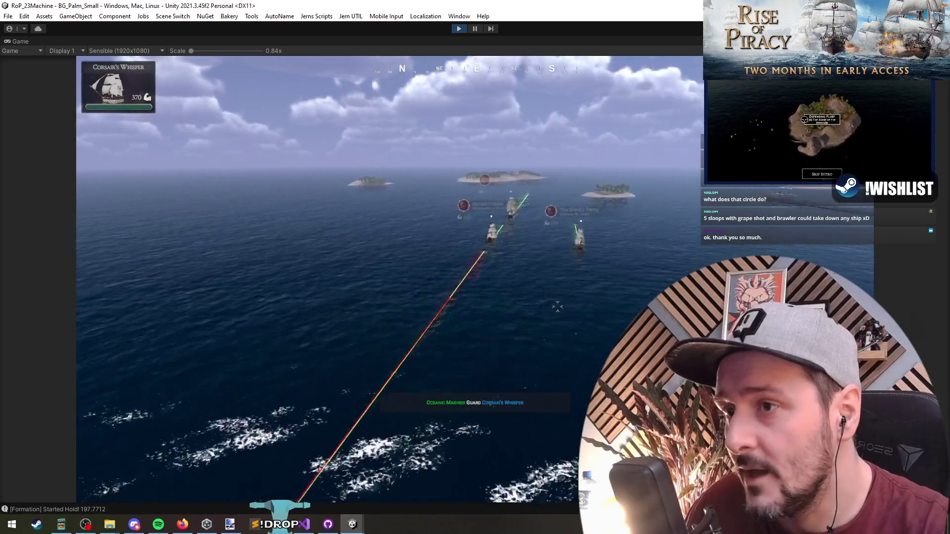
key(Tab)
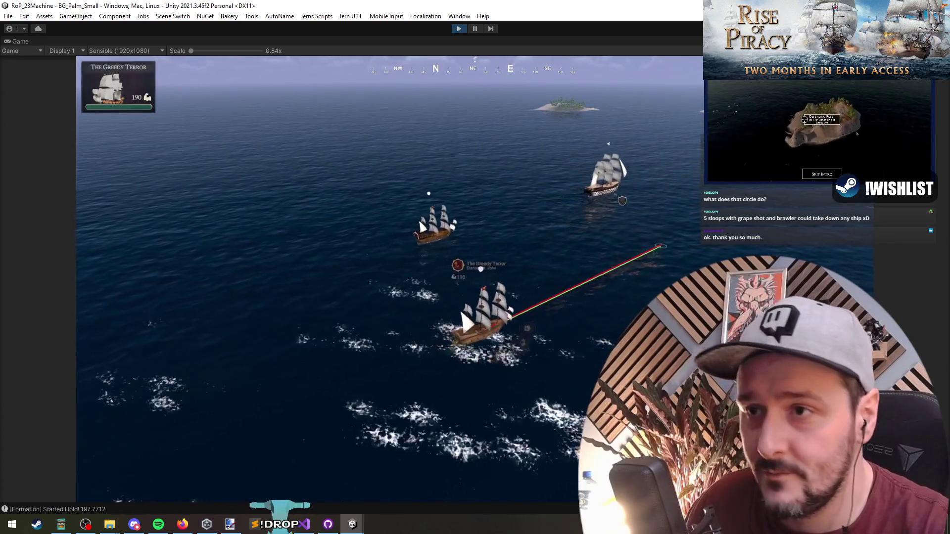
click(527, 322)
- Put Haunted Harbinger in an enlarged hold formation guarding The Speedy Delivery
key(q)
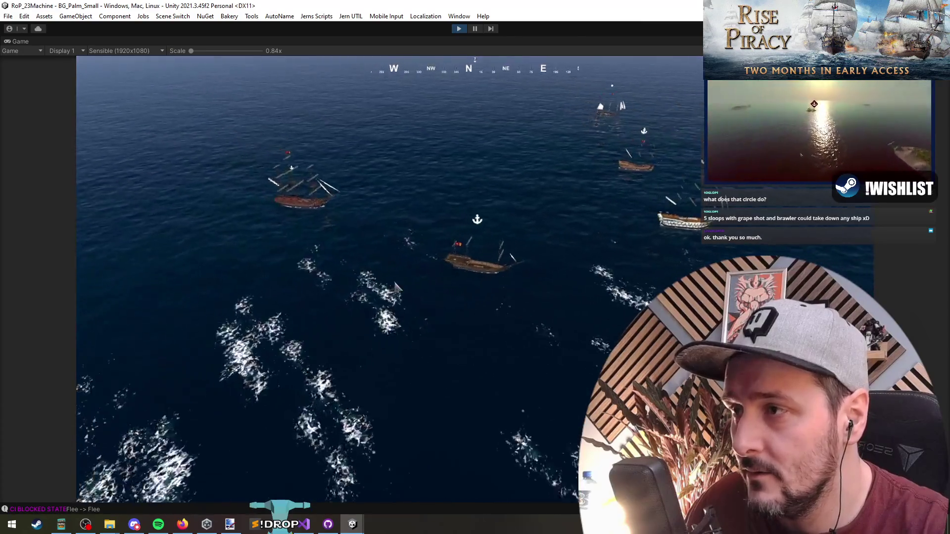
drag(187, 155, 388, 287)
key(h)
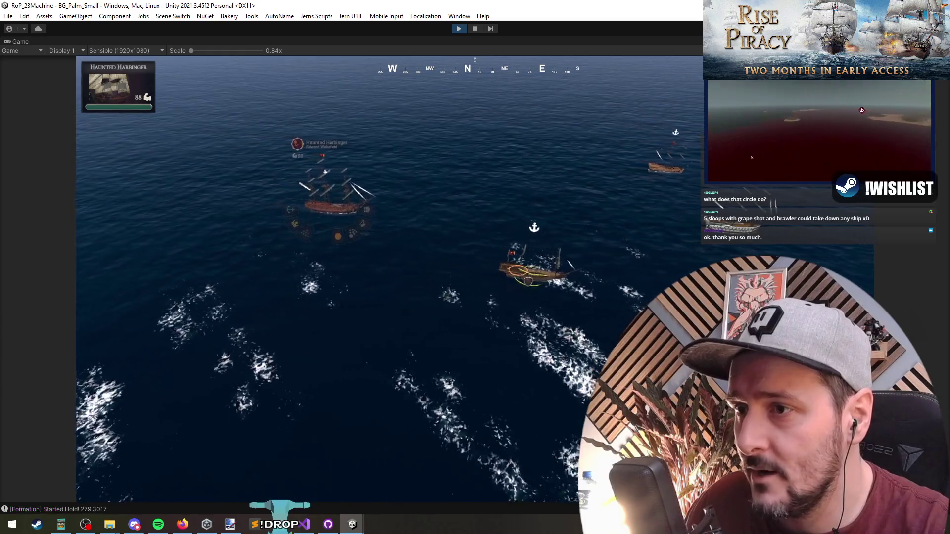
drag(483, 263, 376, 242)
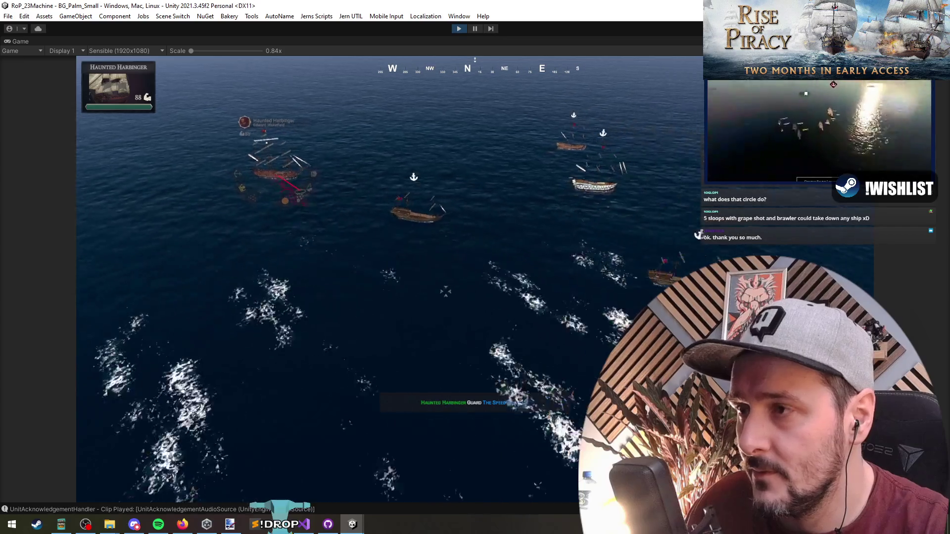
click(430, 187)
click(371, 203)
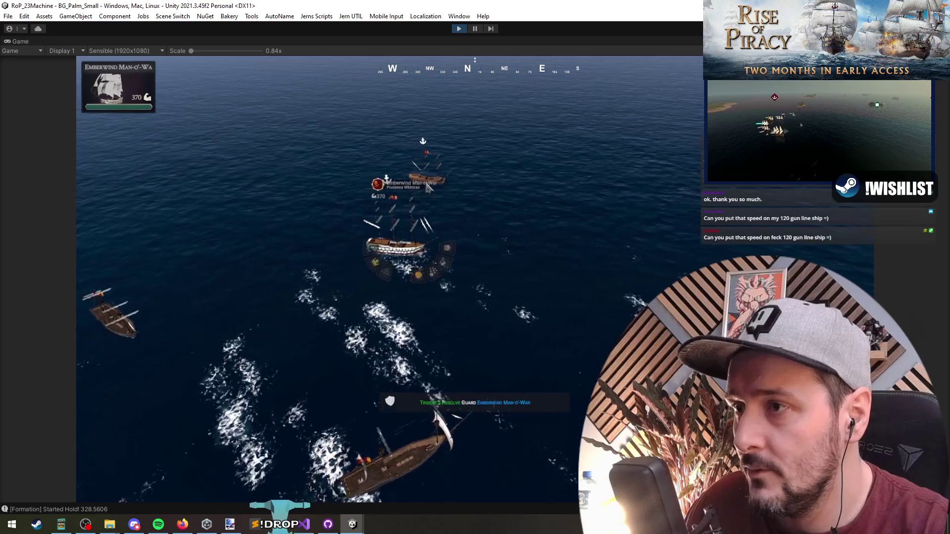
click(424, 180)
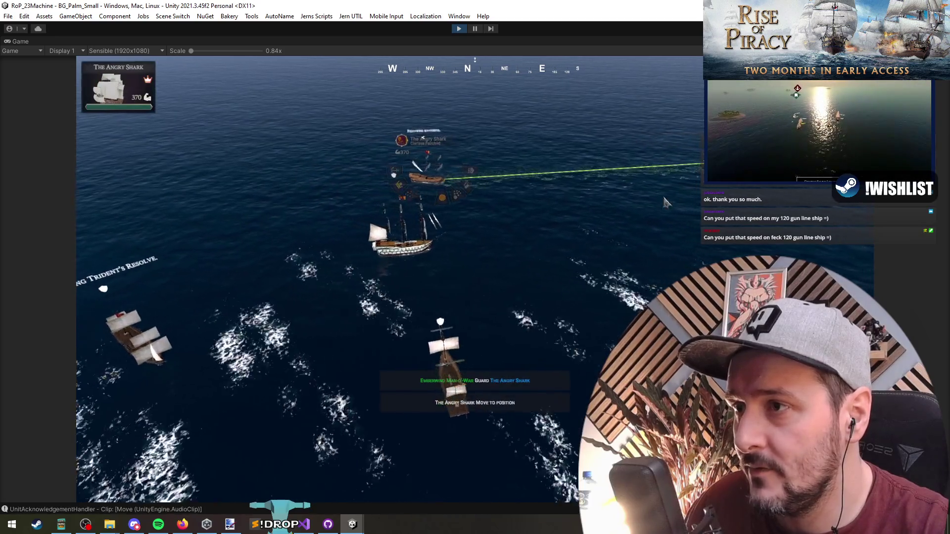
- Order the Phantom Pearl to move to a new spot on the water
drag(678, 147, 679, 200)
drag(651, 240, 793, 205)
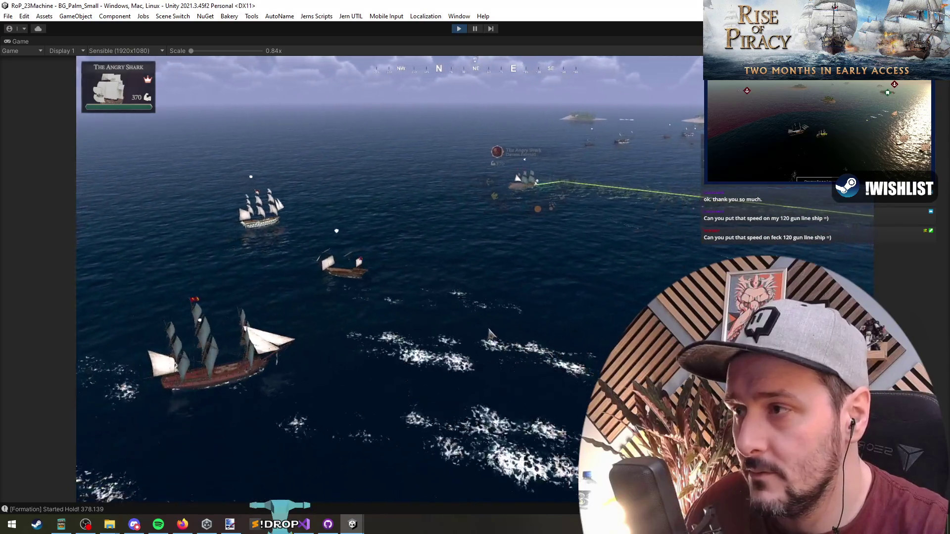
drag(515, 324, 444, 334)
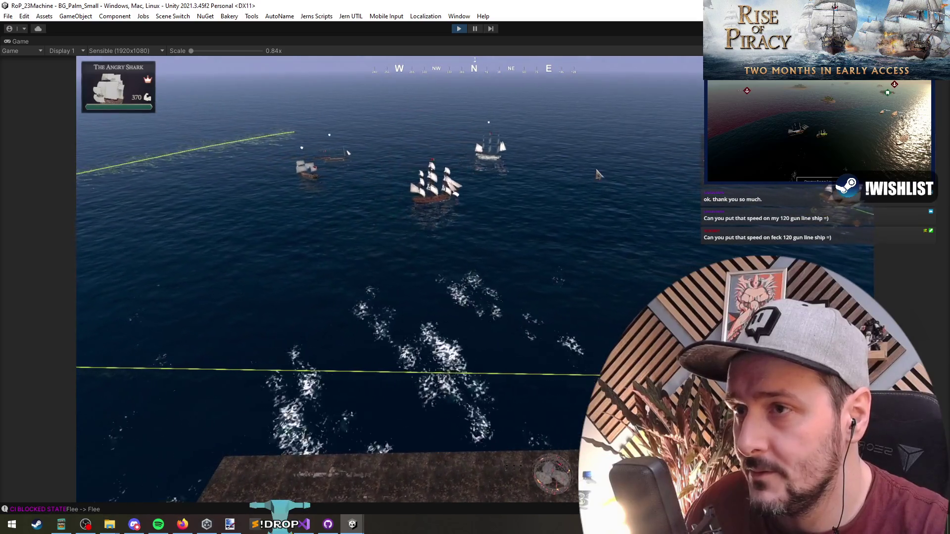
drag(439, 273, 601, 311)
scroll(445, 297, up, 3)
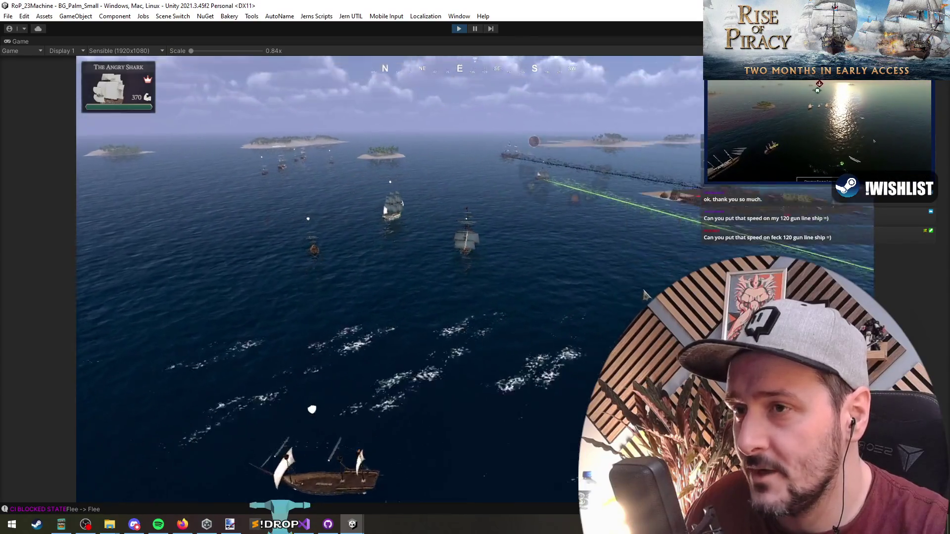
scroll(414, 376, down, 3)
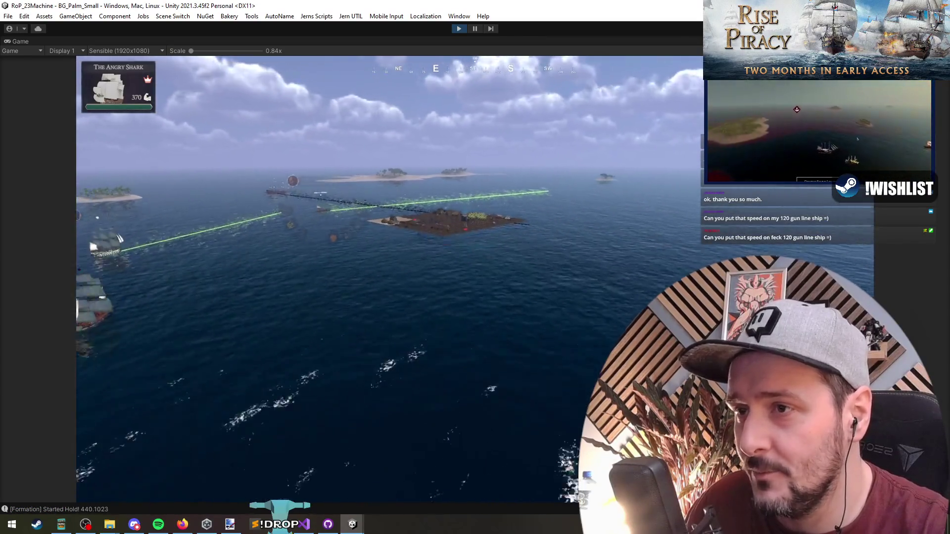
scroll(414, 376, up, 3)
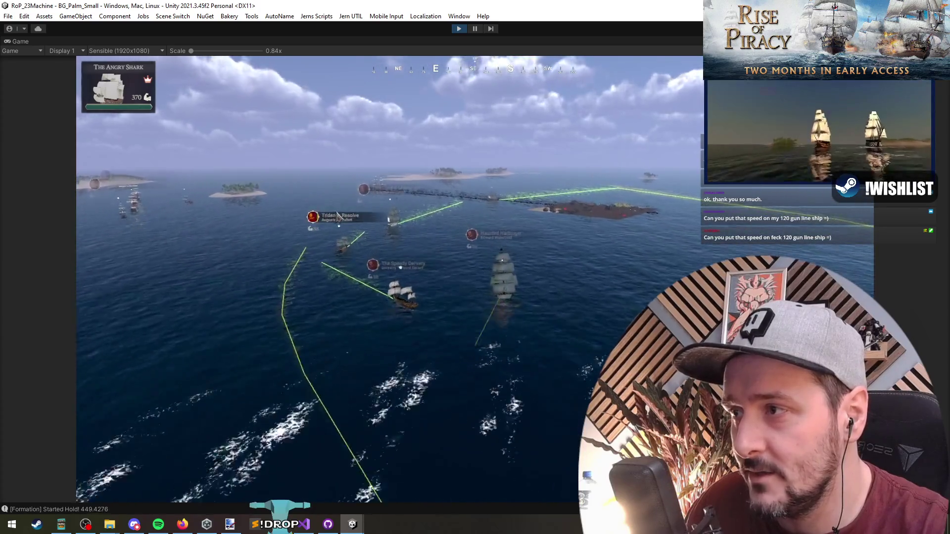
scroll(301, 272, down, 5)
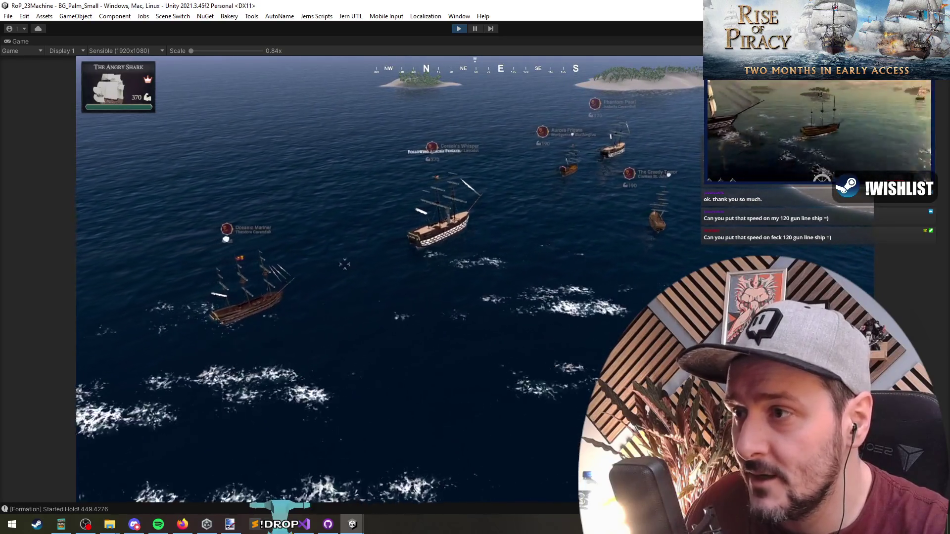
key(Tab)
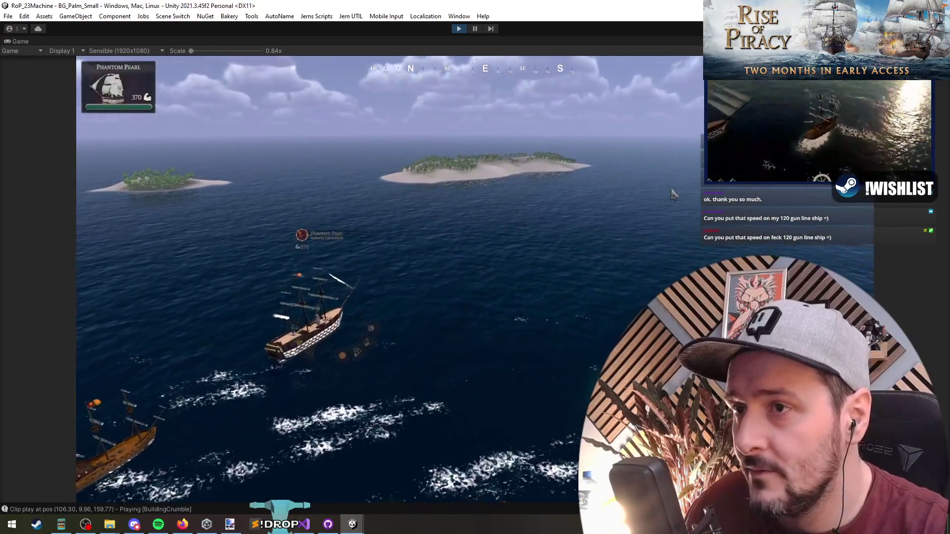
right_click(672, 192)
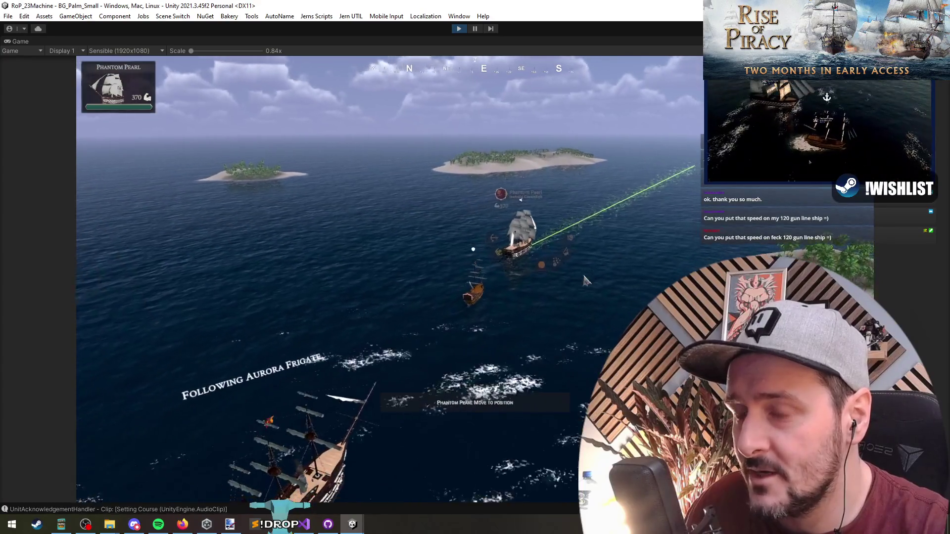
- Box-select ships, then deselect Emberwind Man-o'-War and Trident's Resolve
key(Escape)
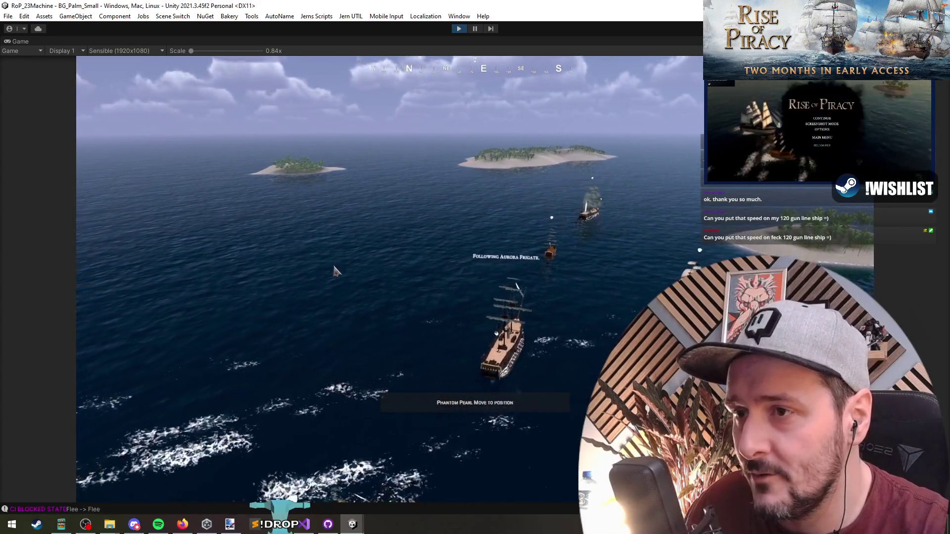
scroll(548, 287, down, 5)
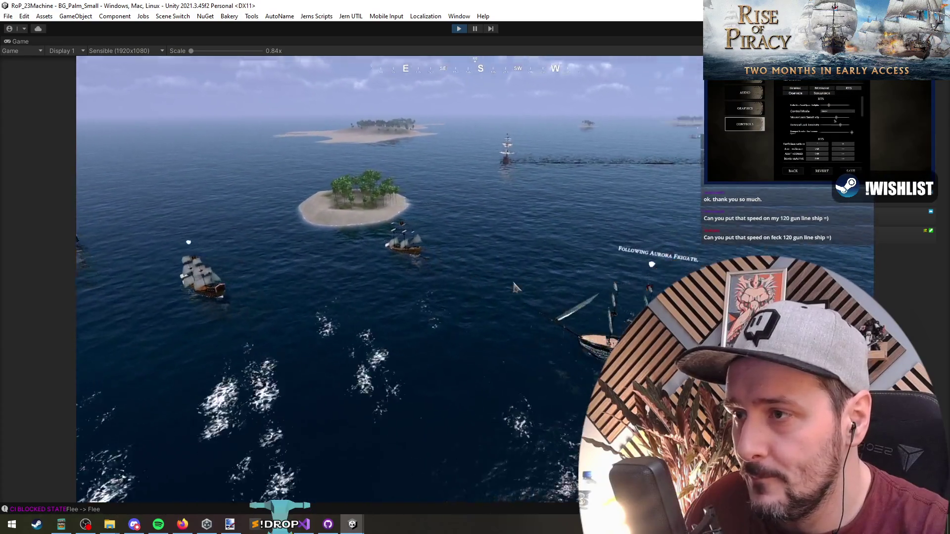
scroll(545, 289, up, 5)
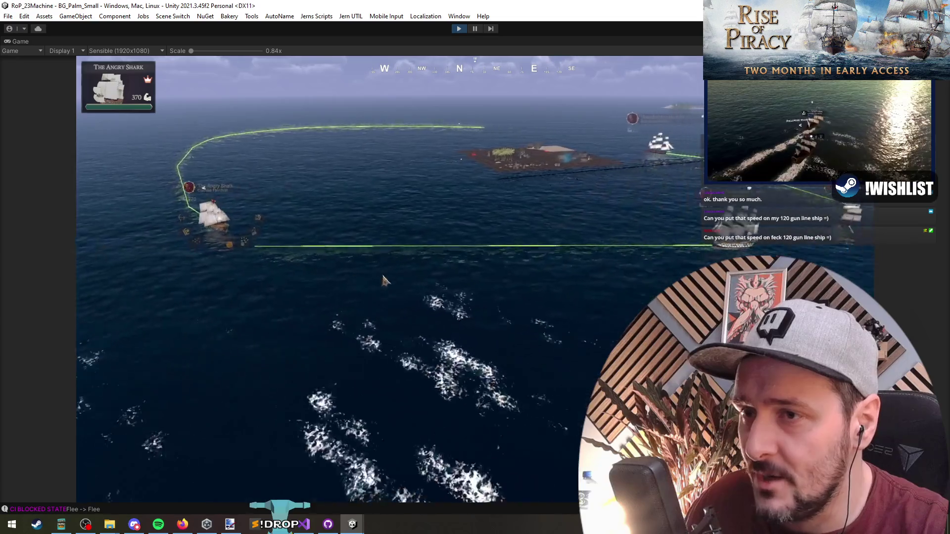
drag(525, 224, 589, 267)
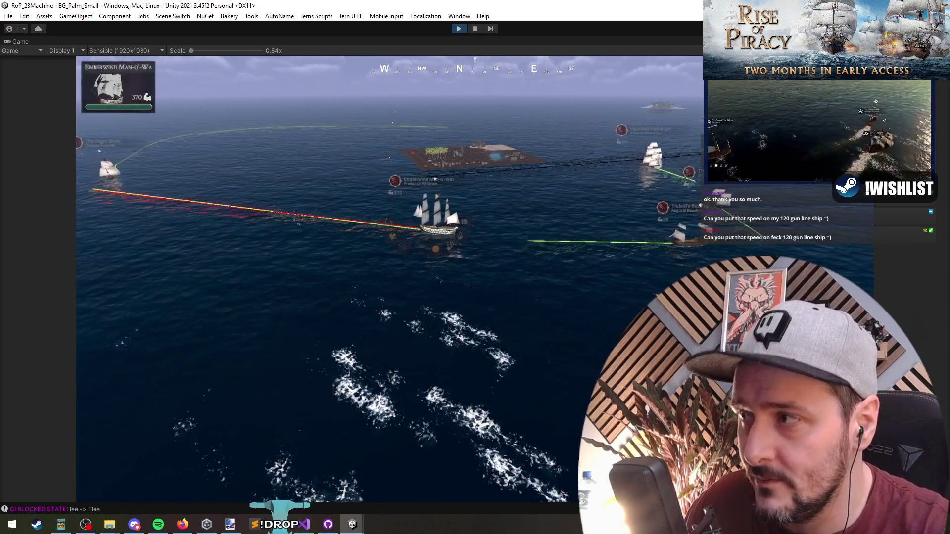
click(293, 290)
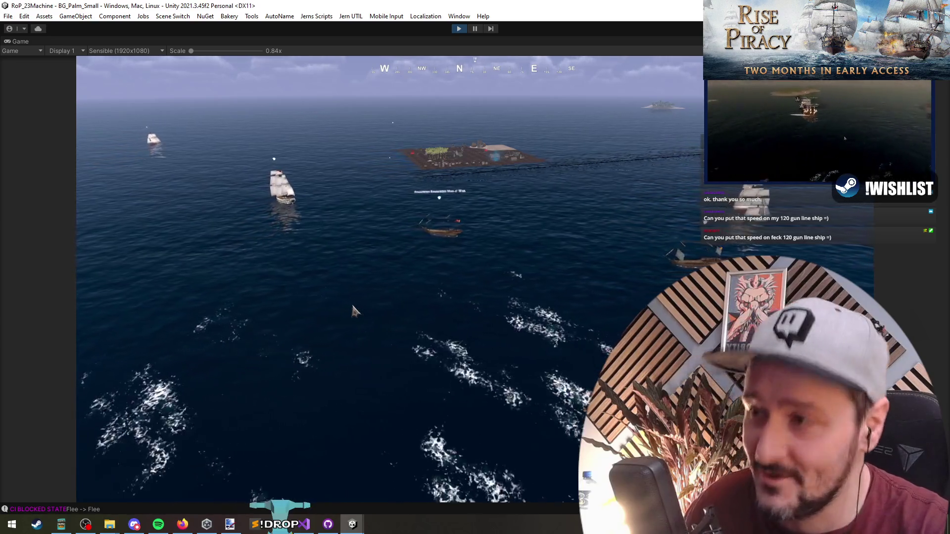
key(Tab)
click(362, 299)
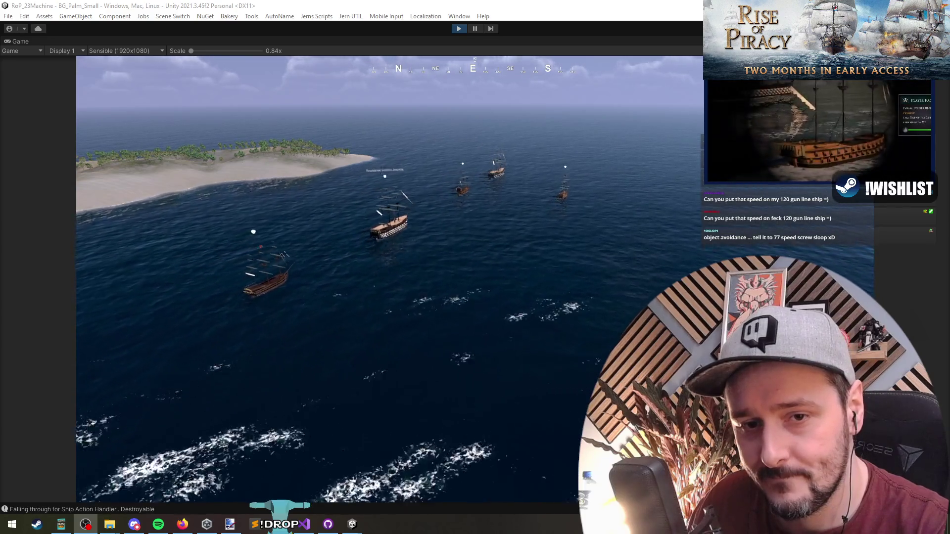
- Select the Phantom Pearl, then pause the game from the toolbar
click(628, 299)
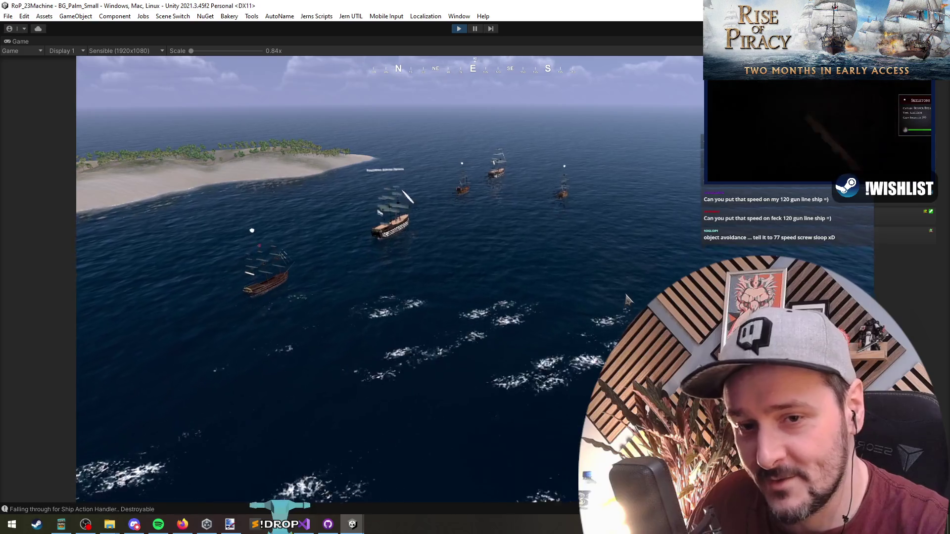
click(497, 172)
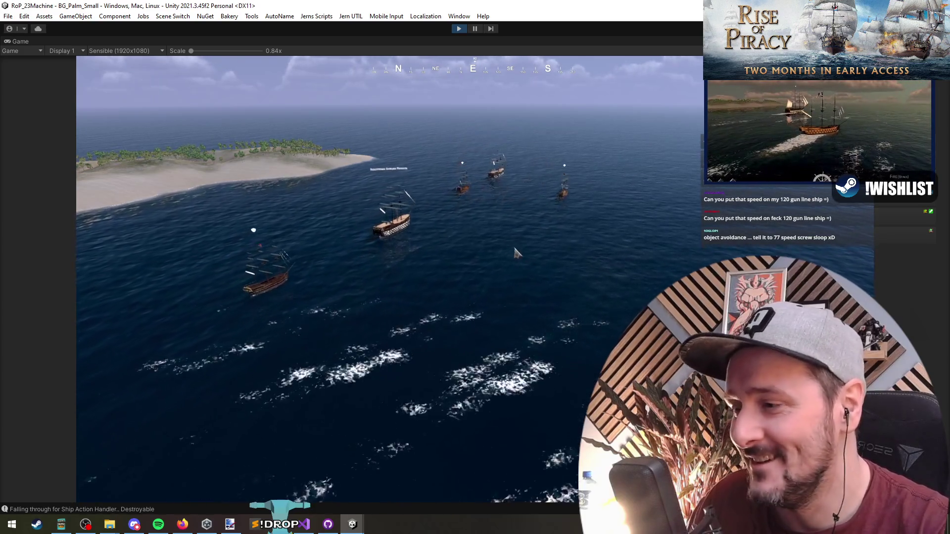
click(475, 29)
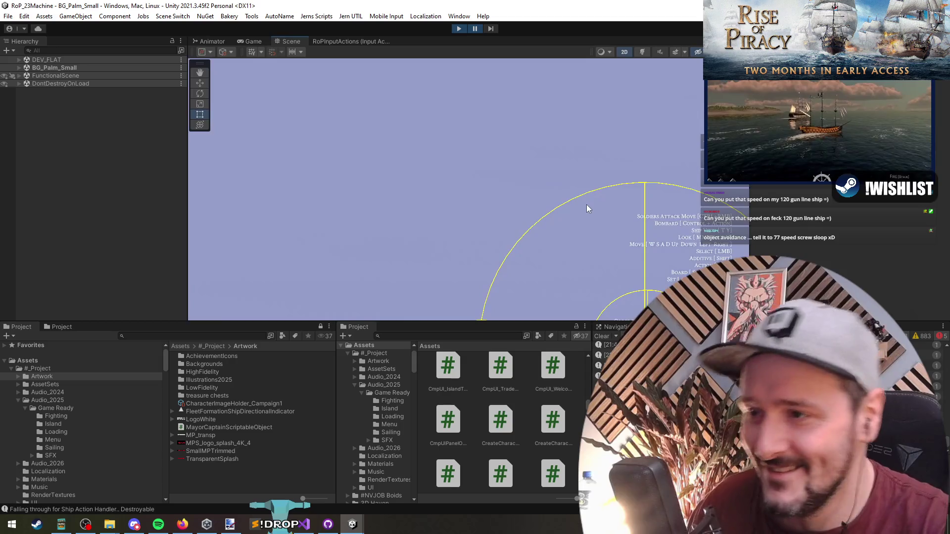
- On line 44, complete the BtnMorePortraits onClick call that clears its listeners
click(304, 525)
click(361, 222)
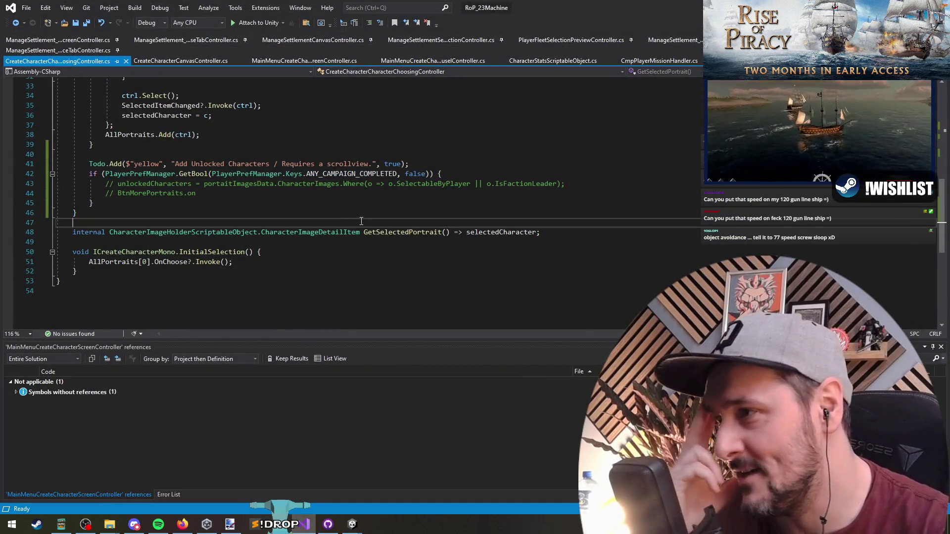
click(348, 192)
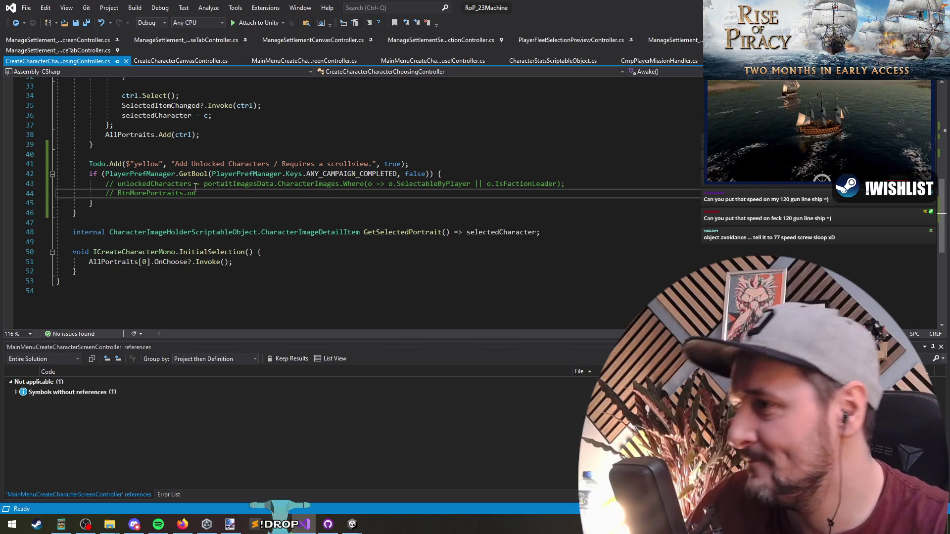
key(alt+Tab)
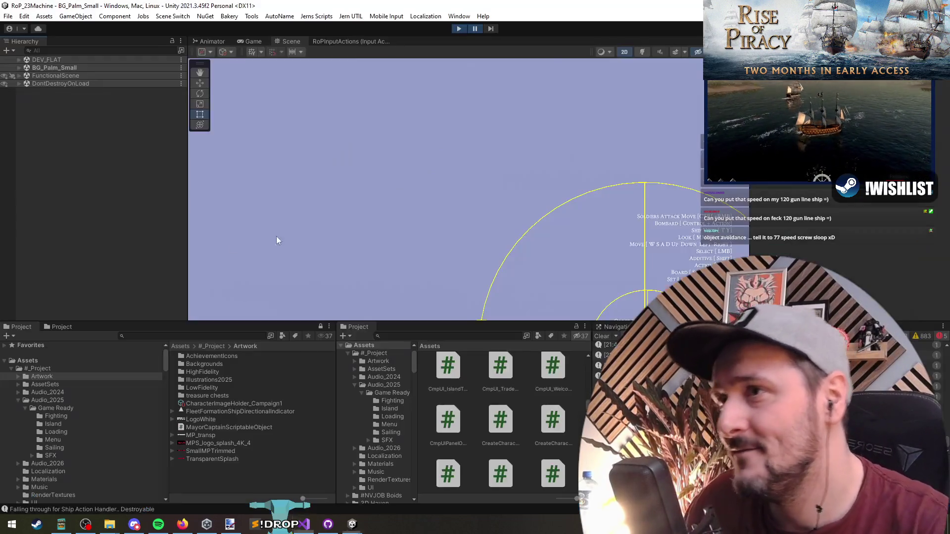
key(alt+Tab)
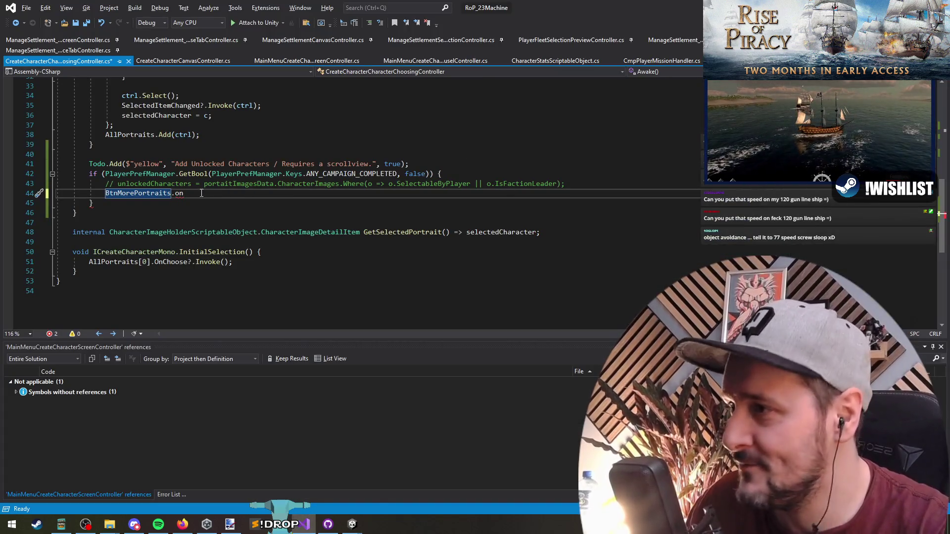
text(Cl)
key(Tab)
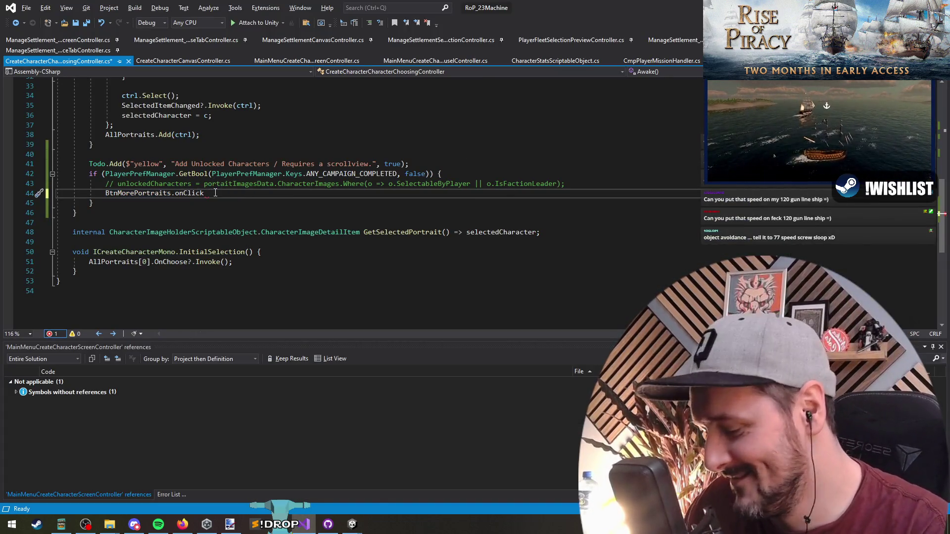
text(()
key(Return)
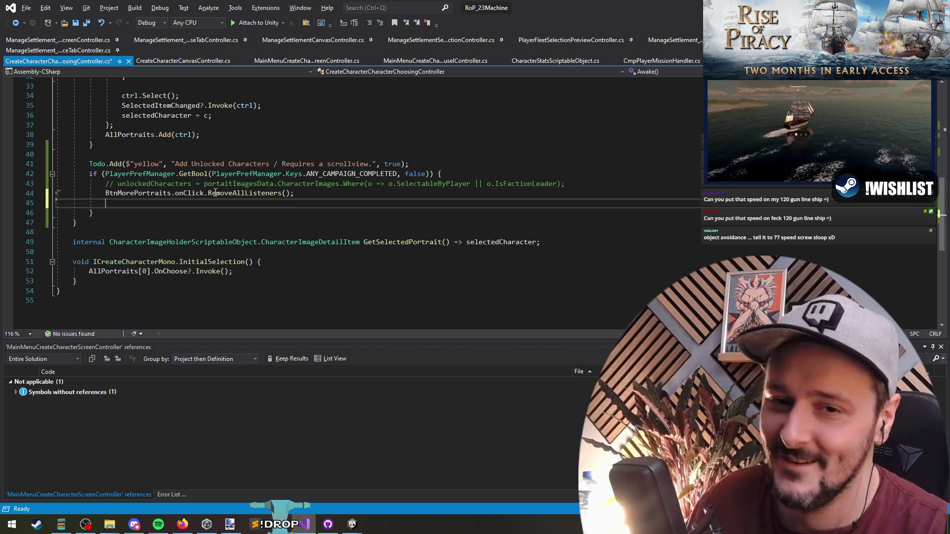
- Add BtnMorePortraits.onClick.AddListener(() => { }) below it, with the braces expanded into a block
key(Up)
key(Home)
key(ctrl+shift+Right)
key(ctrl+shift+Right)
key(ctrl+c)
key(Down)
key(ctrl+v)
text(.AddListener(() => { })
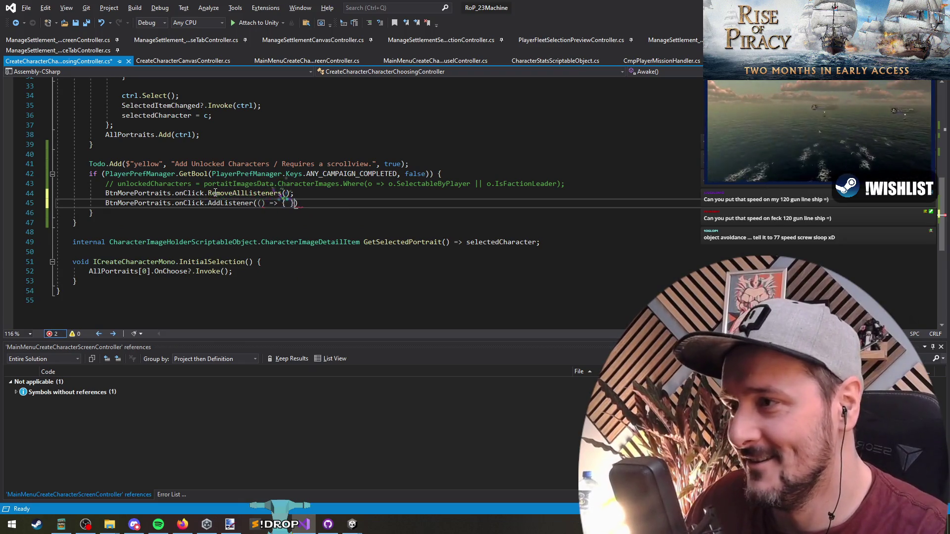
key(Return)
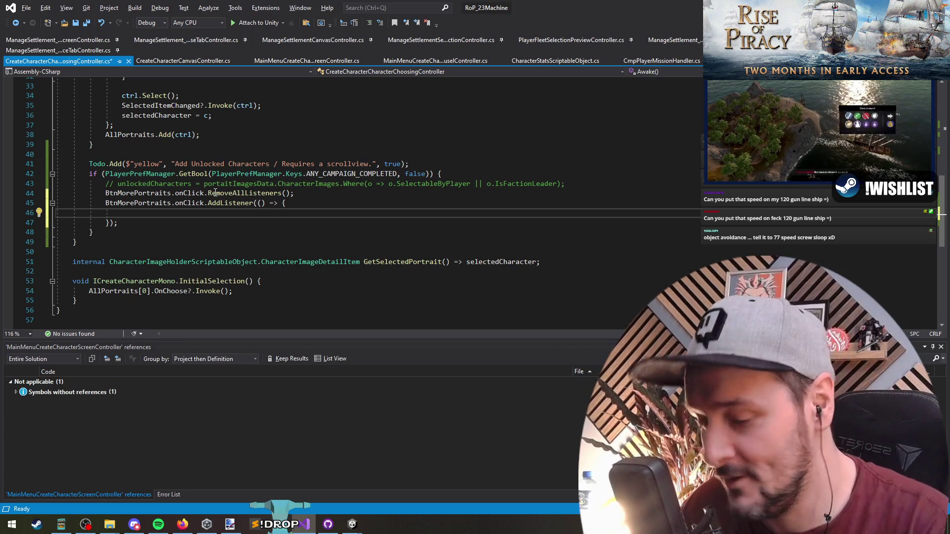
- Insert a blank line after the OnChoose handler and return the caret inside the empty listener
scroll(304, 227, up, 2)
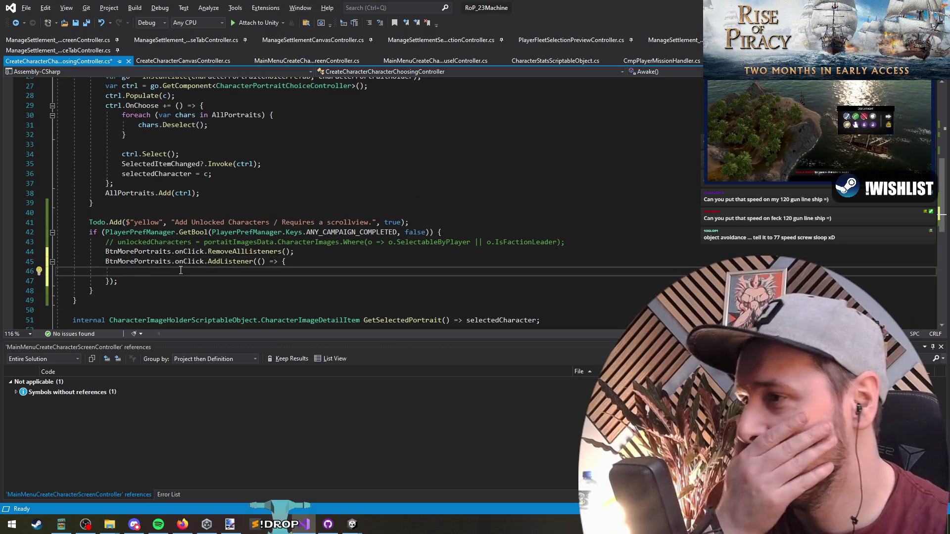
click(269, 204)
key(Up)
key(Up)
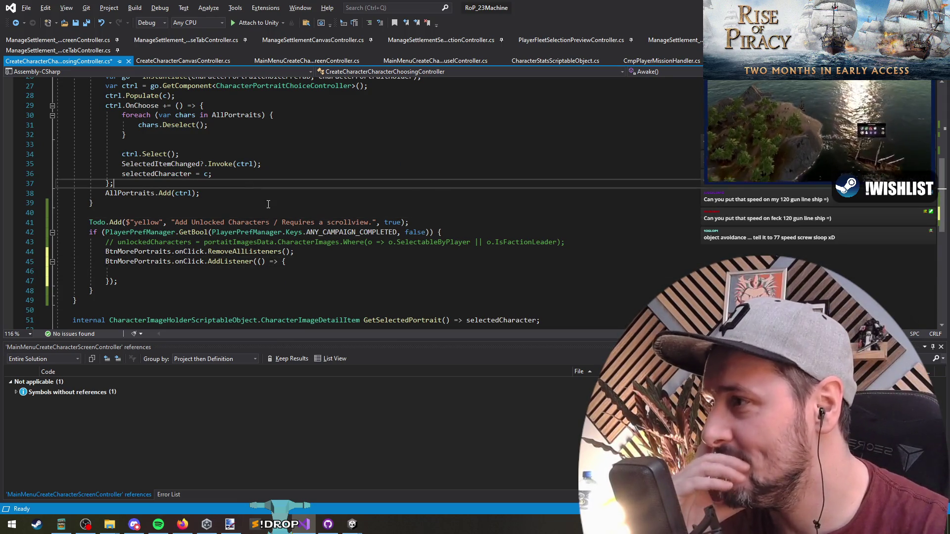
key(Return)
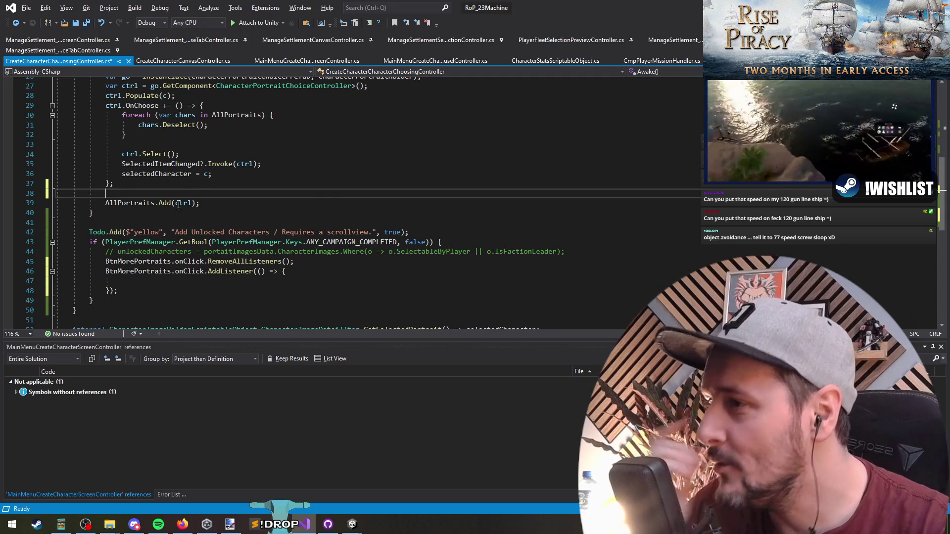
double_click(208, 232)
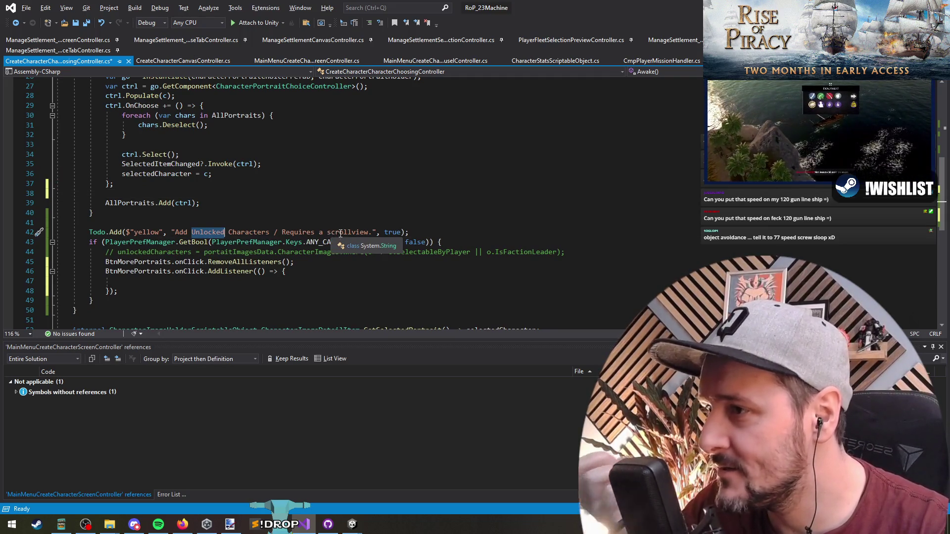
click(227, 282)
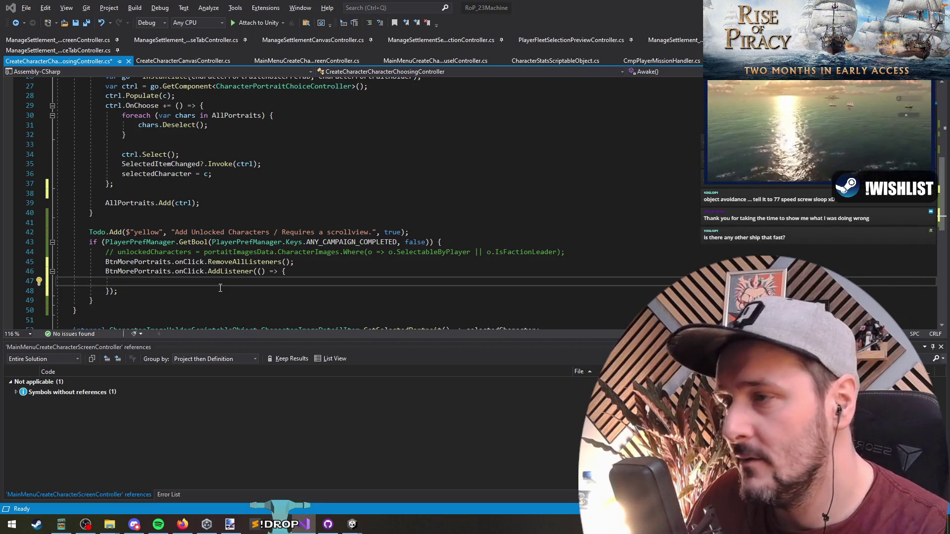
key(ctrl+t)
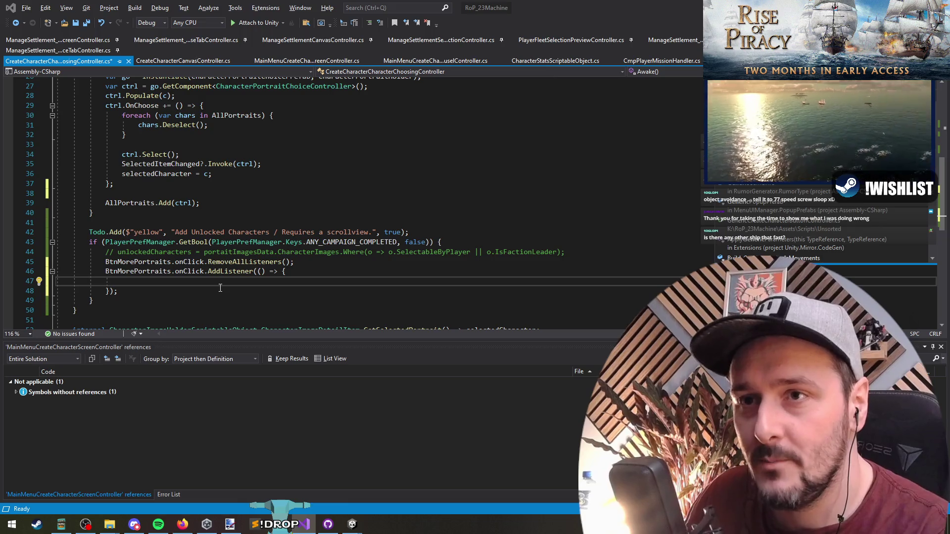
key(Escape)
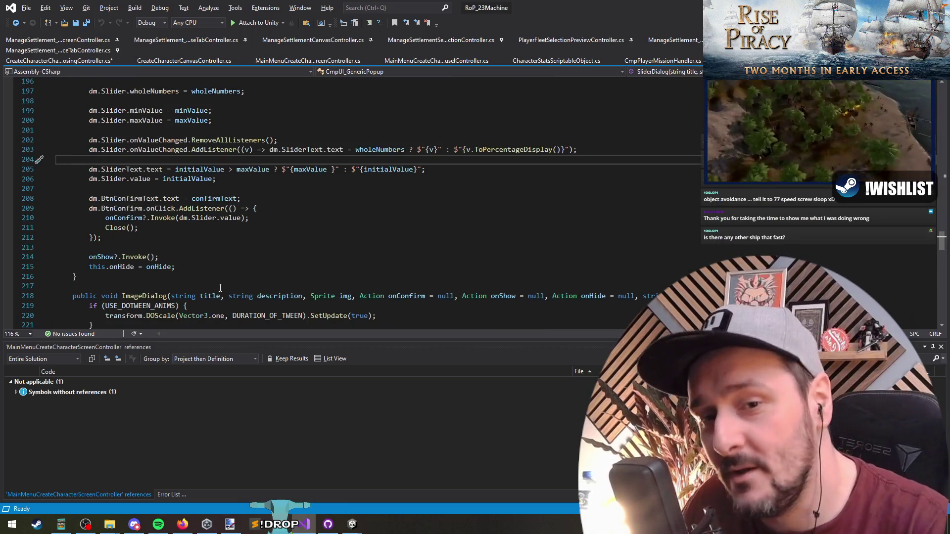
- Inspect the CarouselDialog method and its flagName items list
click(205, 236)
click(141, 194)
click(148, 169)
scroll(179, 269, up, 14)
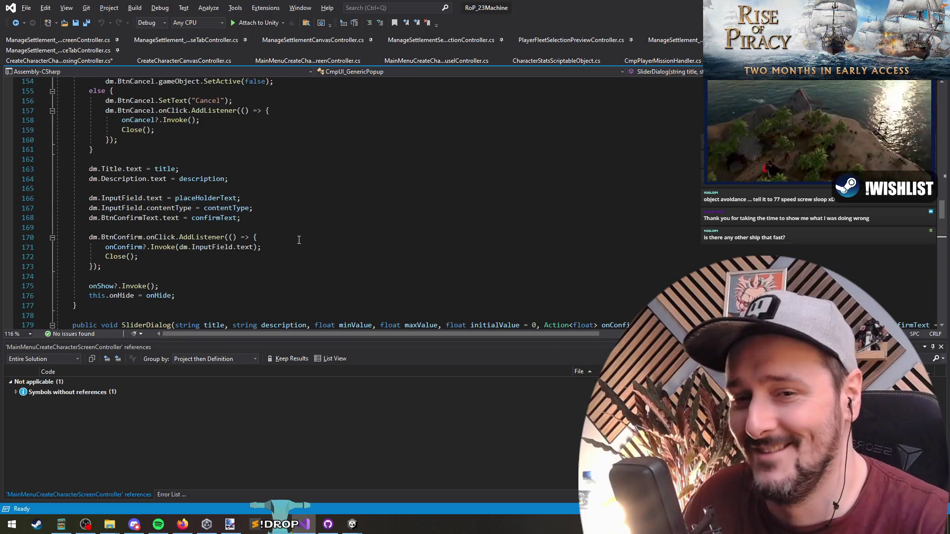
scroll(287, 221, up, 14)
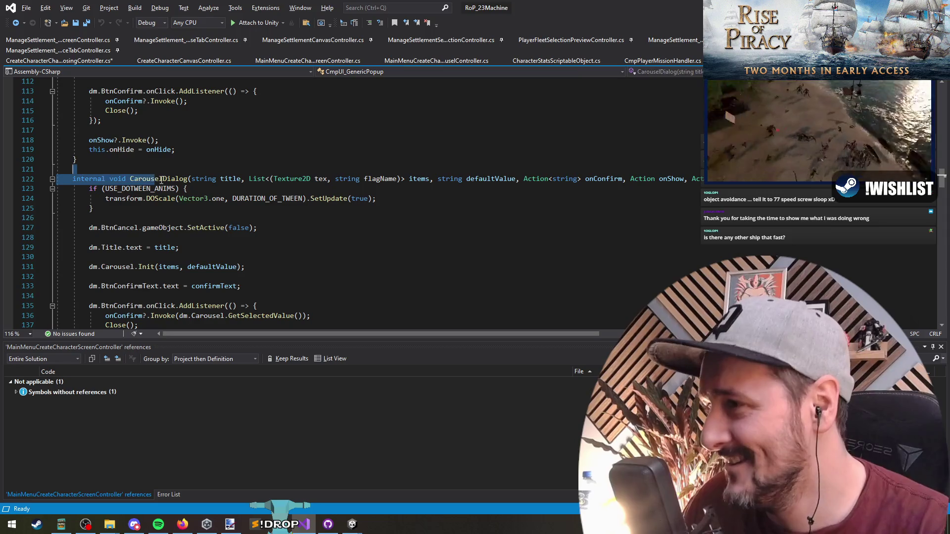
click(188, 179)
scroll(297, 149, down, 3)
scroll(347, 138, up, 2)
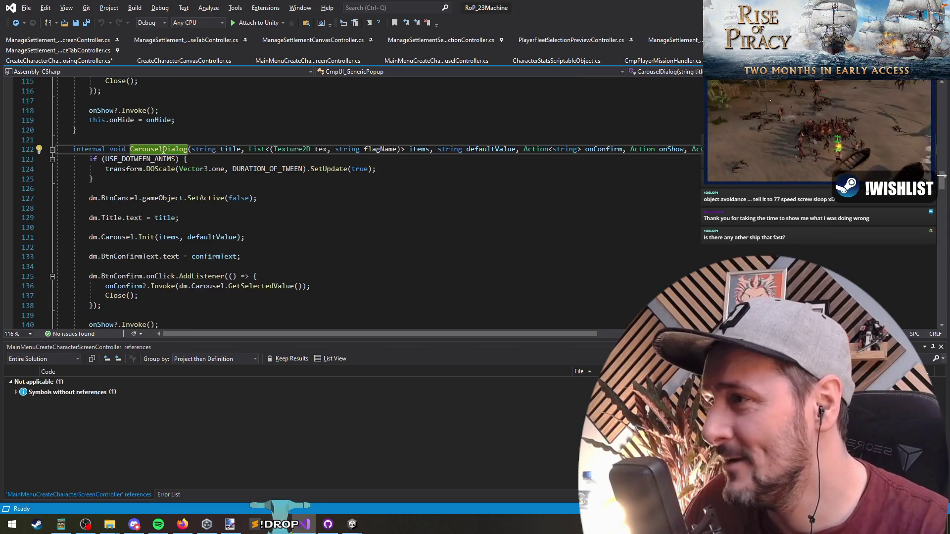
scroll(391, 126, down, 1)
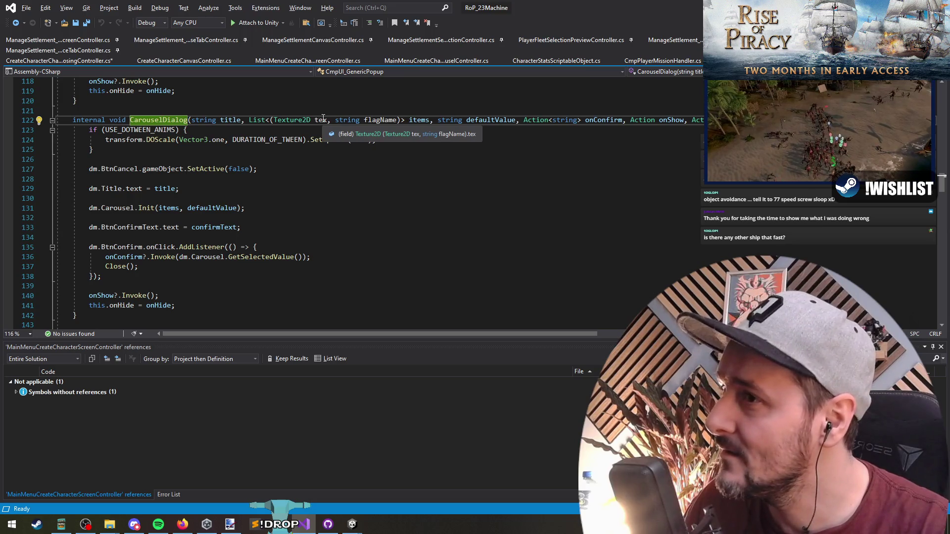
click(380, 119)
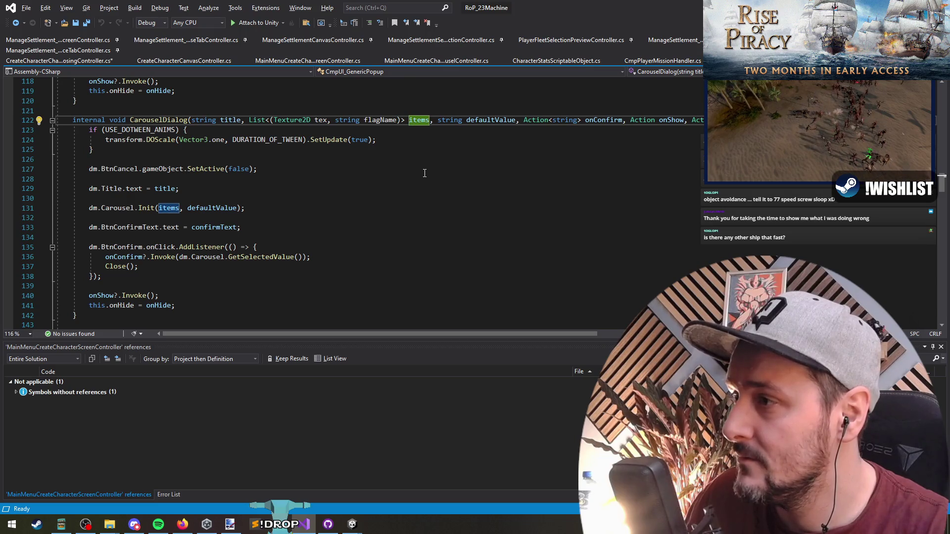
mouse_move(74, 109)
mouse_down()
mouse_move(149, 272)
mouse_move(163, 327)
mouse_up()
- Find all references to CarouselDialog, go to its ShowImageCarousel caller, and list its references
click(163, 119)
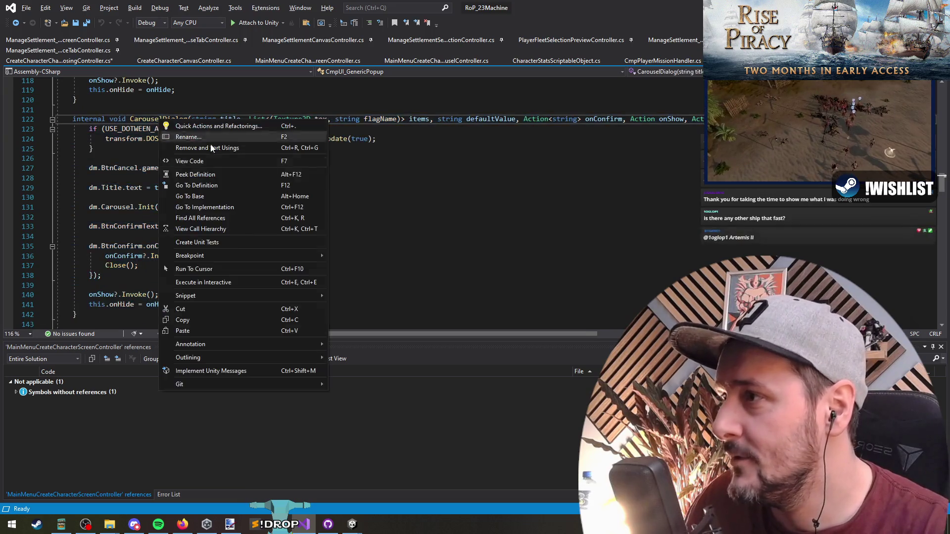
right_click(164, 119)
click(230, 215)
double_click(115, 404)
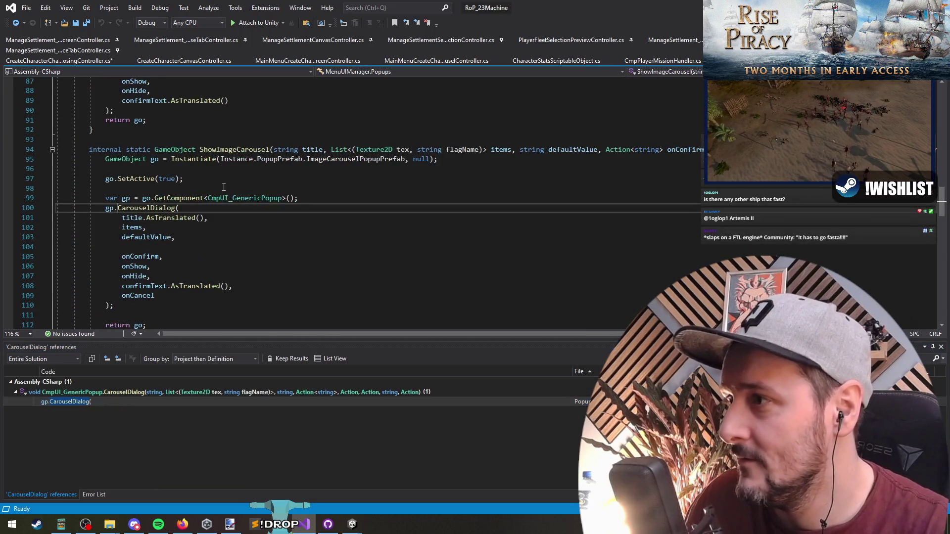
click(191, 188)
right_click(230, 151)
click(302, 253)
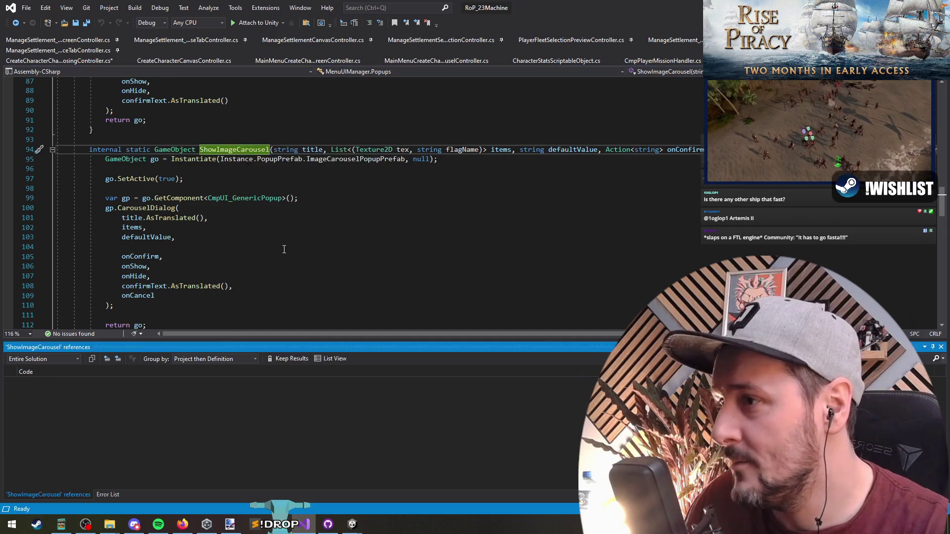
click(131, 402)
- Try renaming flagName, dismiss the error, and open the Edit Flag ShowImageCarousel call
click(455, 150)
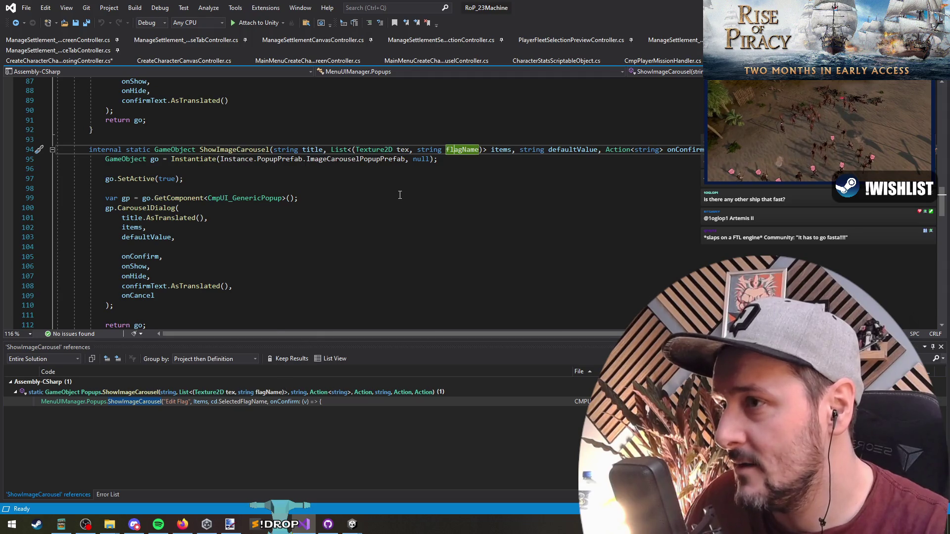
scroll(400, 195, down, 2)
scroll(400, 195, up, 1)
key(ctrl+r)
key(ctrl+r)
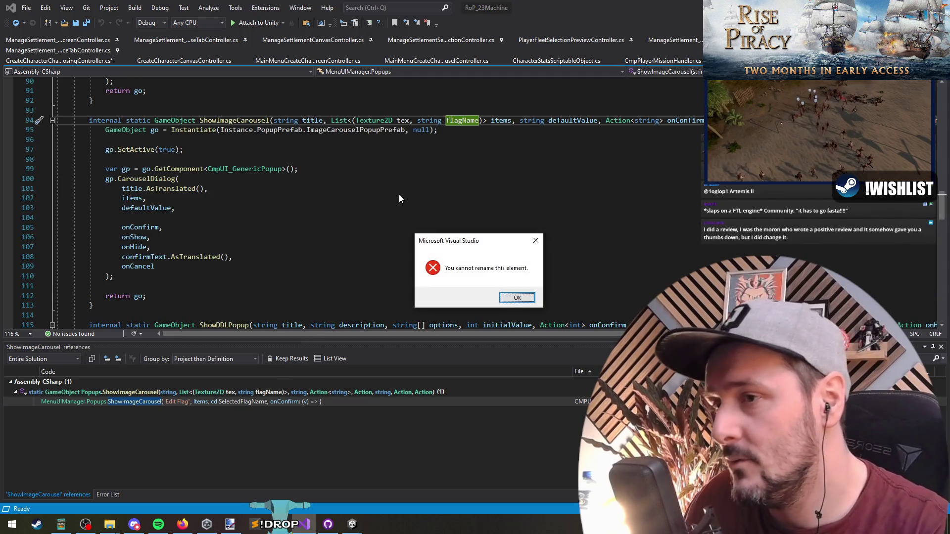
key(Return)
double_click(231, 401)
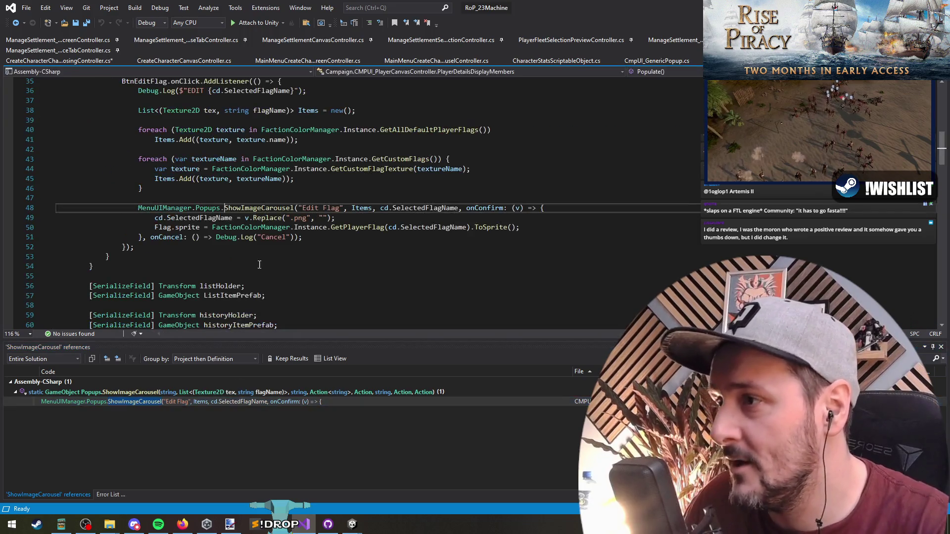
- Copy lines 37–51 (Items list, both flag loops, ShowImageCarousel call) and switch back to CreateCharacterChoosingController.cs
drag(252, 196, 324, 250)
click(324, 239)
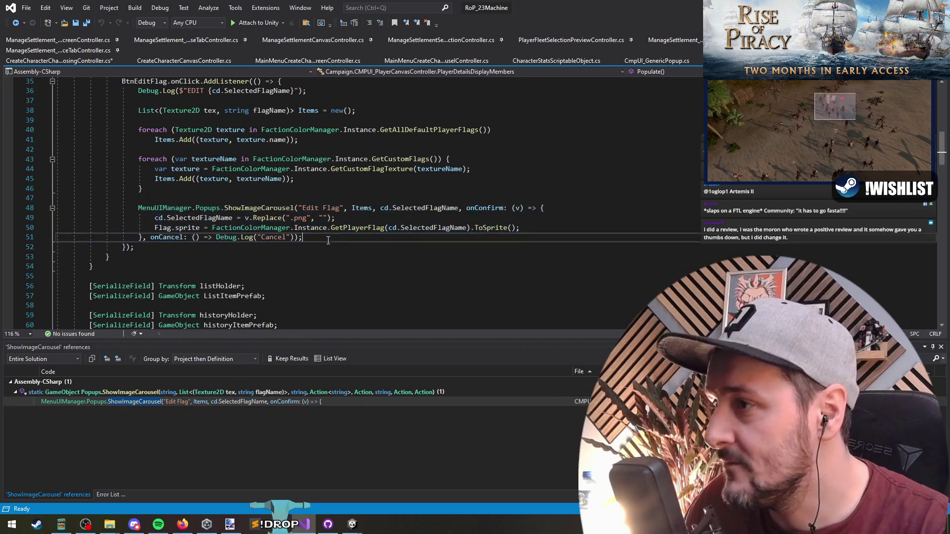
scroll(256, 234, up, 2)
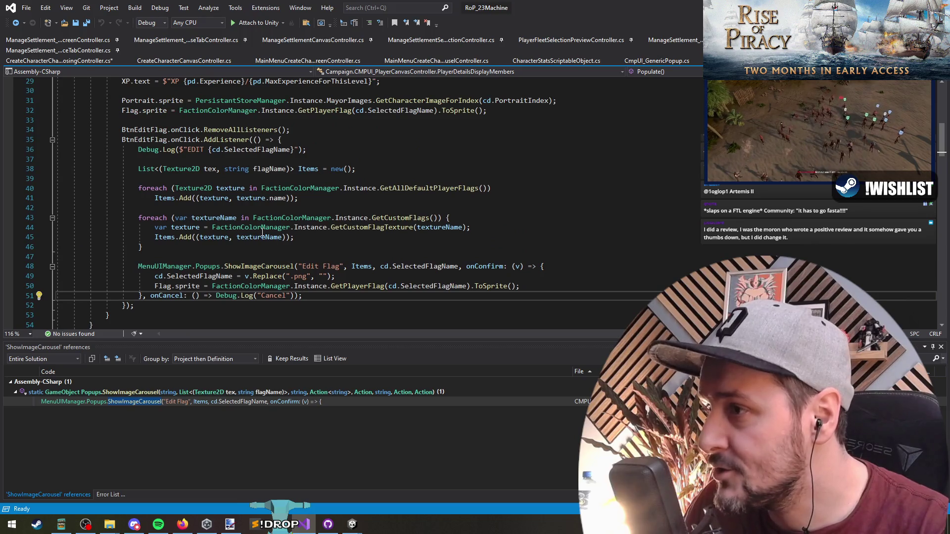
shift+click(243, 207)
shift+click(191, 180)
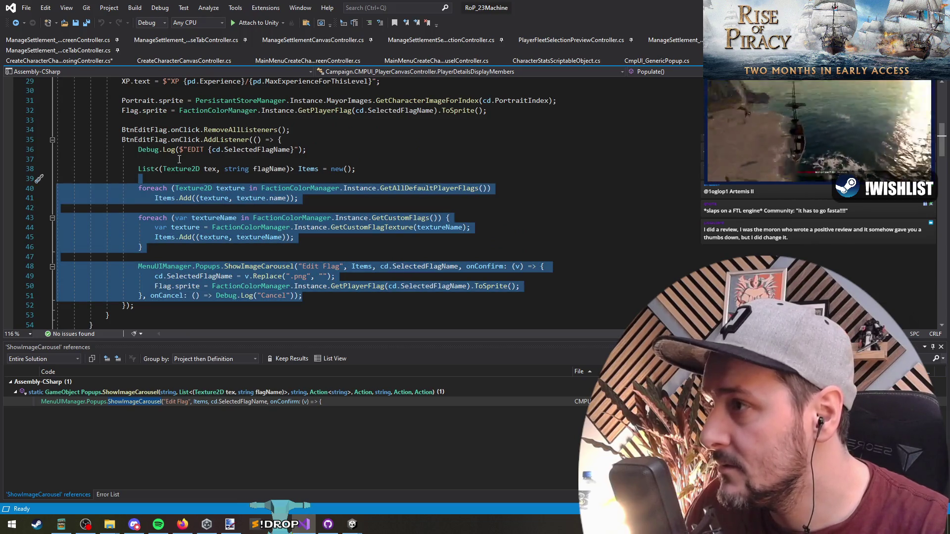
shift+click(179, 160)
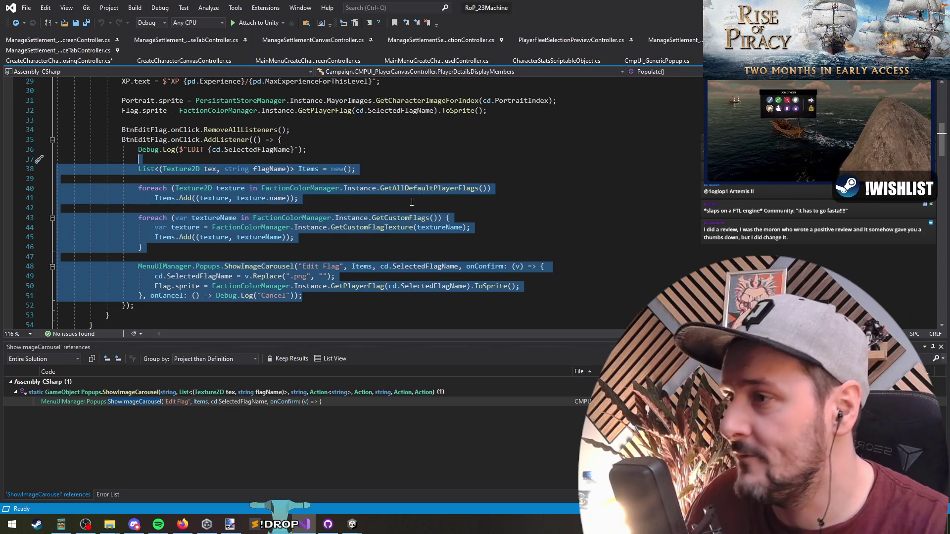
key(ctrl+Tab)
key(Escape)
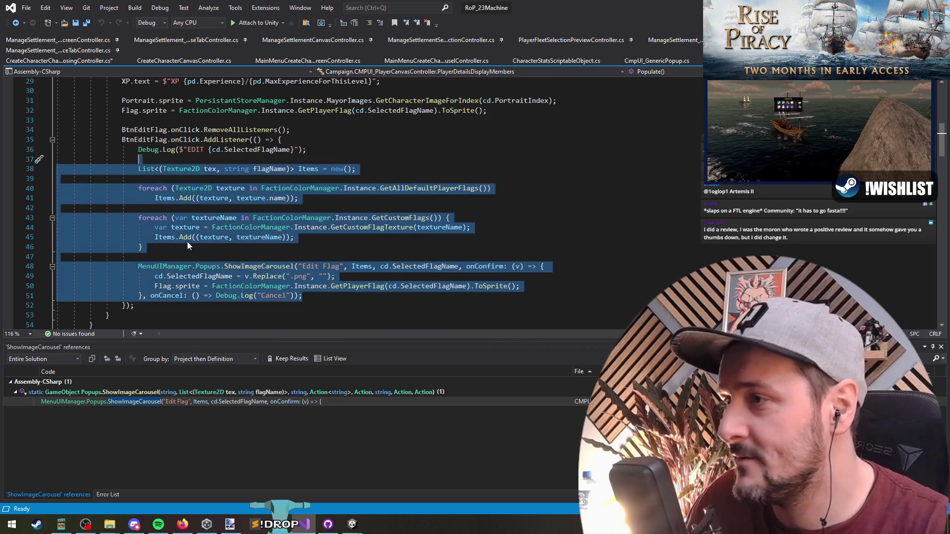
click(58, 61)
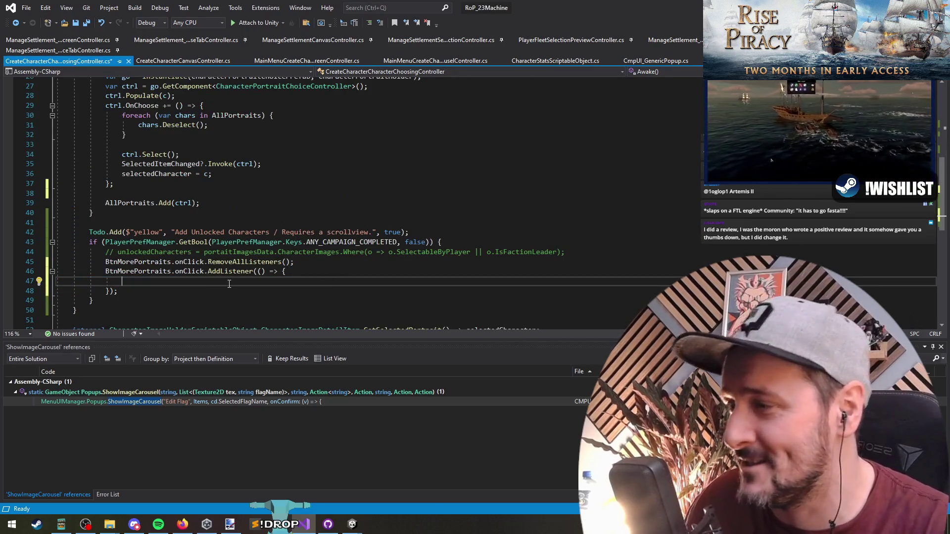
- Paste the Items list, flag loops and ShowImageCarousel call into the BtnMorePortraits lambda. Remove the extra blank line, then save
key(Return)
key(Return)
key(ctrl+v)
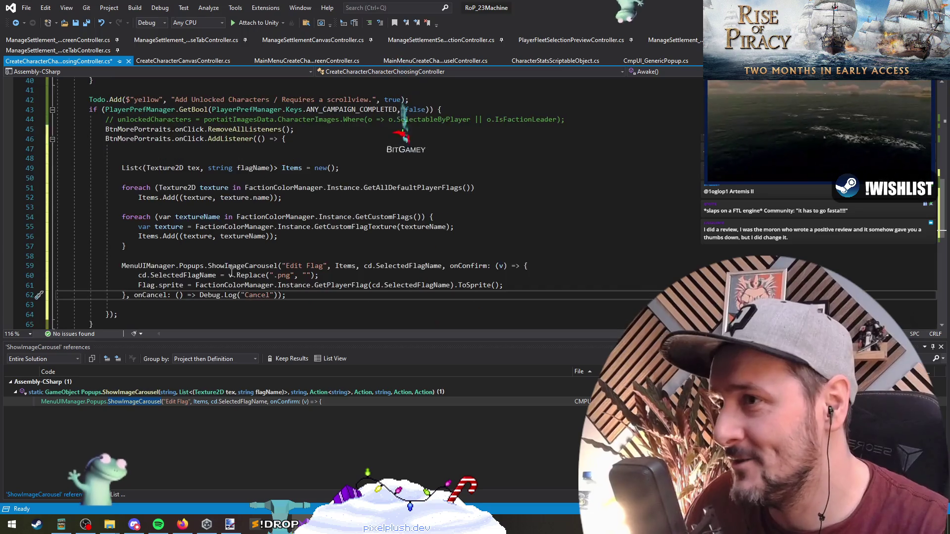
click(122, 168)
key(BackSpace)
click(186, 295)
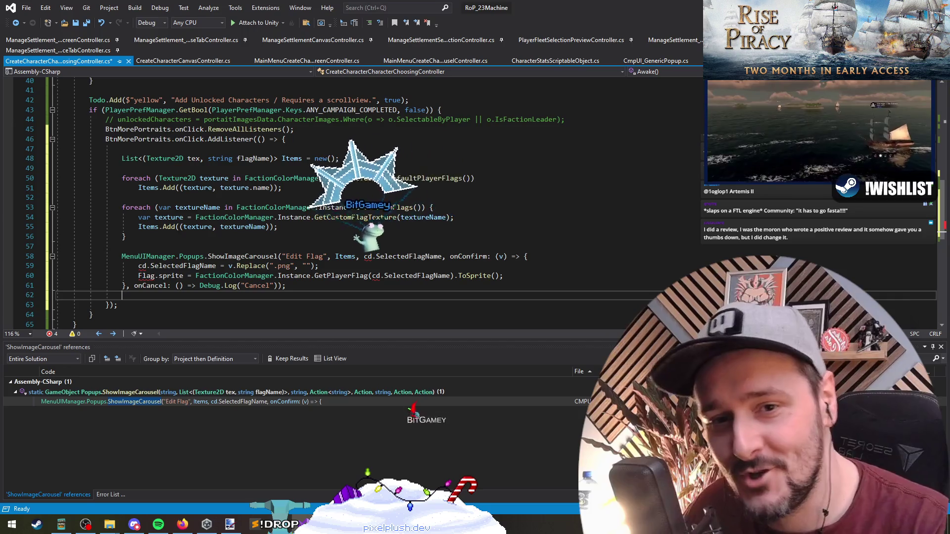
key(ctrl+s)
key(alt+Tab)
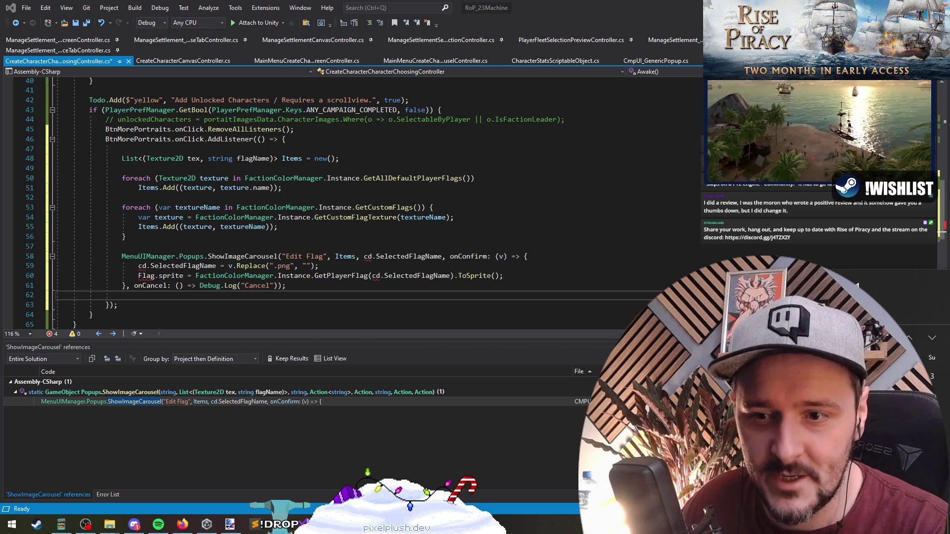
- Switch to Firefox and scroll through the posts on the game's Bluesky profile
click(125, 237)
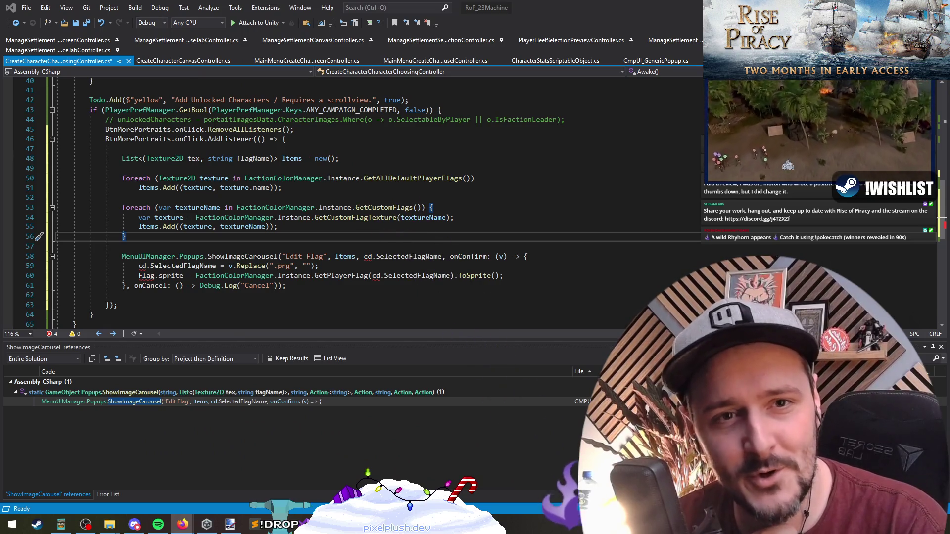
key(alt+Tab)
drag(288, 99, 235, 58)
scroll(374, 345, down, 10)
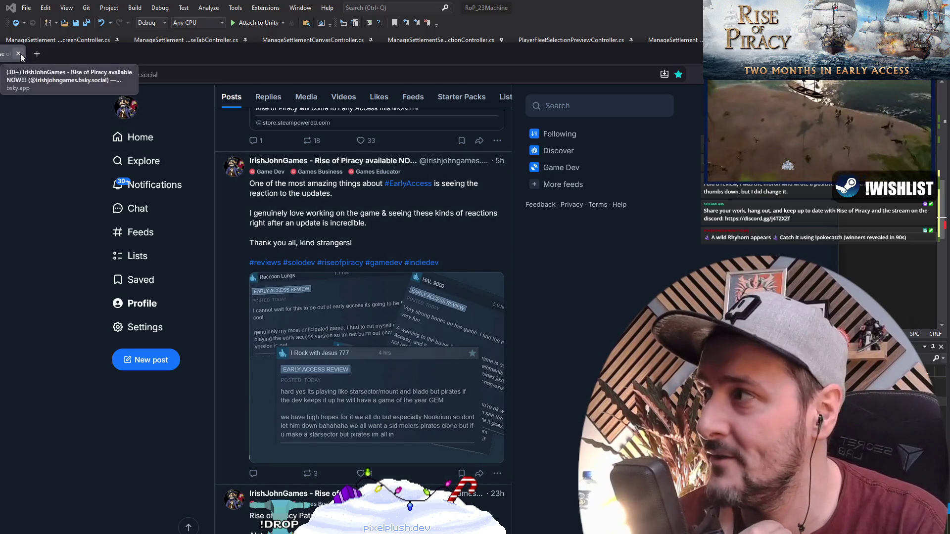
- Close the Bluesky profile page and return to CreateCharacterCharacterChoosingController.cs
click(18, 53)
click(281, 188)
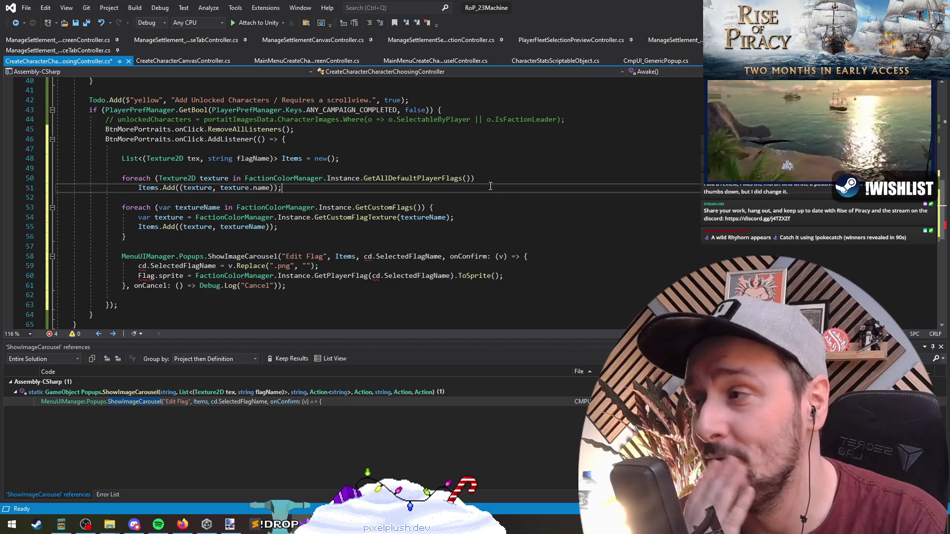
- Replace the carousel's cd.SelectedFlagName default-value argument with 0
click(535, 180)
key(Down)
key(Up)
key(Down)
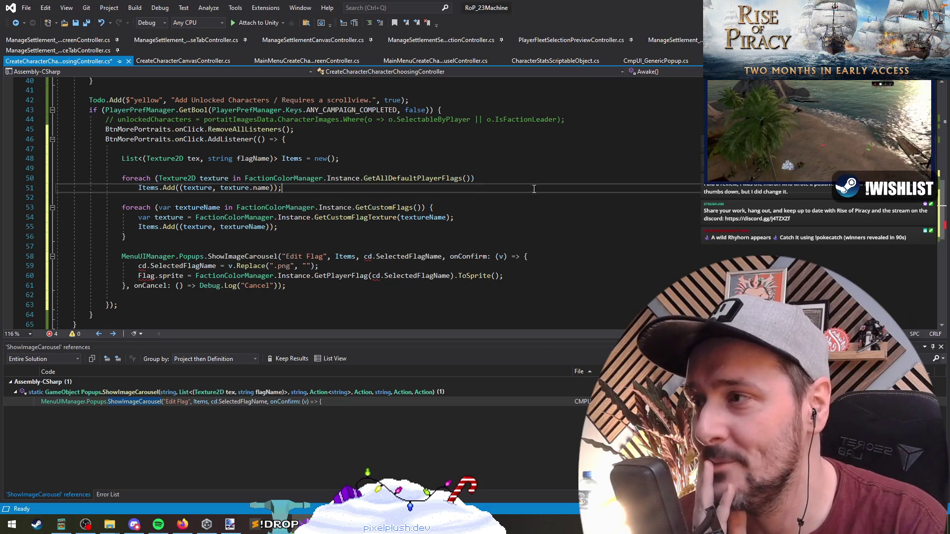
key(Up)
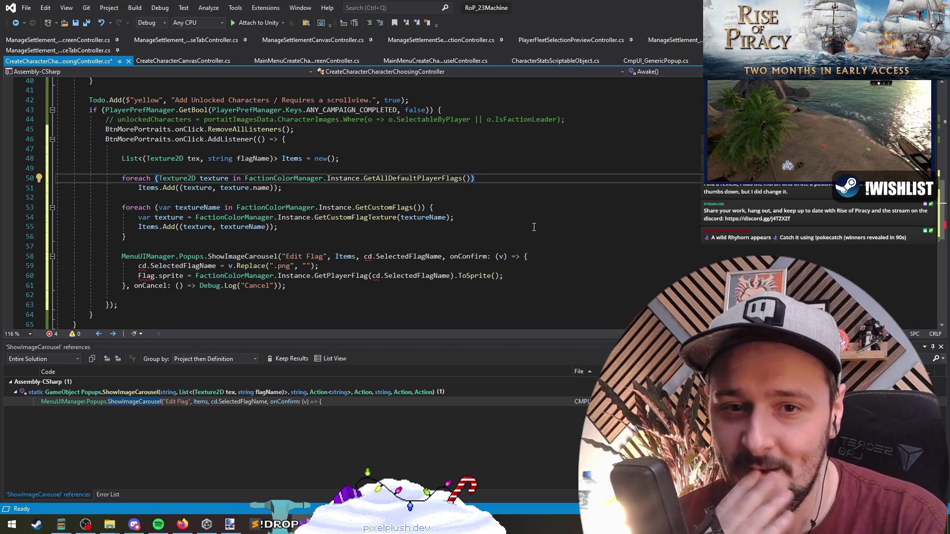
click(386, 253)
key(Home)
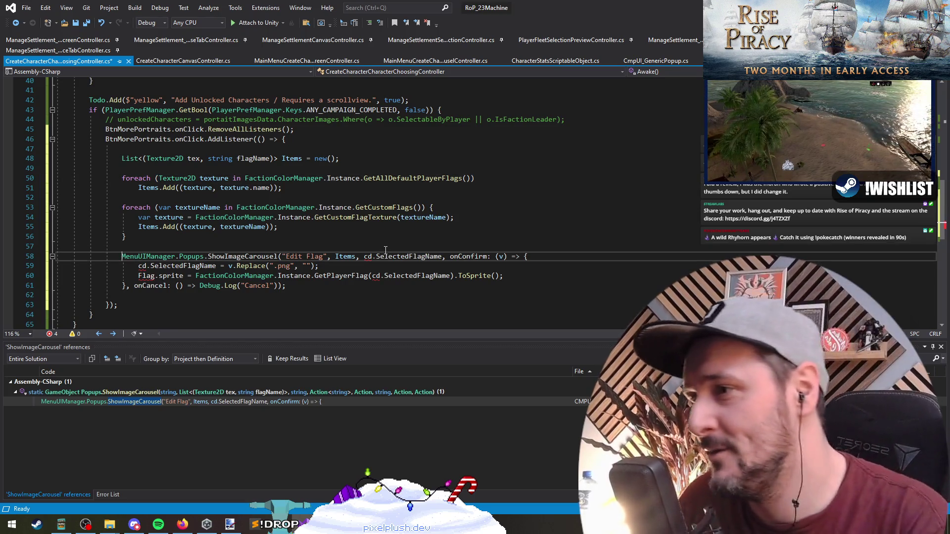
key(ctrl+Right)
key(ctrl+Right)
key(ctrl+Right)
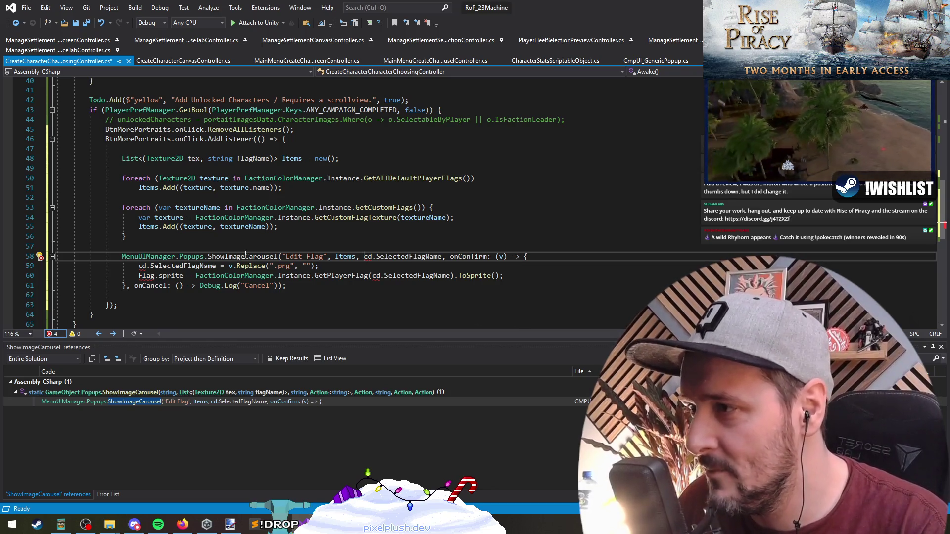
mouse_move(246, 254)
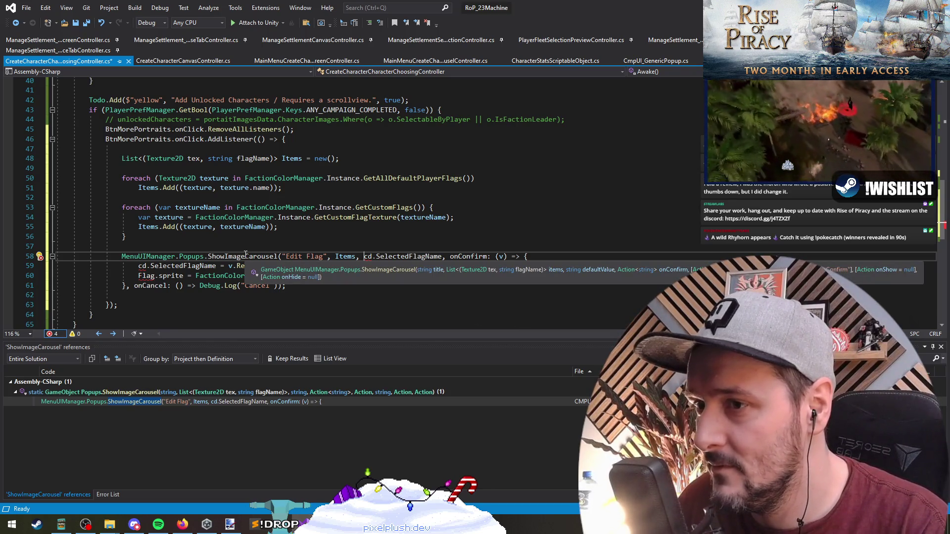
key(ctrl+shift+Right)
key(ctrl+shift+Right)
key(ctrl+shift+Right)
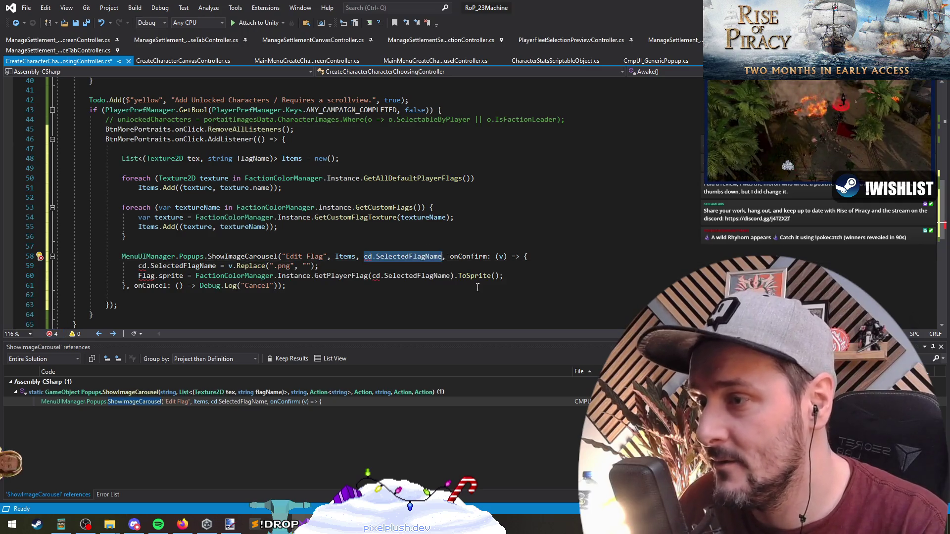
text(0)
key(Down)
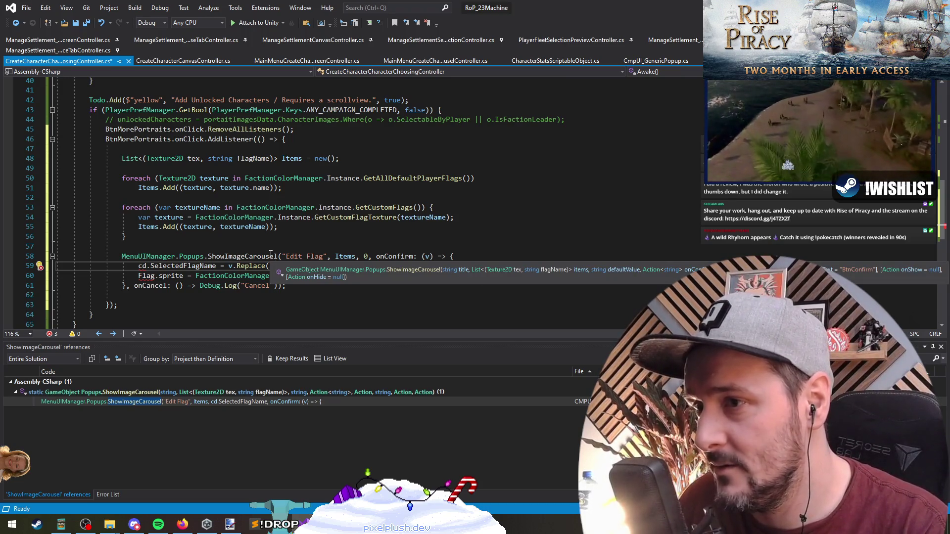
- Change the line 58 popup title string 'Edit Flag' to 'Select a Portrait'
click(351, 257)
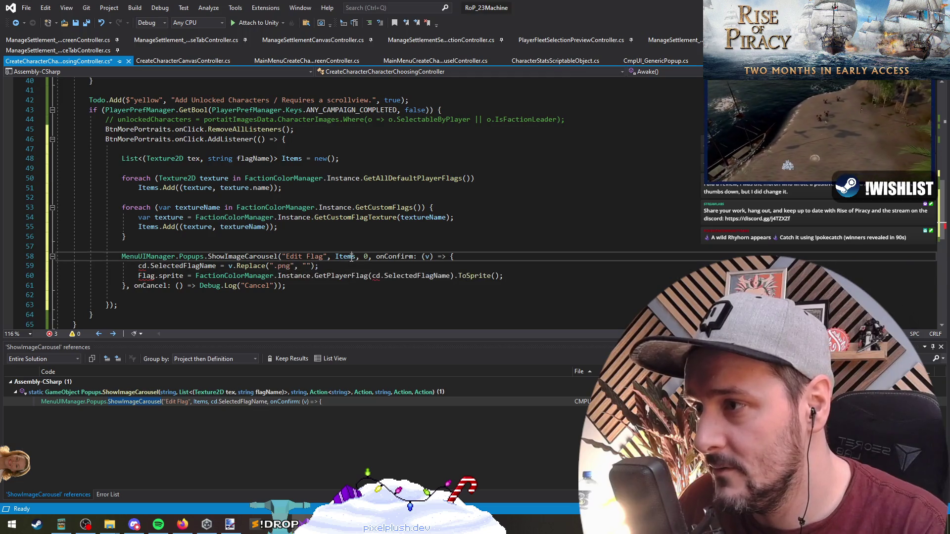
drag(286, 257, 323, 256)
text(Select a Port)
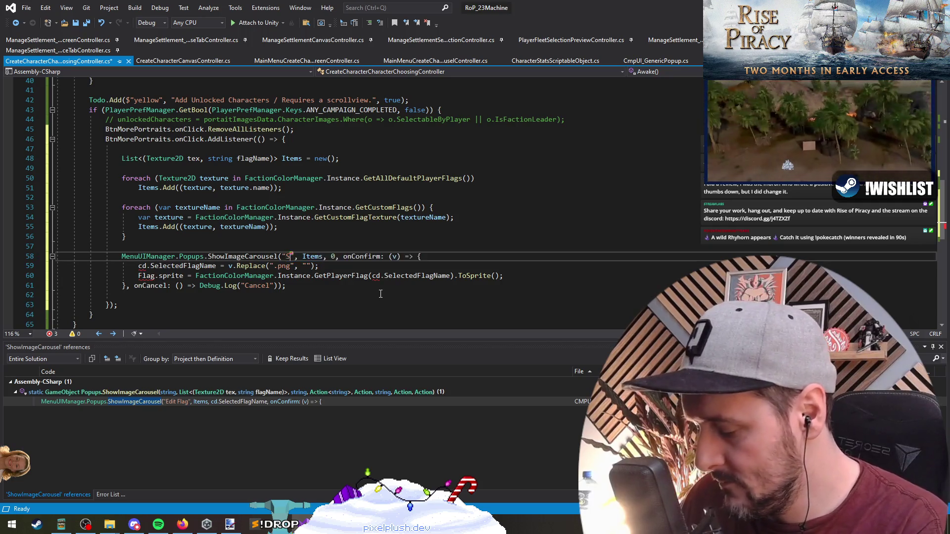
text(rait)
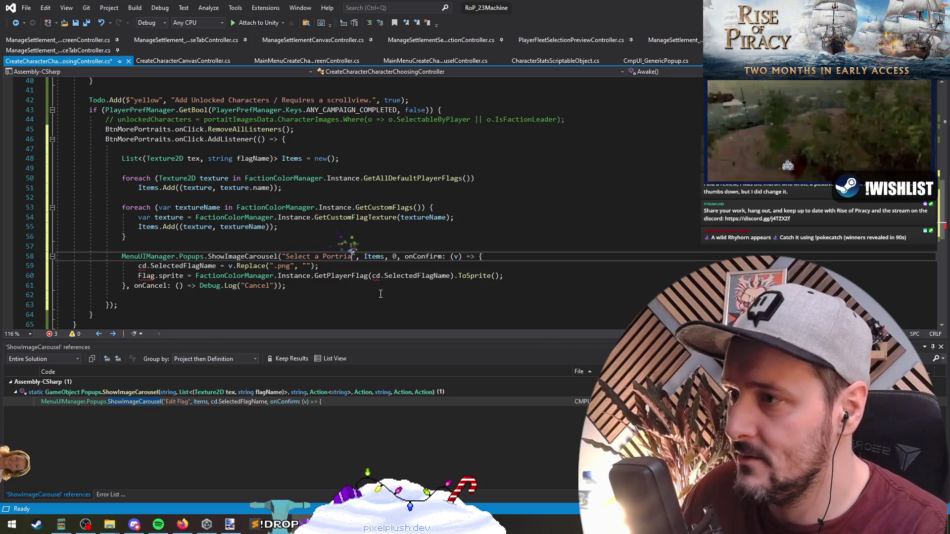
key(Down)
key(Up)
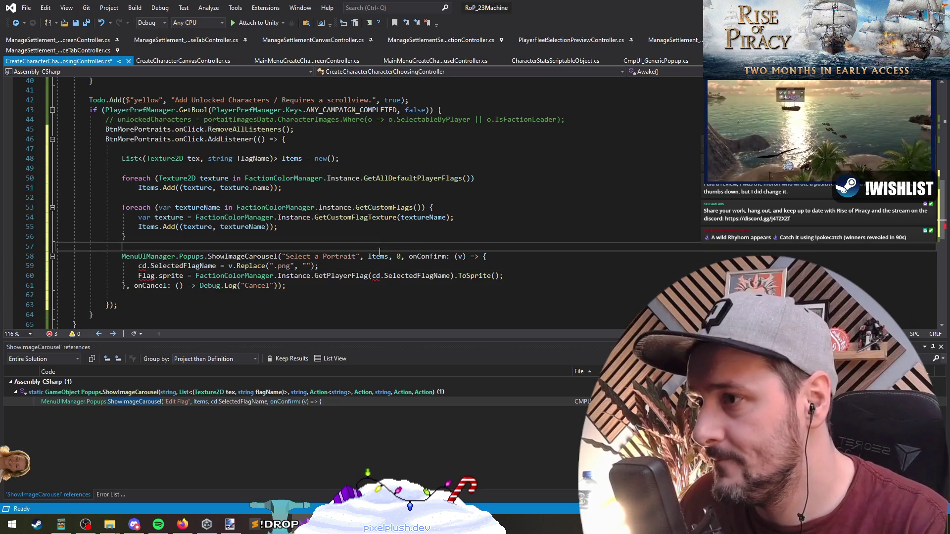
key(ctrl+Right)
key(ctrl+Right)
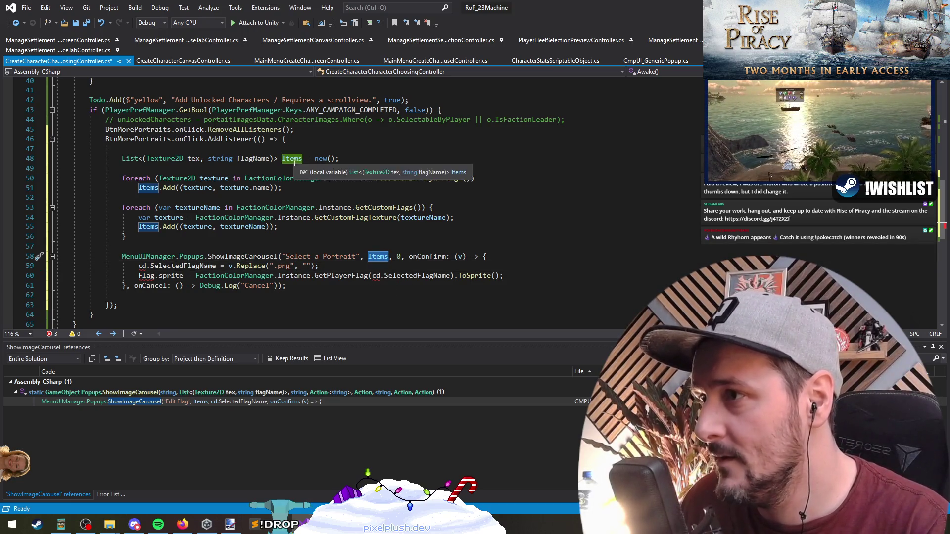
double_click(411, 178)
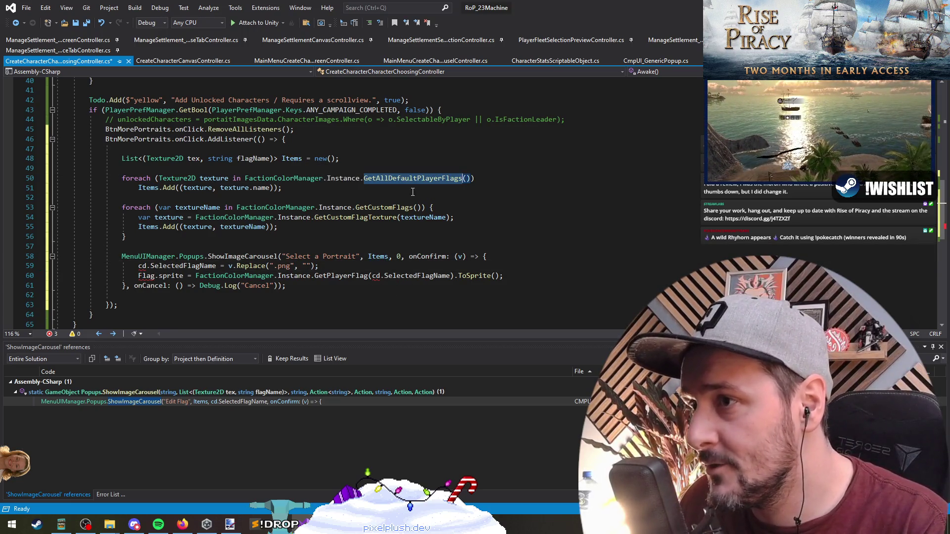
- Make portaitImagesData.CharacterImages the source collection of the loop on line 50
click(381, 197)
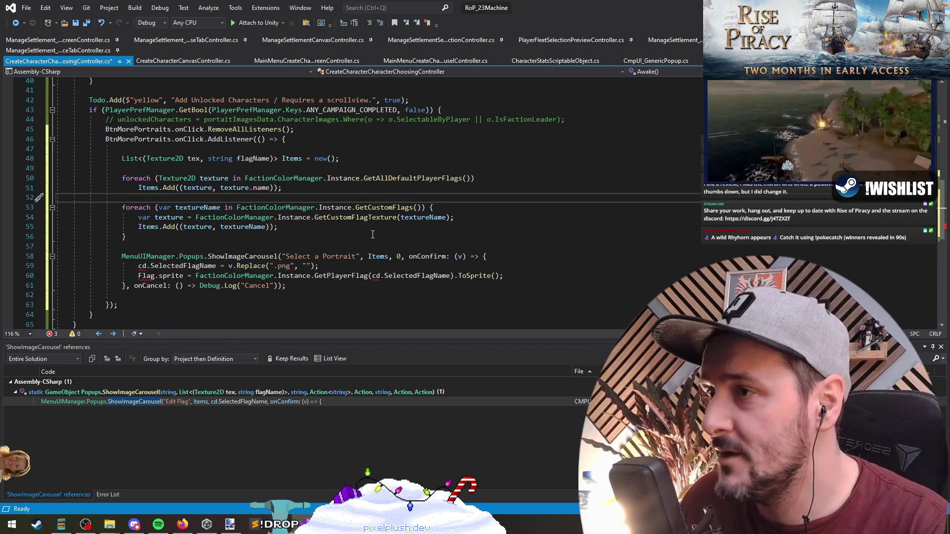
scroll(348, 155, up, 1)
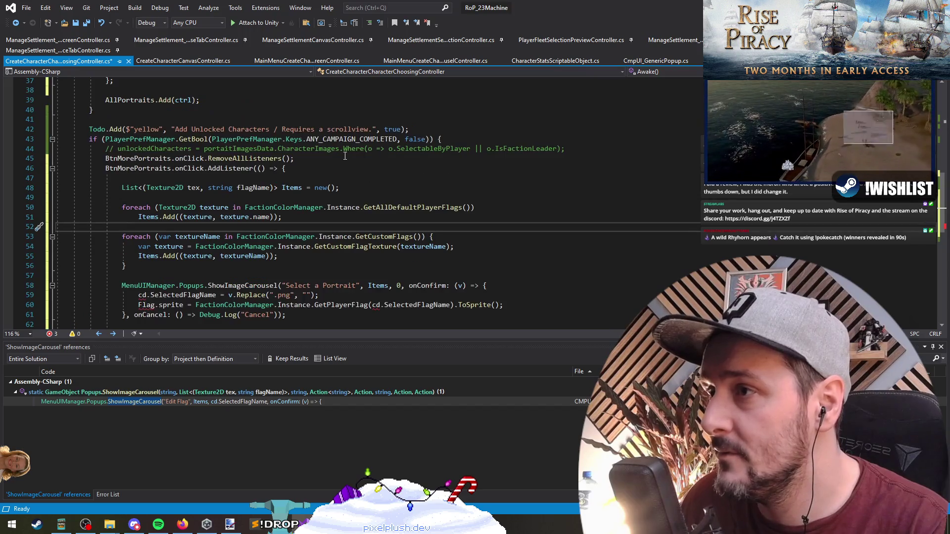
drag(339, 148, 204, 148)
key(ctrl+c)
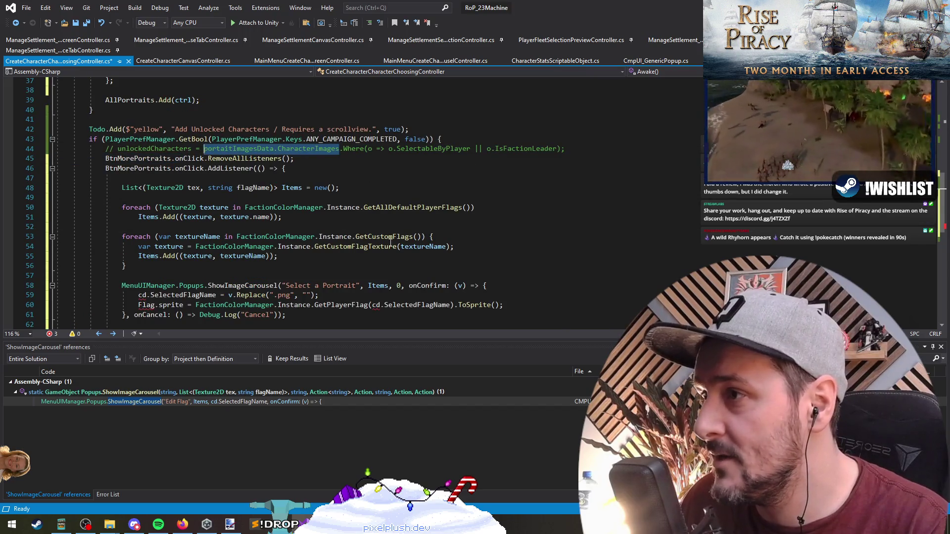
scroll(358, 181, down, 1)
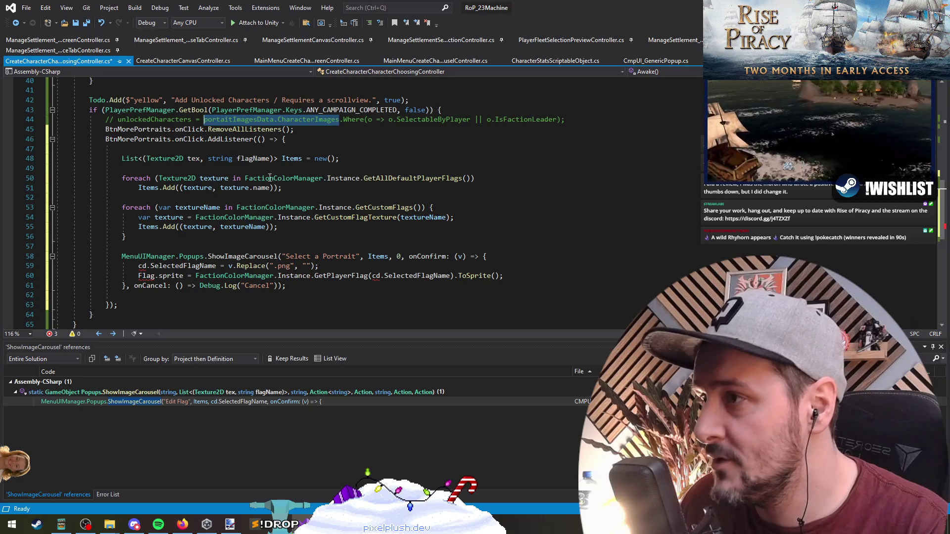
drag(474, 178, 244, 178)
key(ctrl+v)
key(Down)
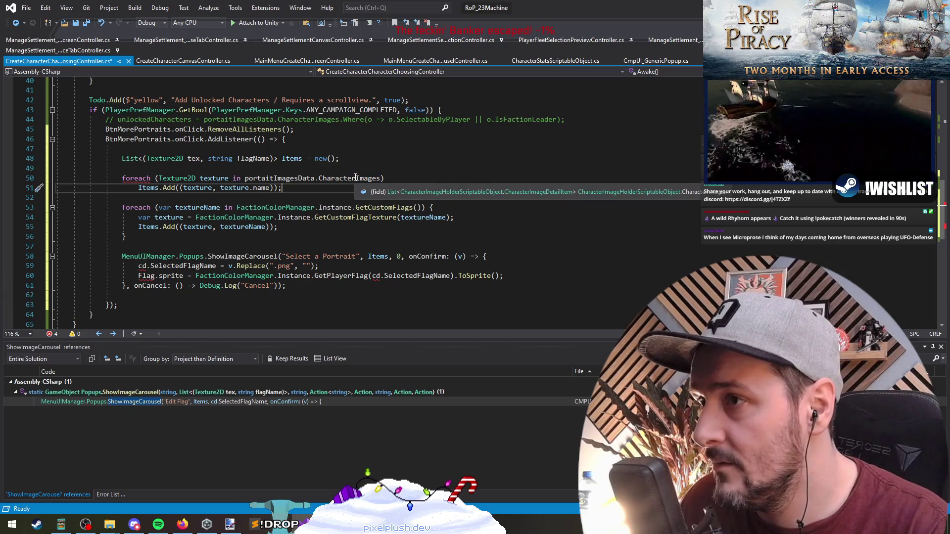
key(Up)
key(End)
key(Return)
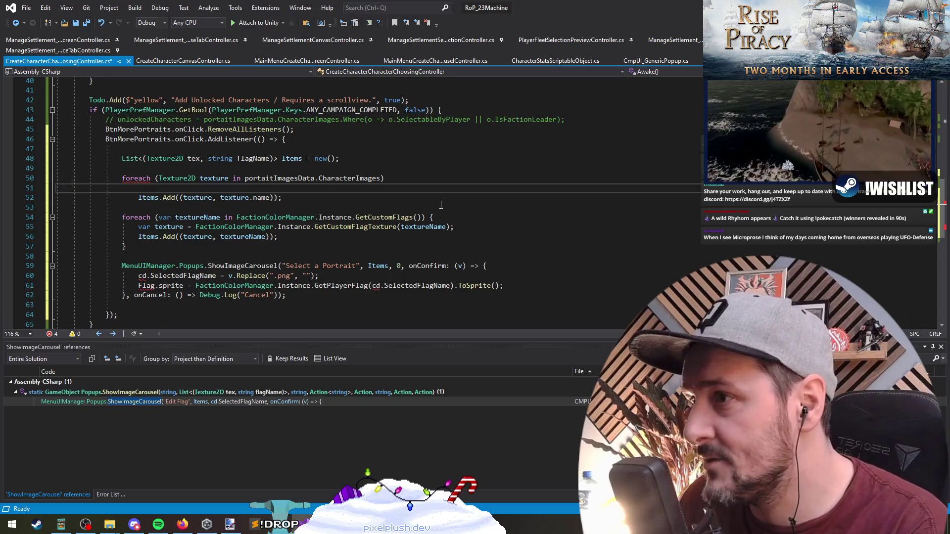
- Declare the loop variable with var and give the loop a braced body starting with texture.Index
text(textu)
key(Escape)
key(BackSpace)
key(Up)
key(ctrl+Right)
key(ctrl+shift+Right)
key(BackSpace)
text(var)
key(Escape)
key(End)
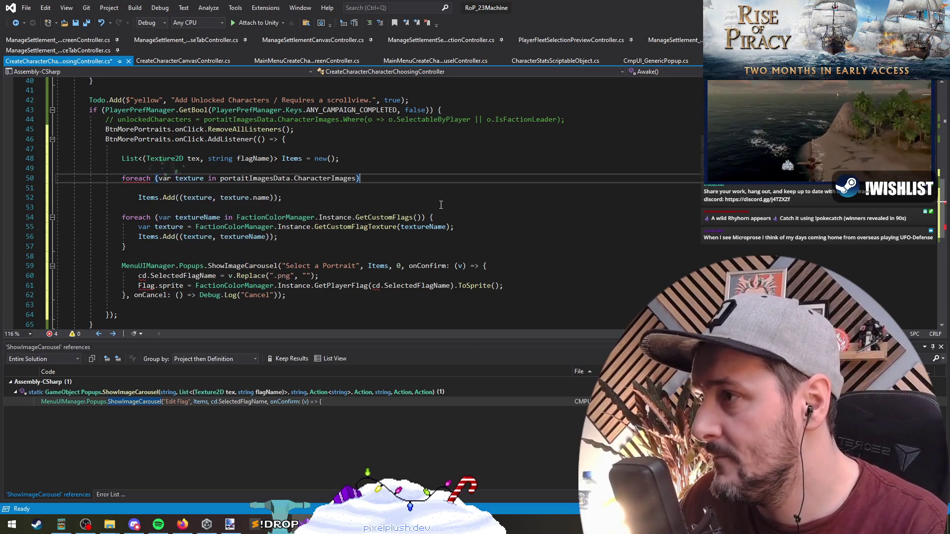
text({)
key(Return)
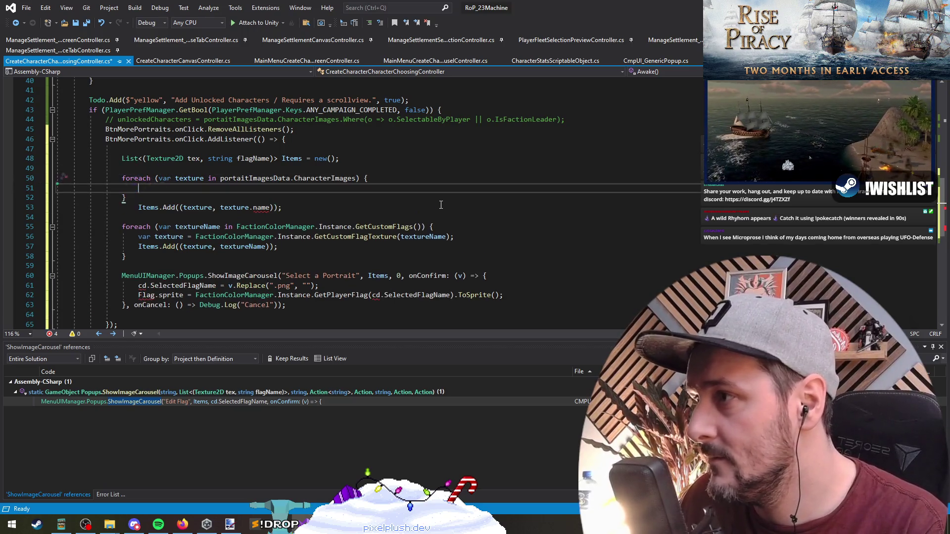
text(texture.)
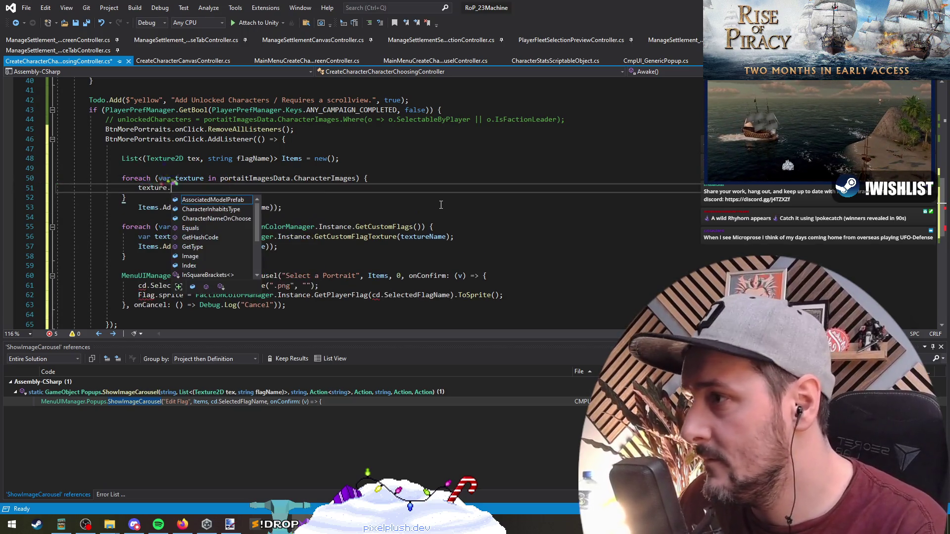
text(in)
key(Tab)
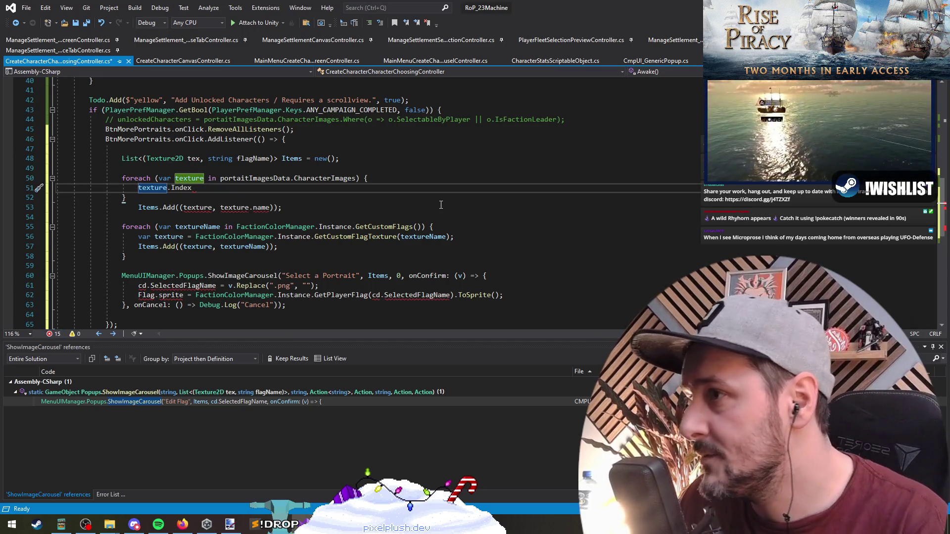
- Rename the tuple's flagName element on line 48 to index
click(233, 158)
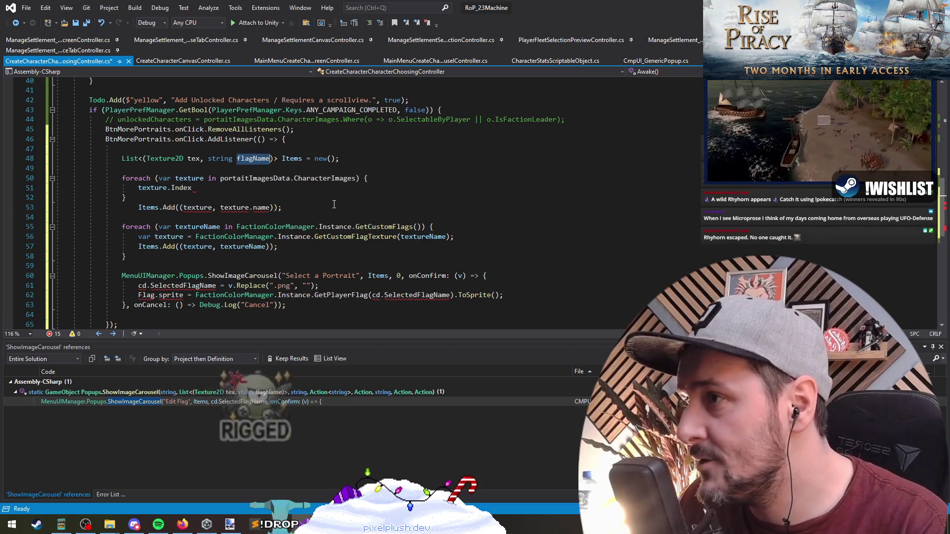
key(Right)
key(ctrl+shift+Right)
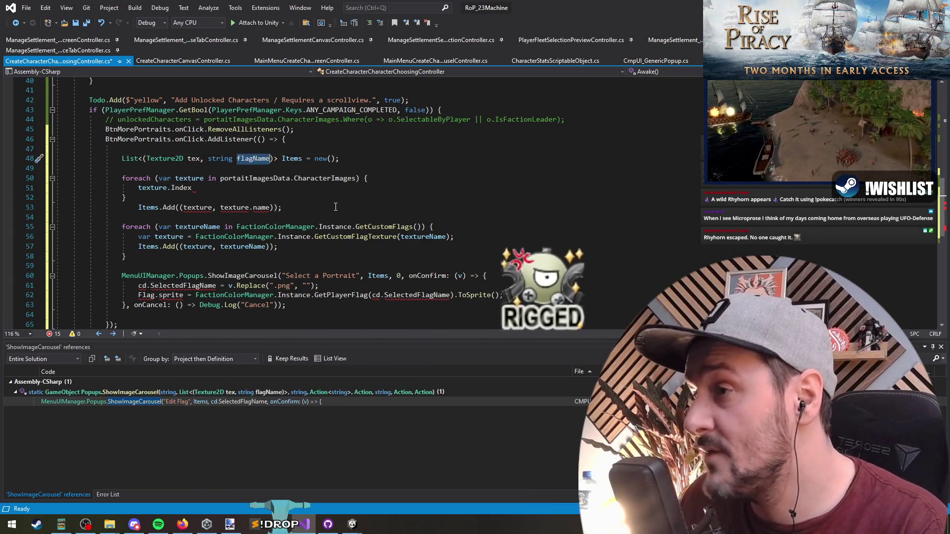
text(index)
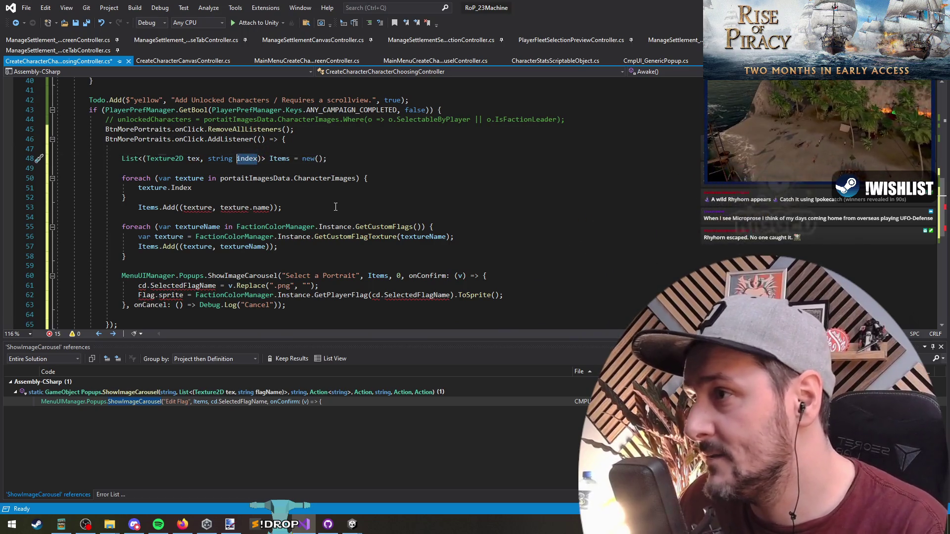
- Write Items.Add((texture.Image.texture, texture.Index)); inside the loop
key(Down)
key(Down)
key(Down)
key(shift+Home)
key(Left)
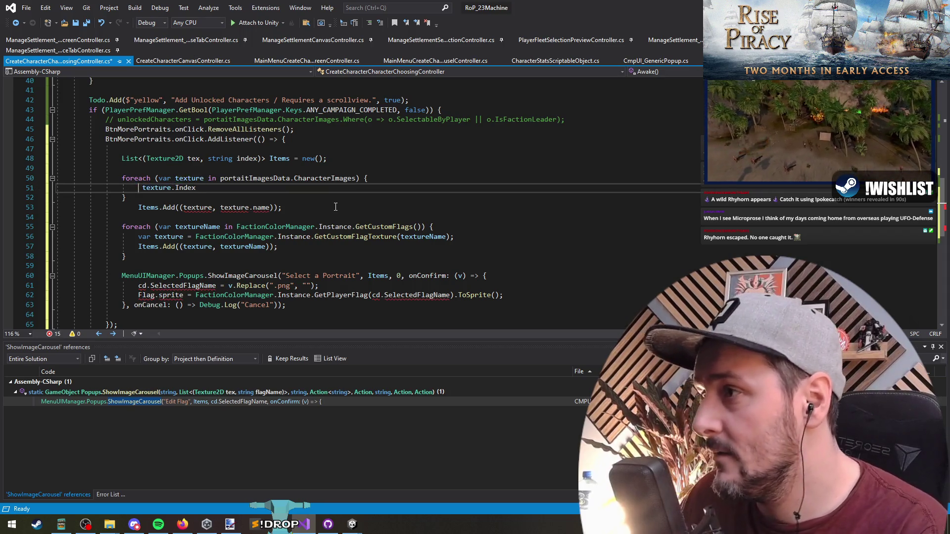
text(Items.ad)
text((( )
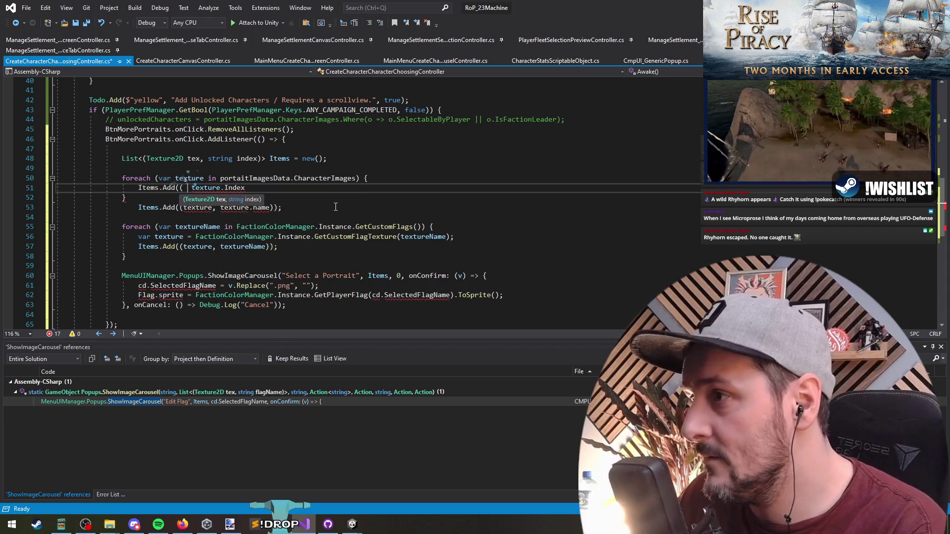
text(texture.)
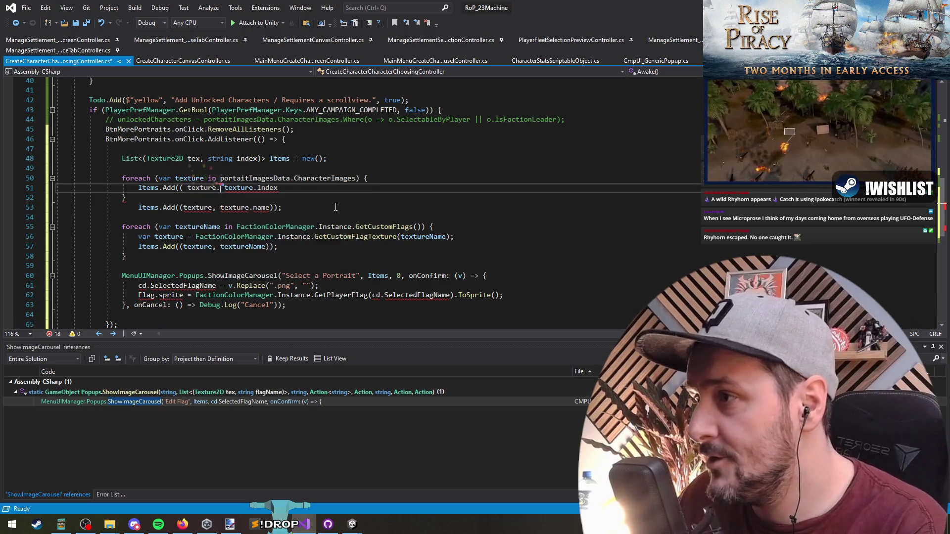
text(image)
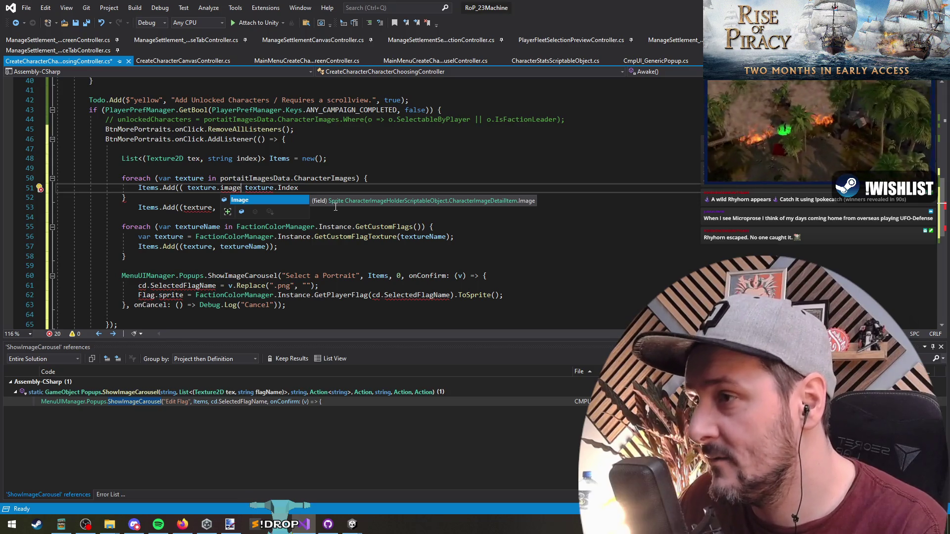
text(.texture,)
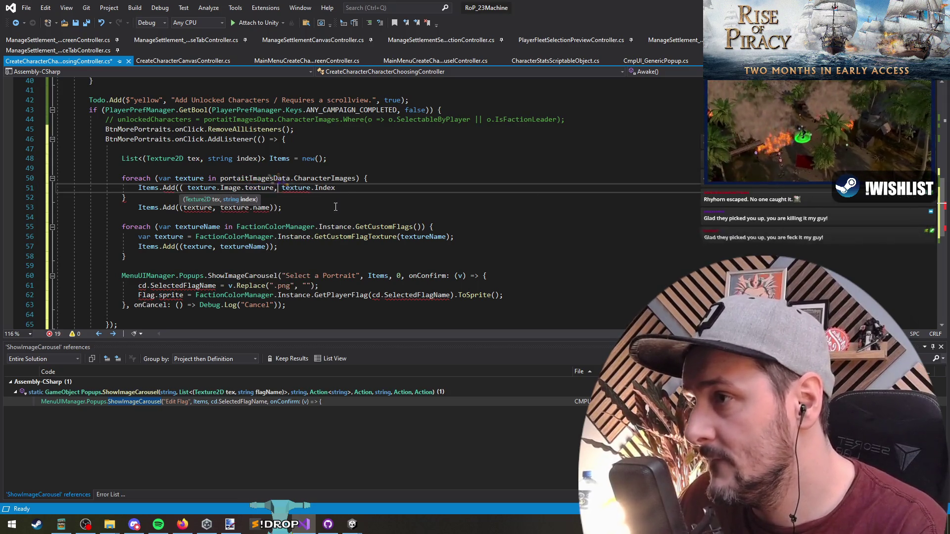
key(End)
text());)
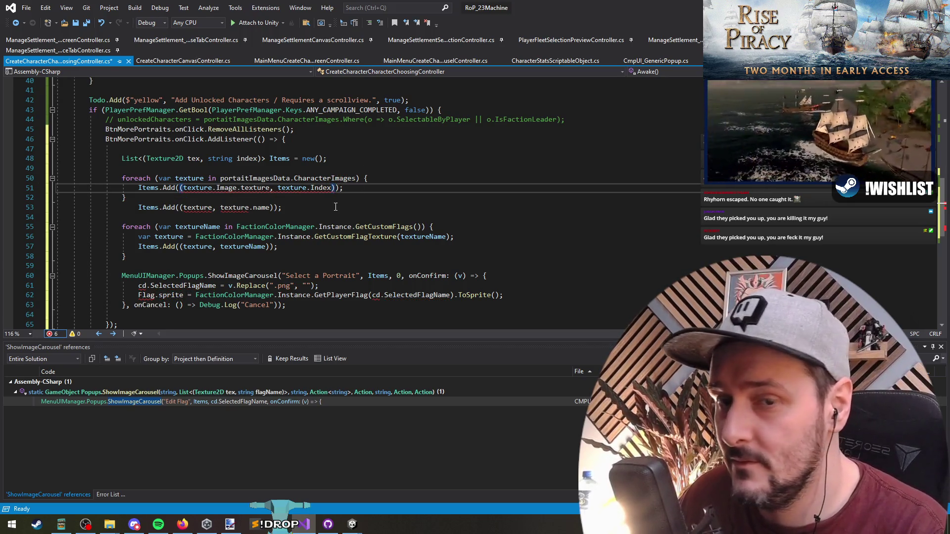
text(.)
key(BackSpace)
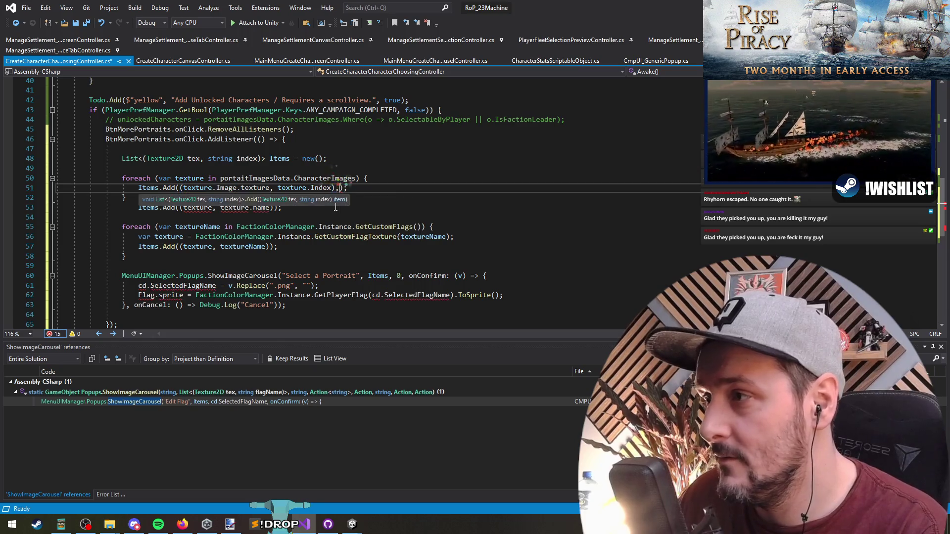
key(Down)
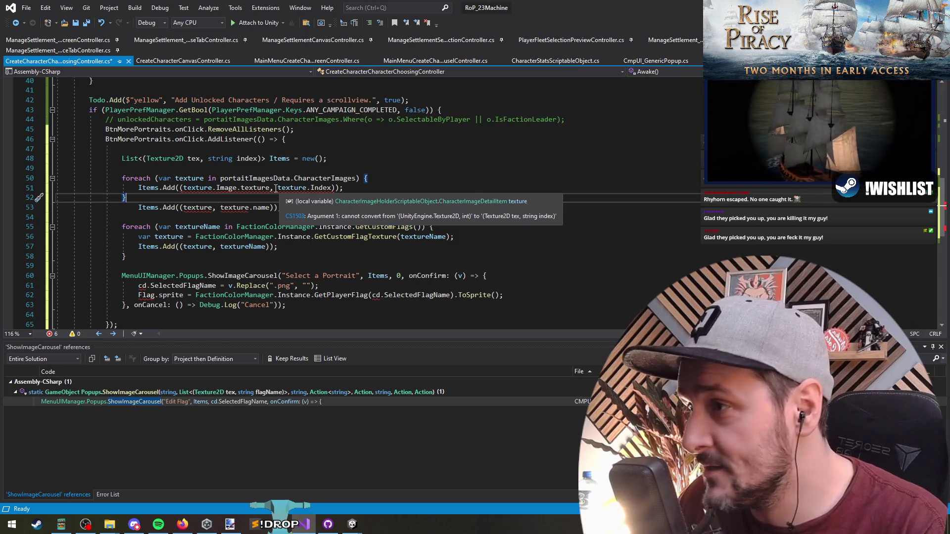
- Type the loop variable as Texture2D, rename it from texture to t, and save
double_click(165, 158)
key(ctrl+c)
double_click(165, 178)
key(ctrl+v)
click(185, 198)
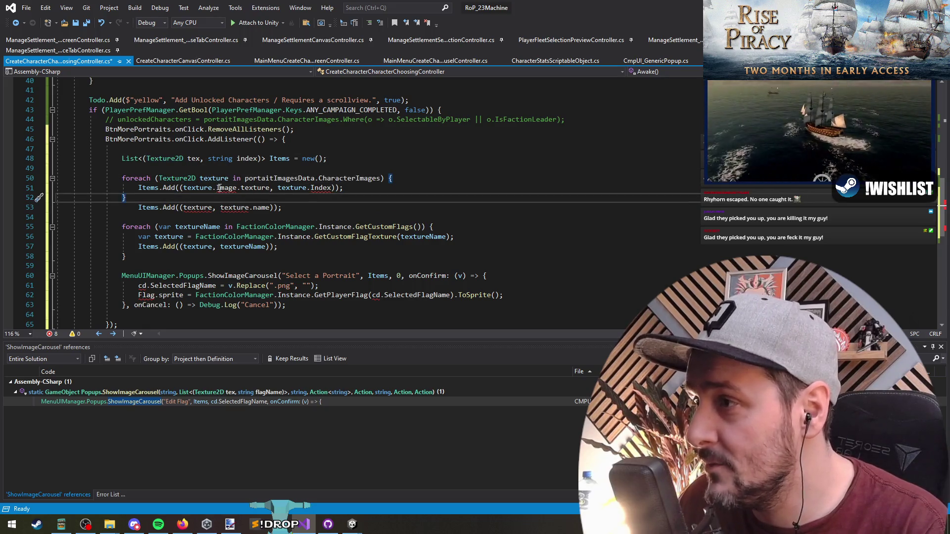
mouse_move(222, 189)
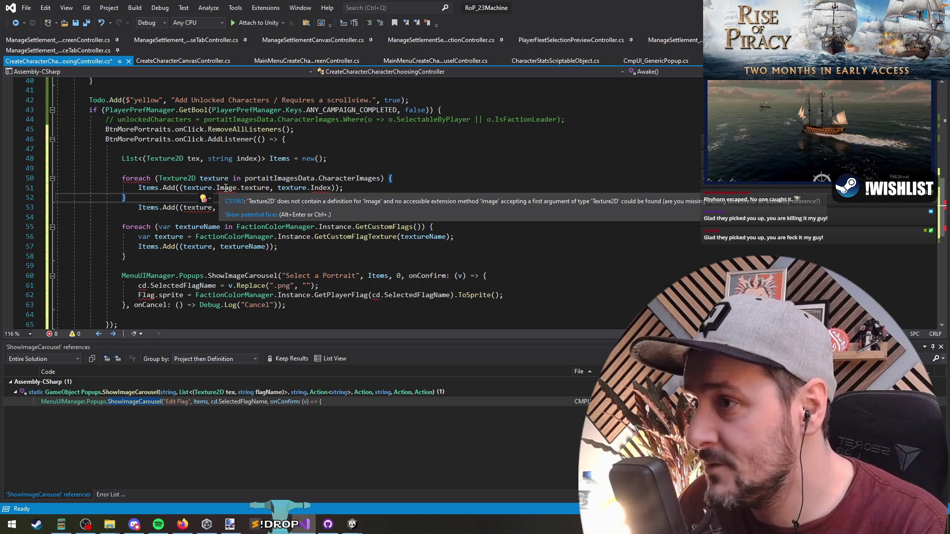
double_click(198, 188)
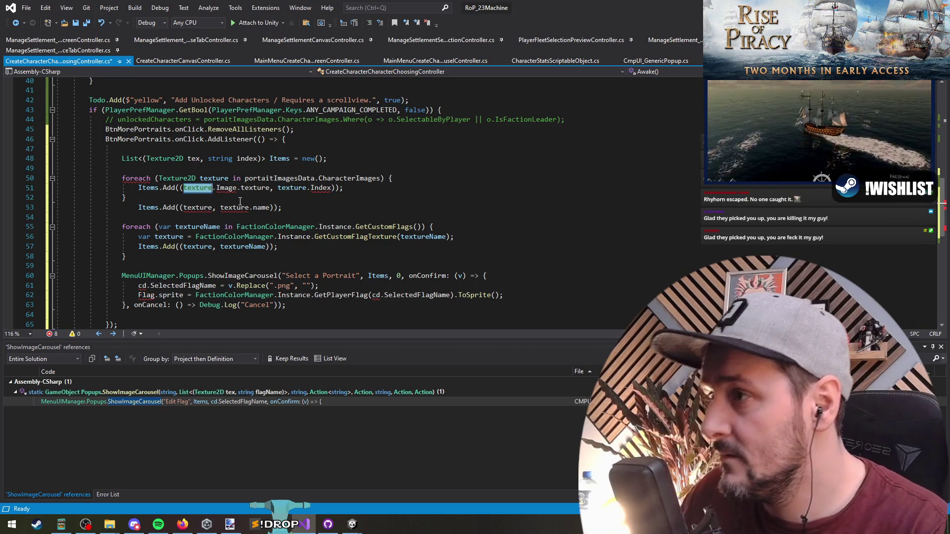
key(ctrl+r)
key(ctrl+r)
text(t)
key(Return)
key(ctrl+s)
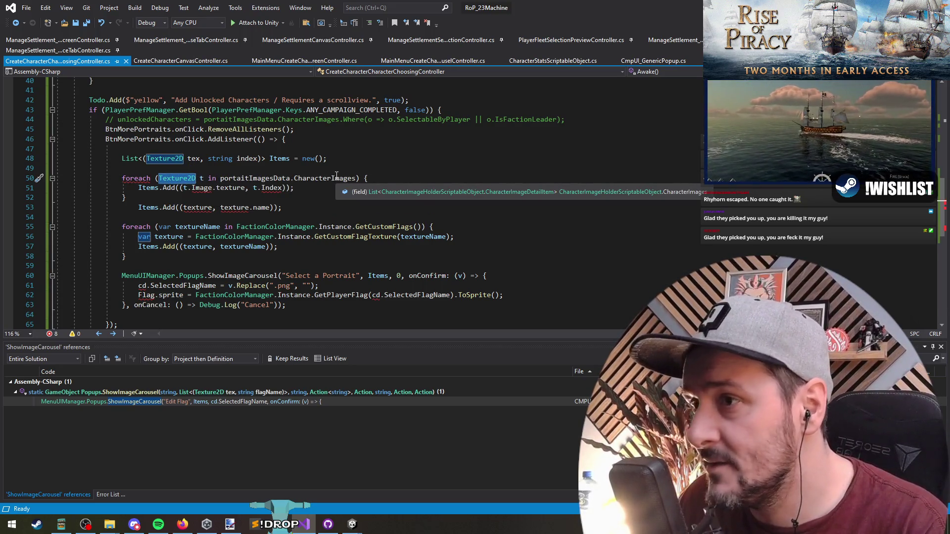
double_click(177, 178)
- Turn the loop variable's type into an explicit CharacterImageDetailItem via var and Quick Actions
text(var)
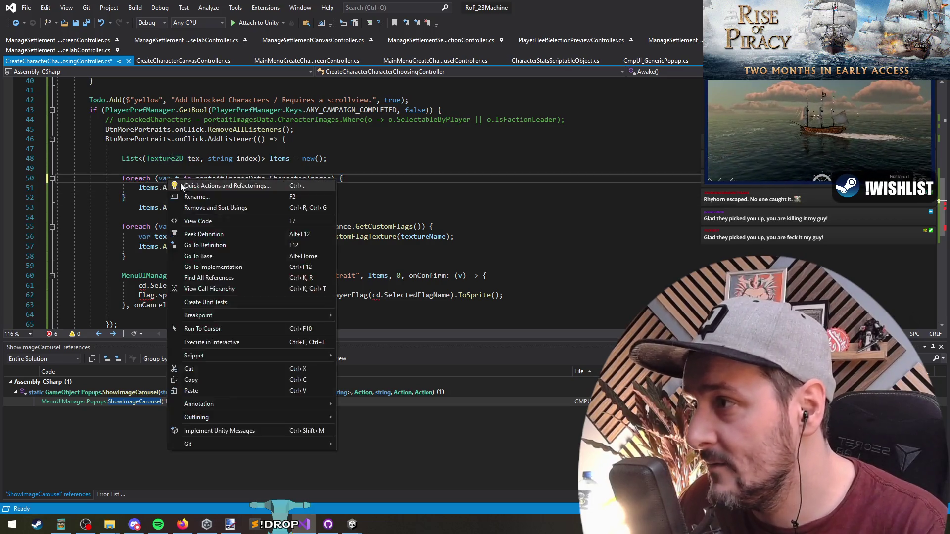
key(ctrl+period)
key(Return)
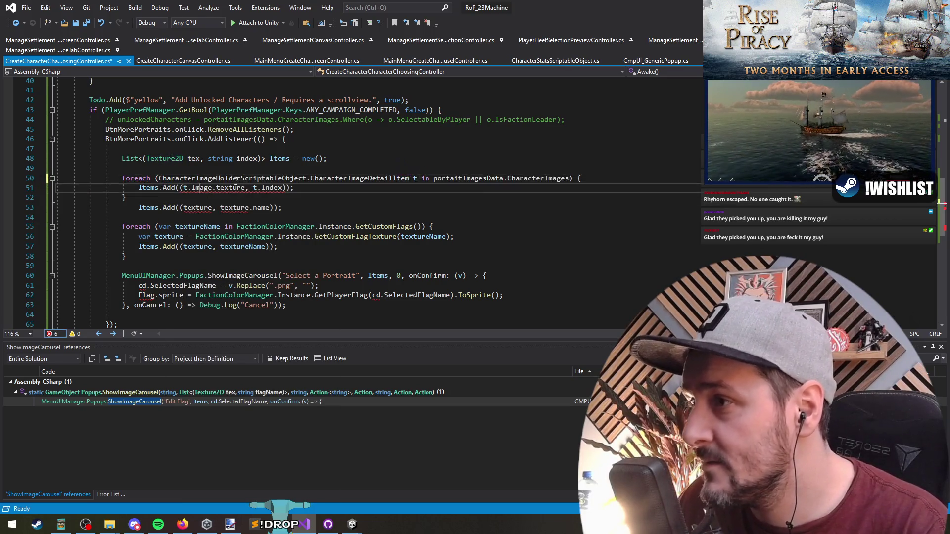
double_click(332, 182)
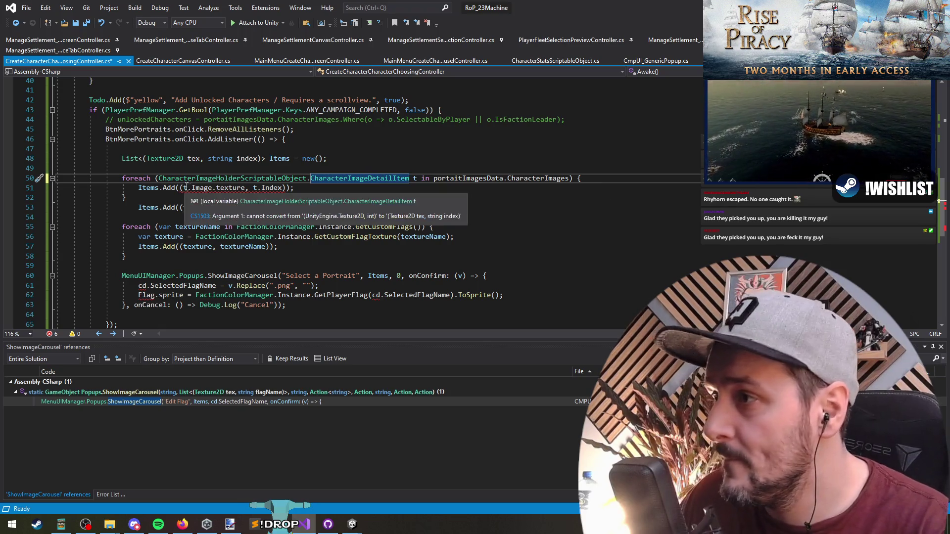
- Try a (Texture2D) cast on t.Image.texture, then undo it
click(226, 189)
key(ctrl+space)
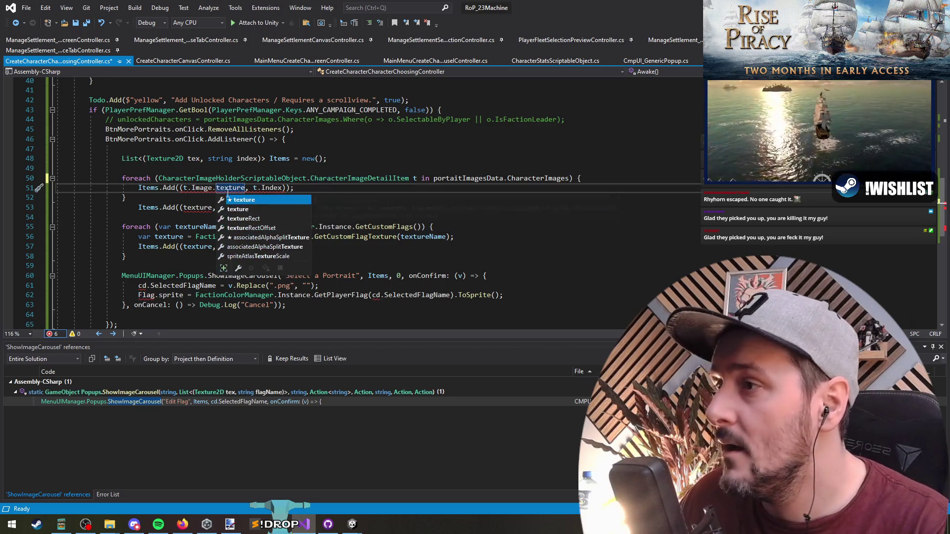
key(Escape)
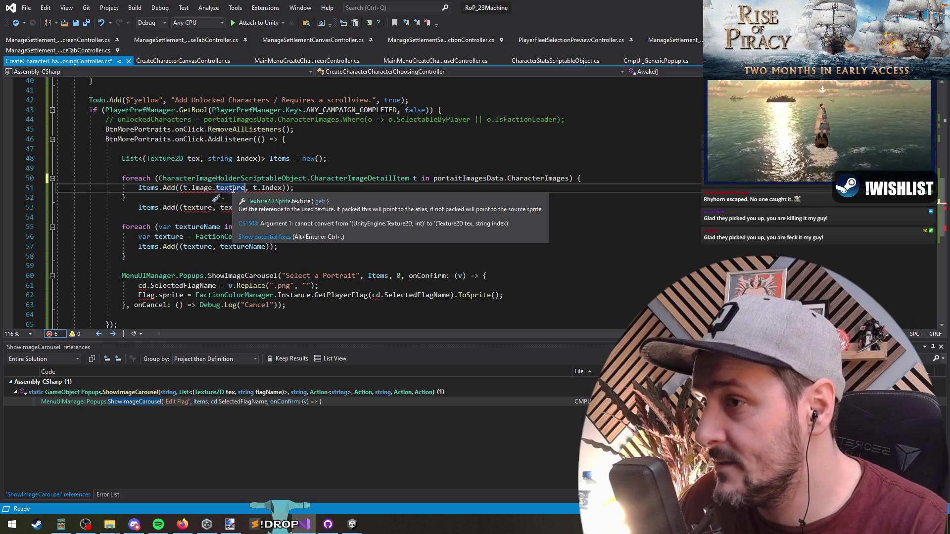
click(183, 189)
text(())
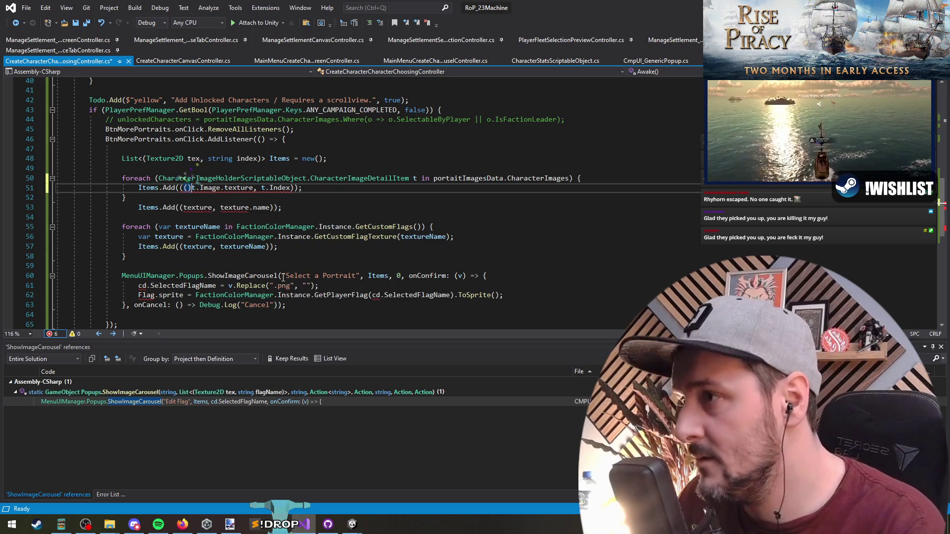
text(Texture2)
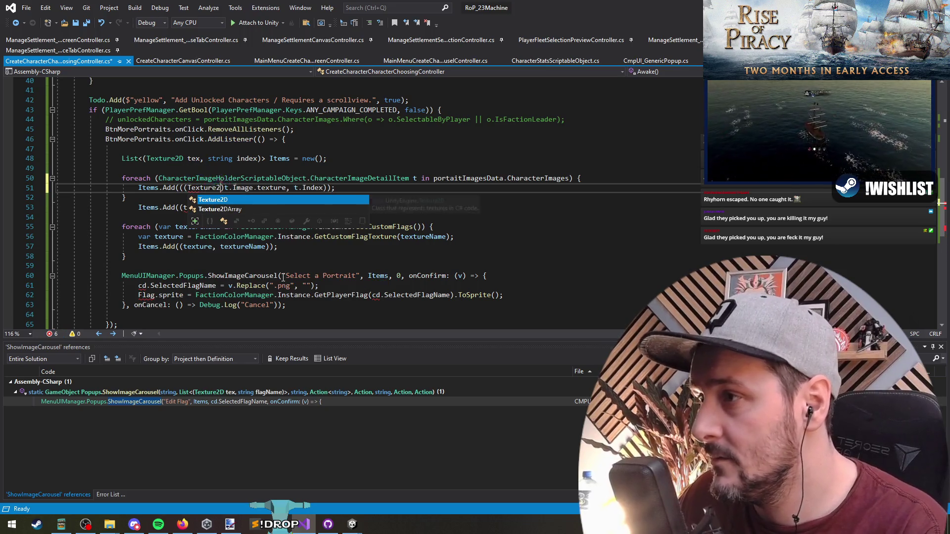
key(Tab)
key(Down)
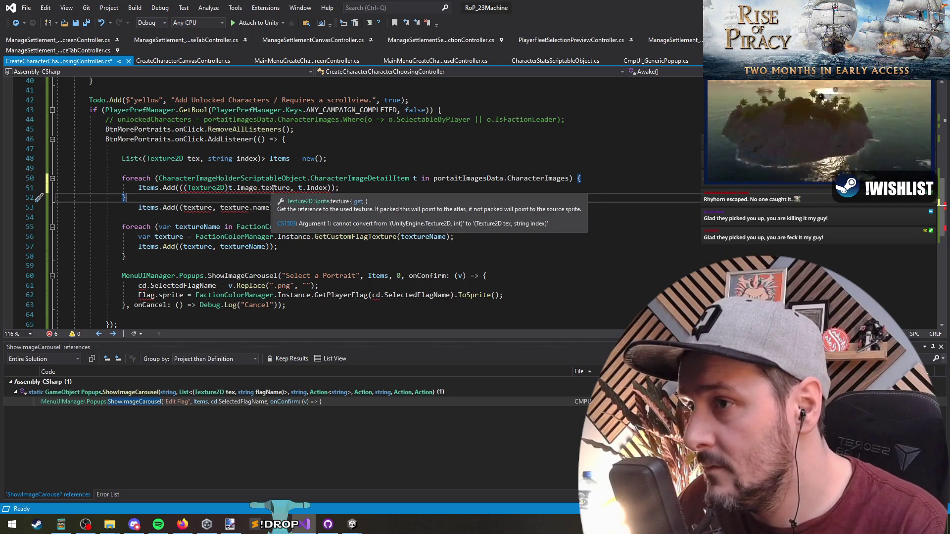
key(ctrl+z)
key(ctrl+z)
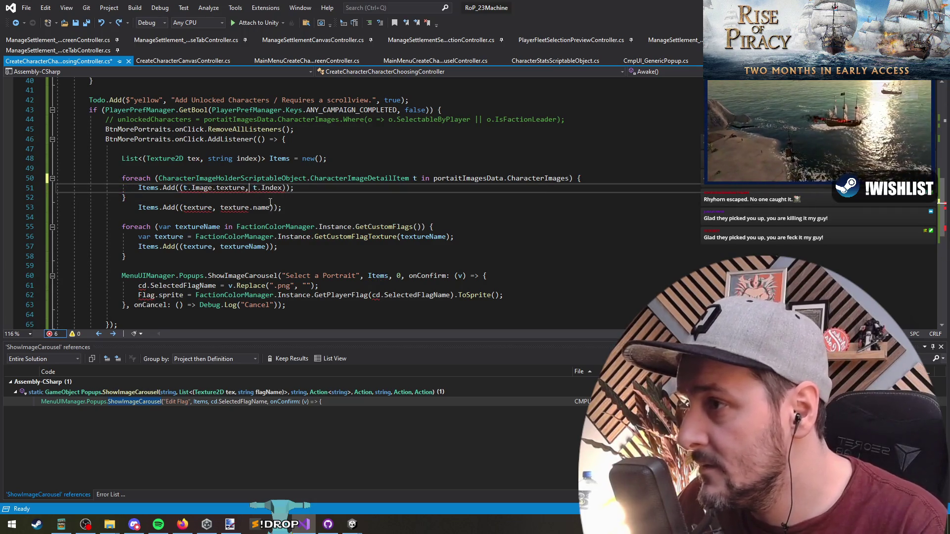
- Wrap t.Index as $"{t.Index}" and delete the empty line after the loop
key(ctrl+Left)
key(ctrl+Left)
key(ctrl+Left)
text($"{)
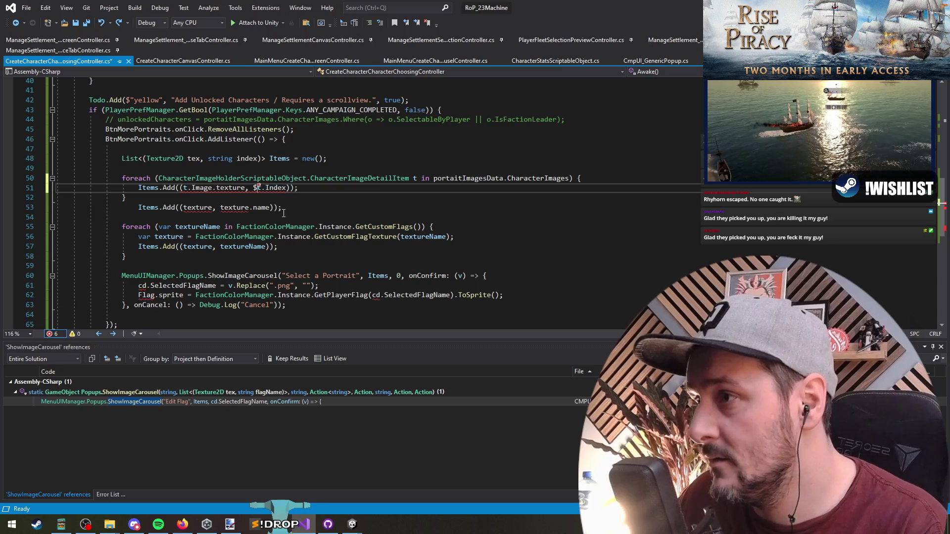
key(ctrl+Right)
key(ctrl+Right)
key(ctrl+Right)
text(}")
key(Down)
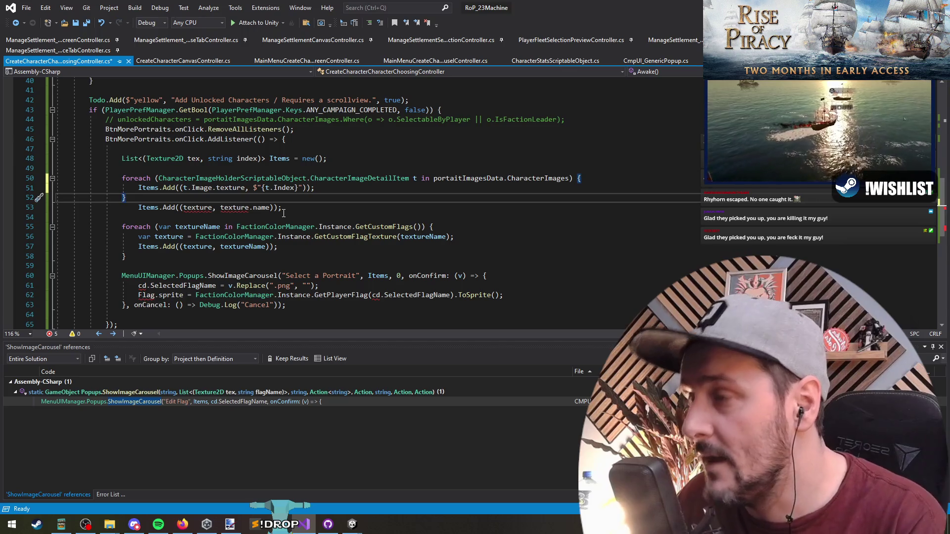
key(Return)
key(ctrl+shift+l)
key(ctrl+shift+l)
- Delete the leftover texture.name line and the loop braces, then save
key(Up)
key(End)
key(BackSpace)
key(Up)
key(Up)
key(End)
key(BackSpace)
key(BackSpace)
key(Down)
key(Down)
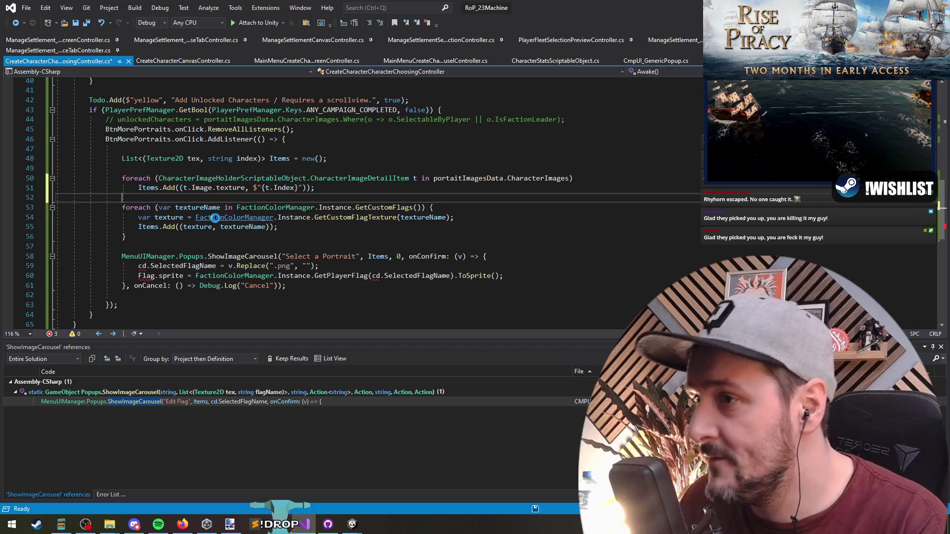
key(ctrl+s)
- Delete the FactionColorManager flag loop and save
key(shift+Down)
key(shift+Down)
key(shift+Down)
key(Delete)
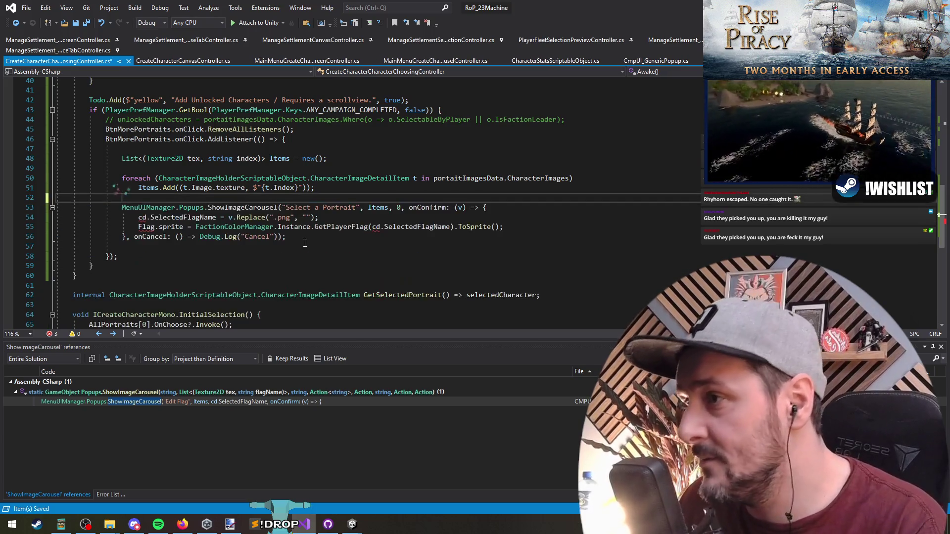
key(ctrl+z)
key(ctrl+y)
key(ctrl+s)
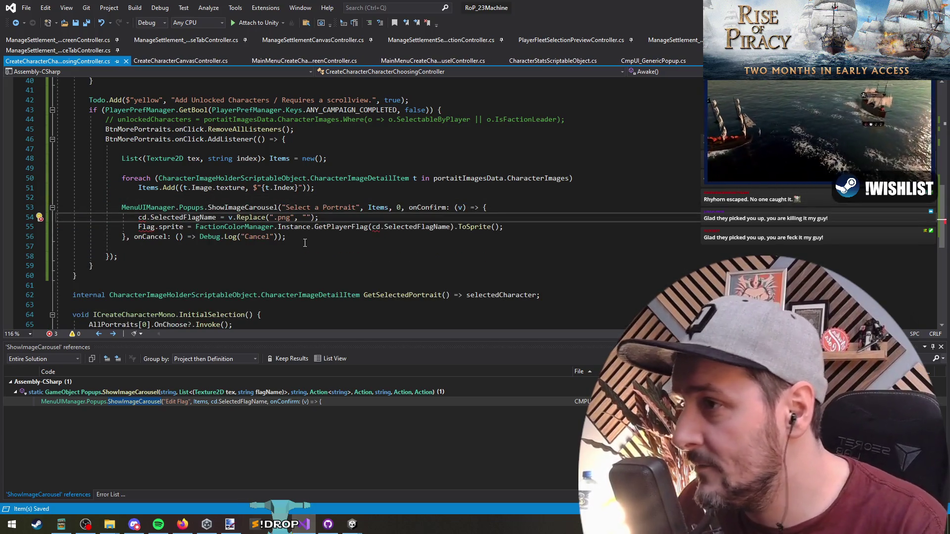
- Delete the two flag-setting lines from the portrait carousel's onConfirm callback
double_click(343, 208)
double_click(380, 208)
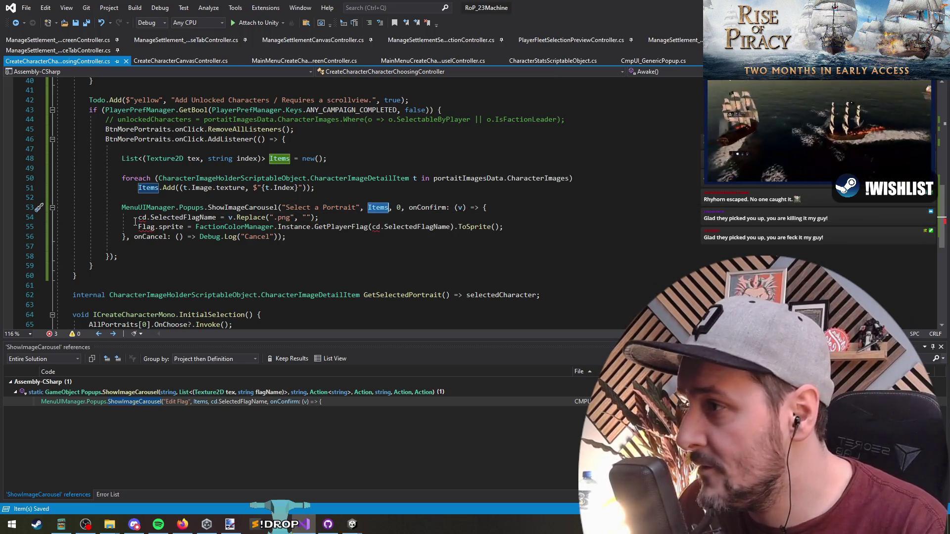
drag(128, 223, 509, 227)
key(Delete)
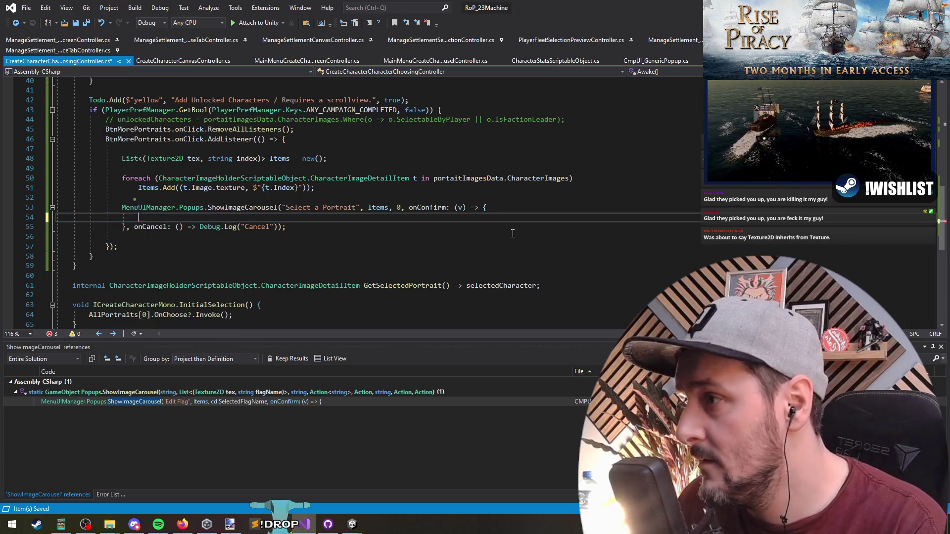
scroll(192, 231, up, 7)
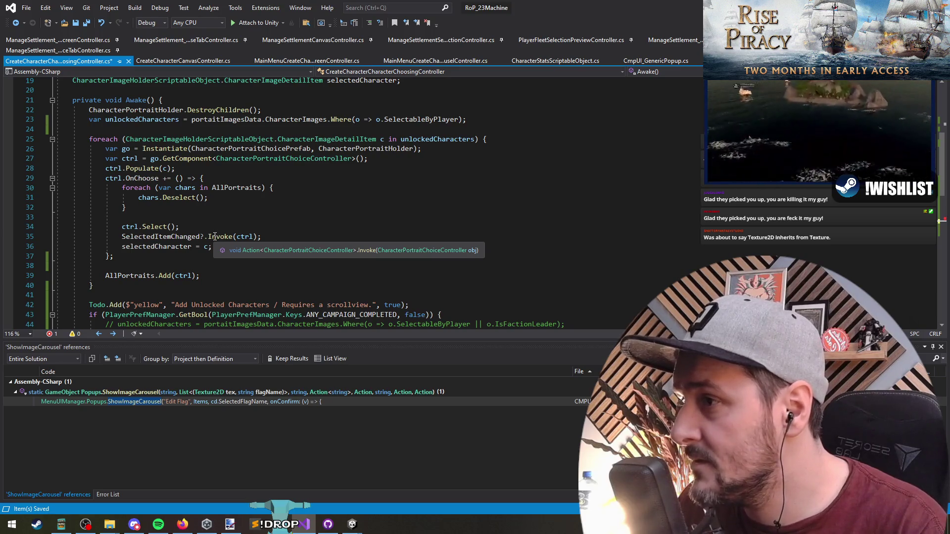
- List SelectedItemChanged's references, open the Portrait RefreshPortrait subscription, and go to RefreshPortrait
right_click(187, 237)
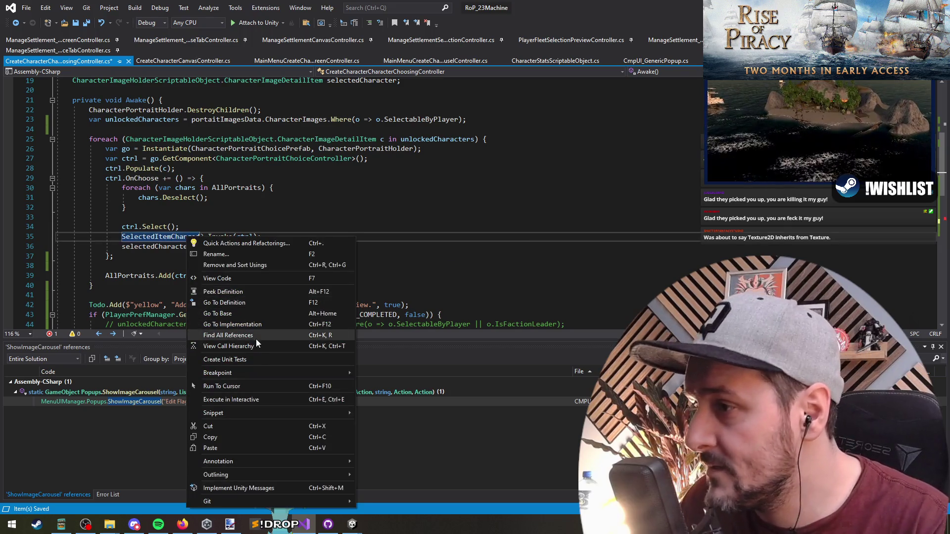
click(256, 339)
click(135, 420)
double_click(135, 420)
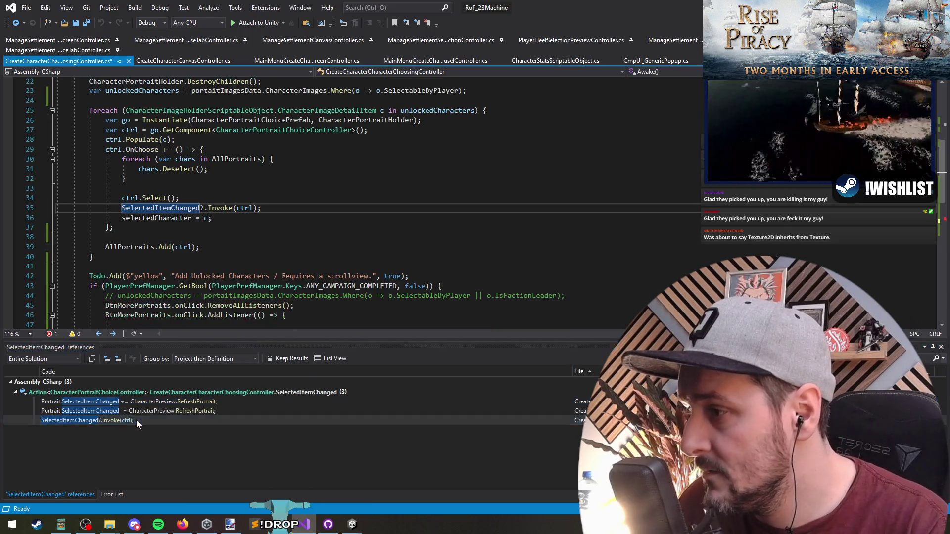
double_click(144, 405)
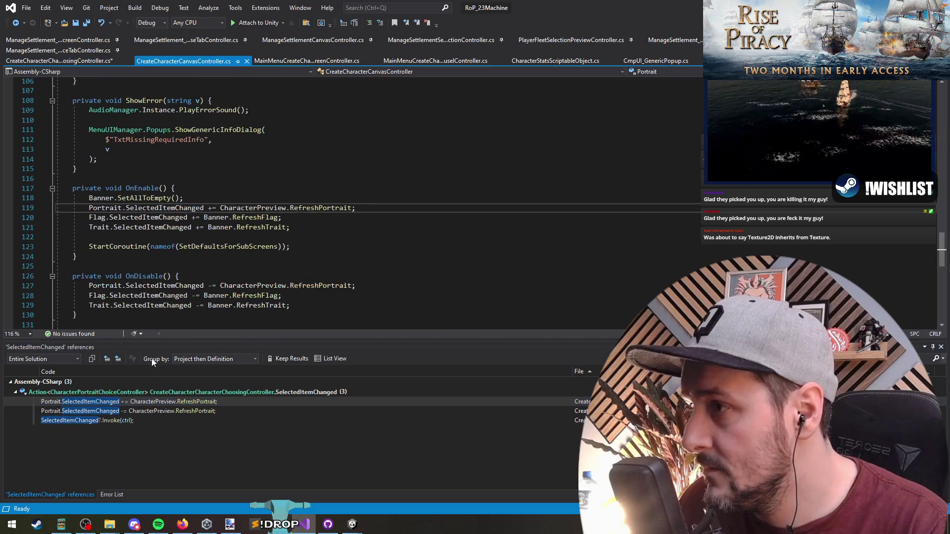
key(F12)
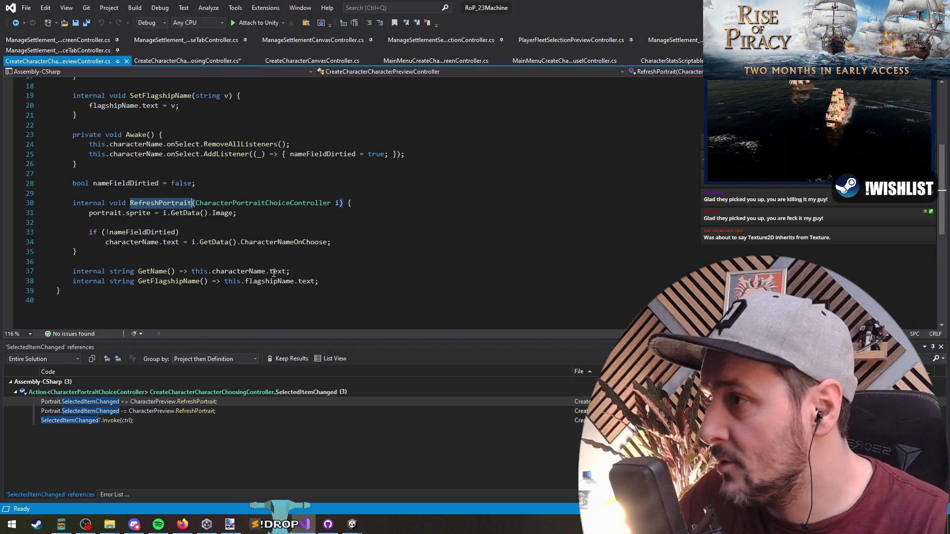
- Inspect RefreshPortrait's parameter and GetData, then navigate back to the canvas controller's OnEnable
click(273, 202)
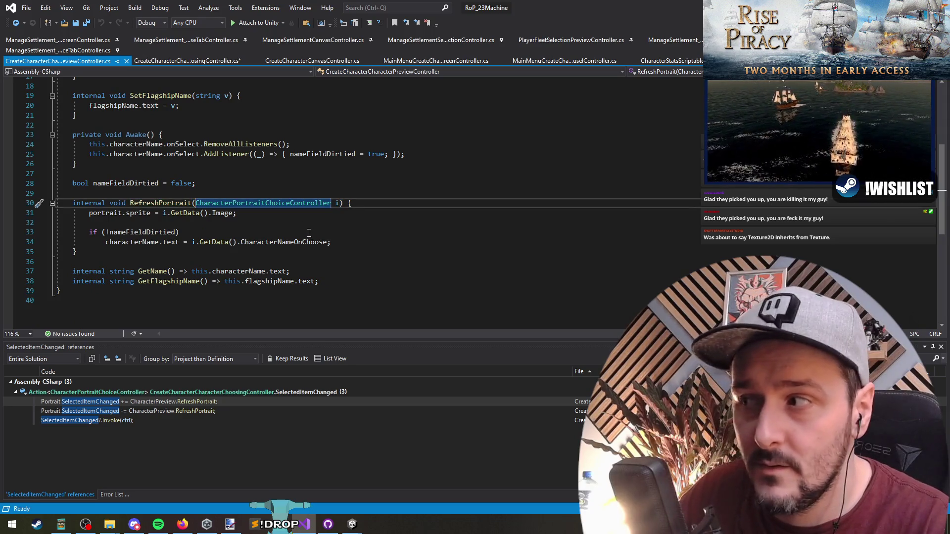
click(338, 203)
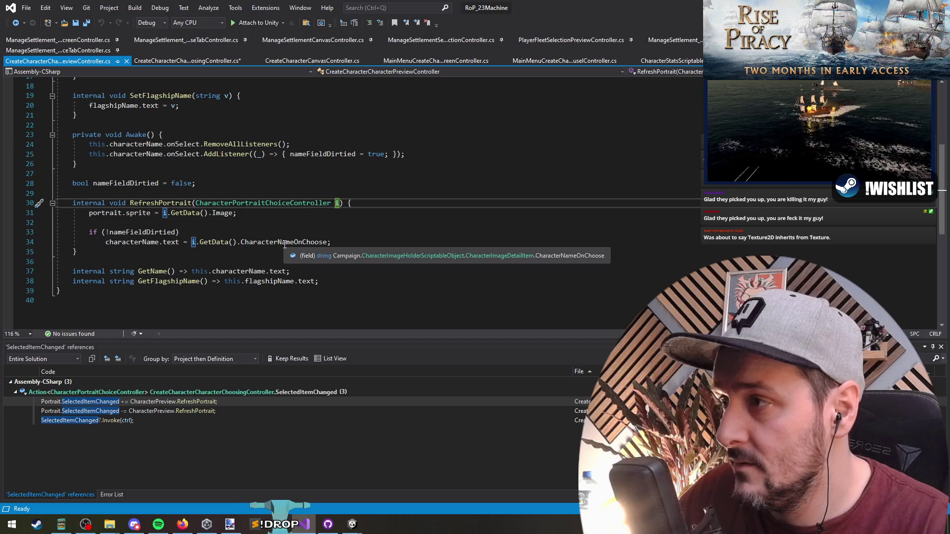
ctrl+click(182, 213)
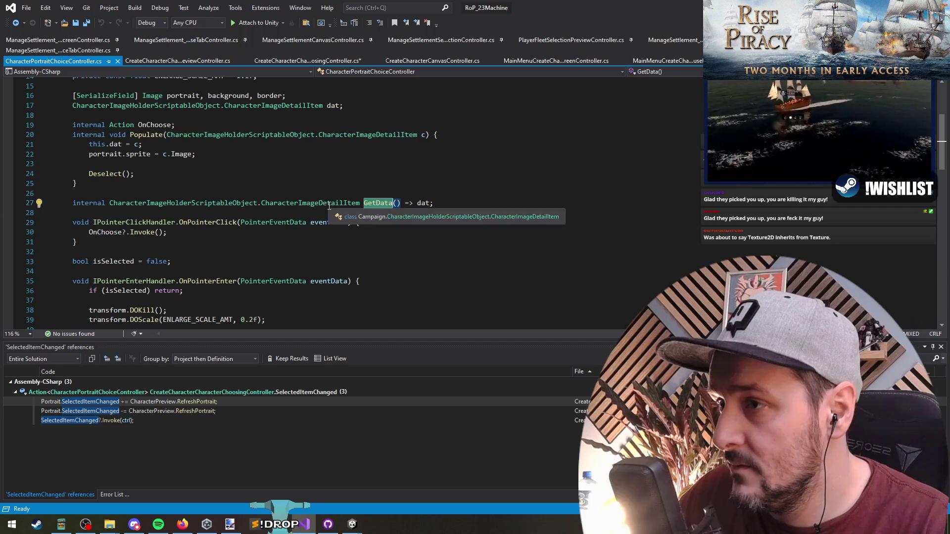
click(16, 24)
click(218, 222)
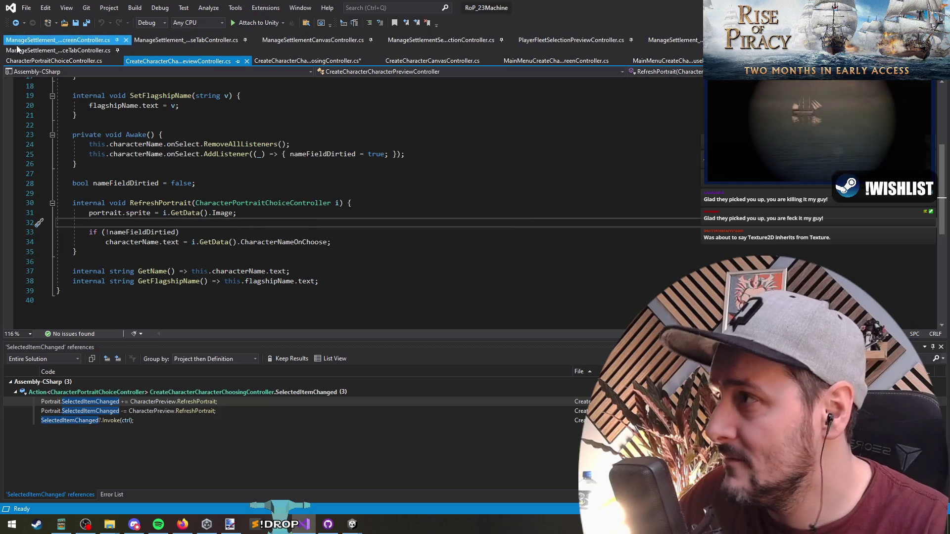
click(23, 23)
click(13, 26)
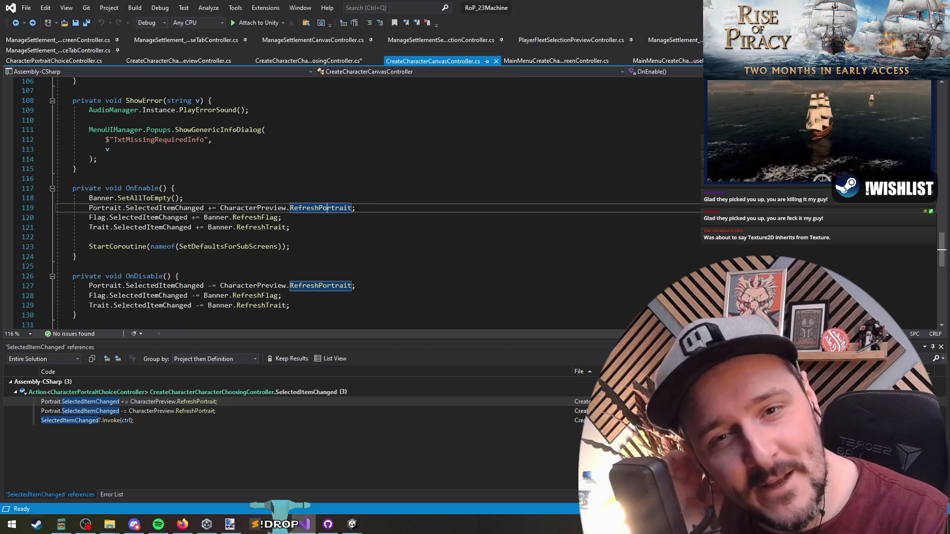
key(alt+Tab)
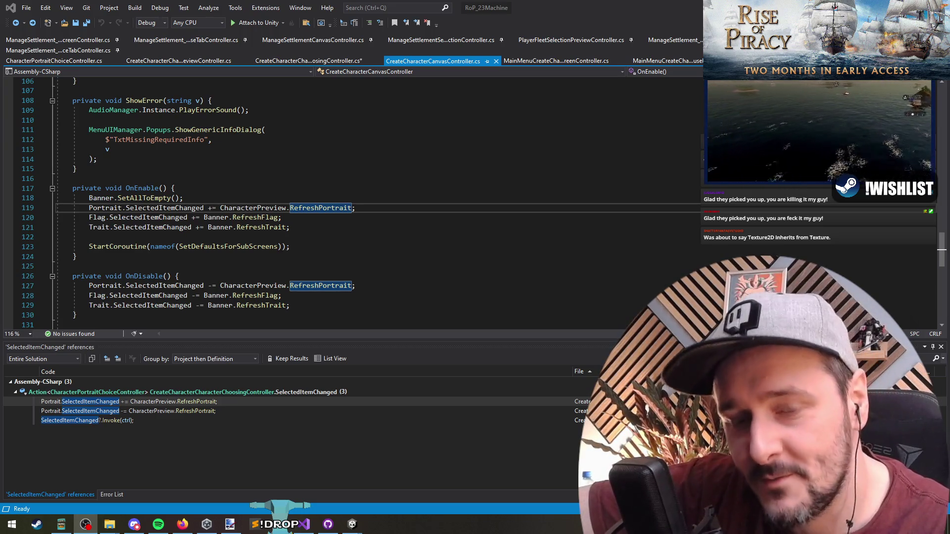
click(349, 227)
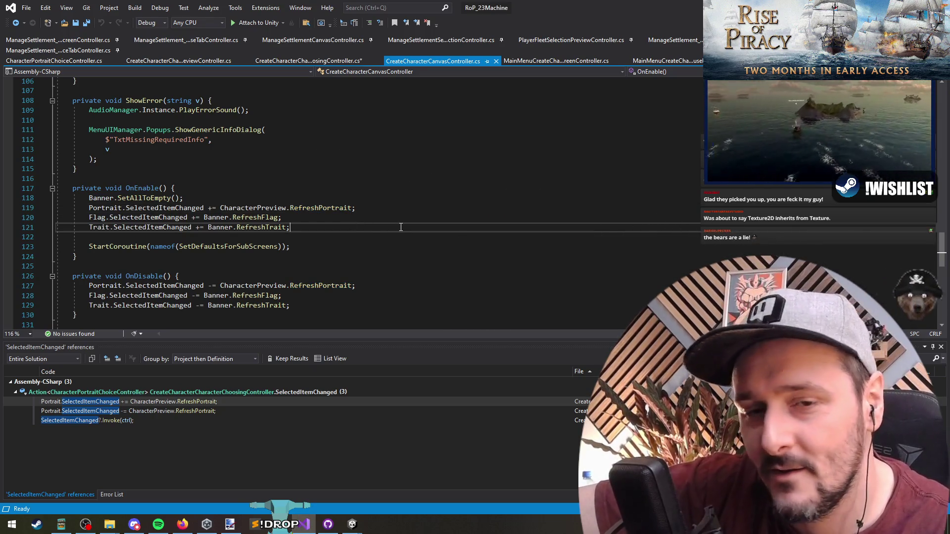
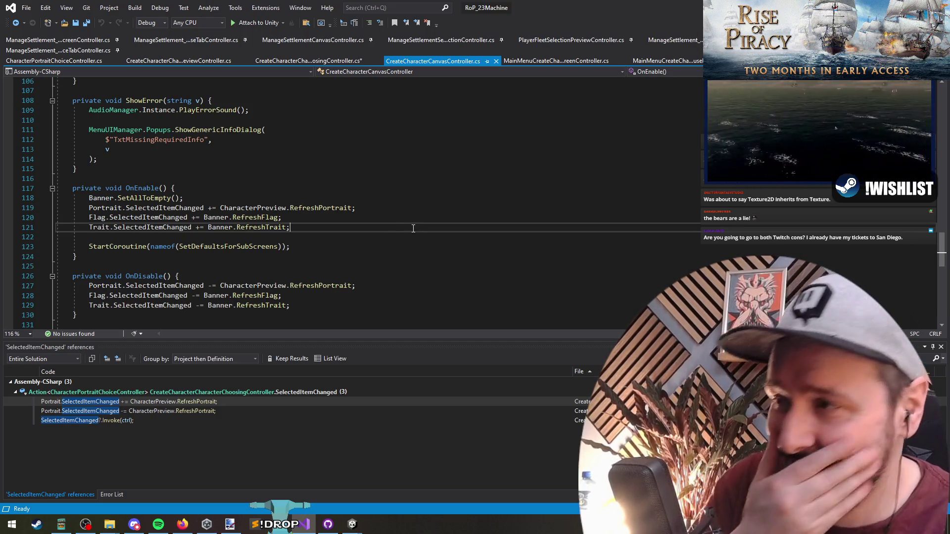
- Review the Portrait subscriptions in the canvas controller and save all modified files
click(310, 188)
key(Down)
key(Down)
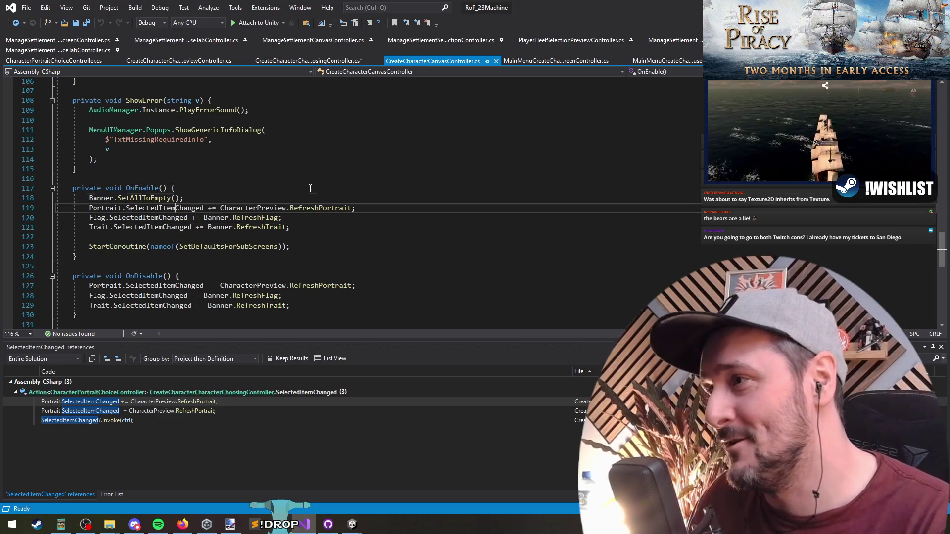
key(Down)
key(Down)
key(Down)
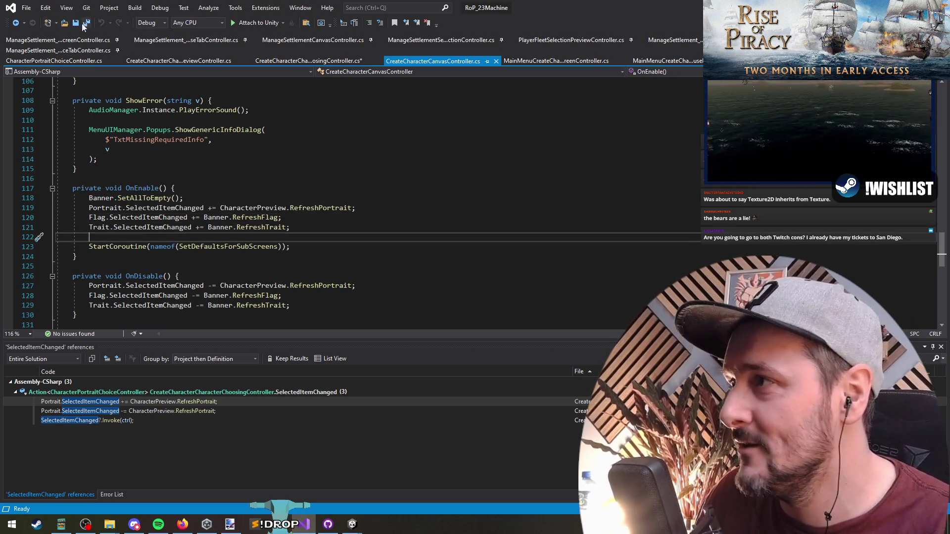
key(ctrl+shift+s)
- Find all references to RefreshPortrait and jump to its unsubscription in OnDisable
key(ctrl+Tab)
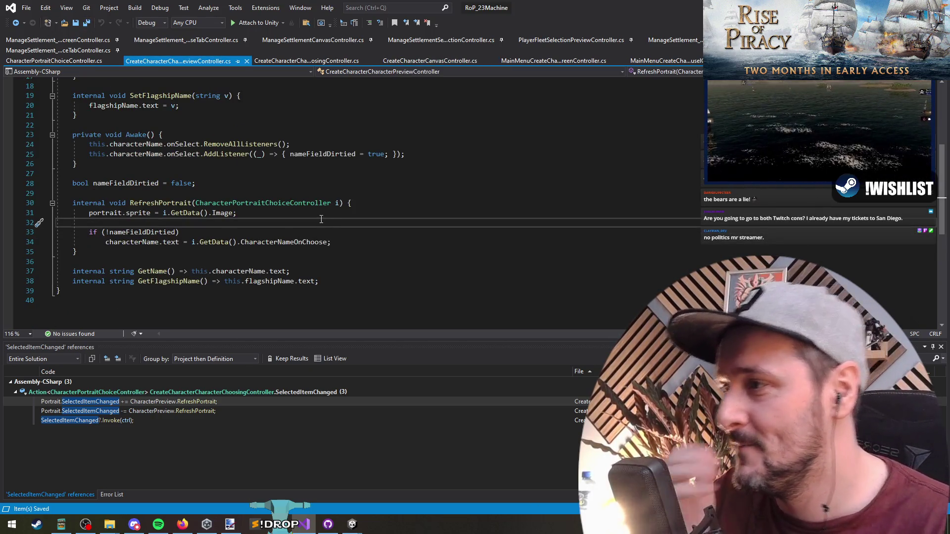
click(307, 235)
key(Down)
key(Down)
key(Down)
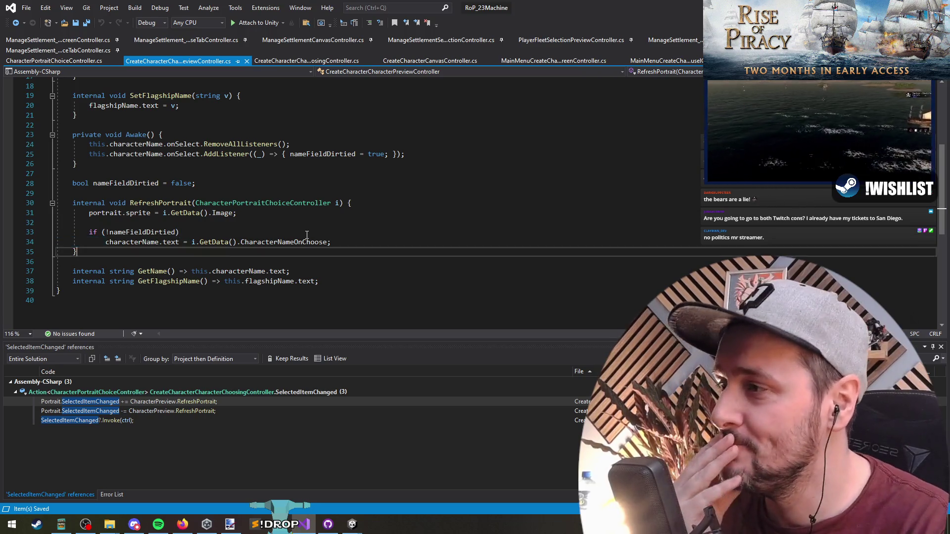
click(298, 226)
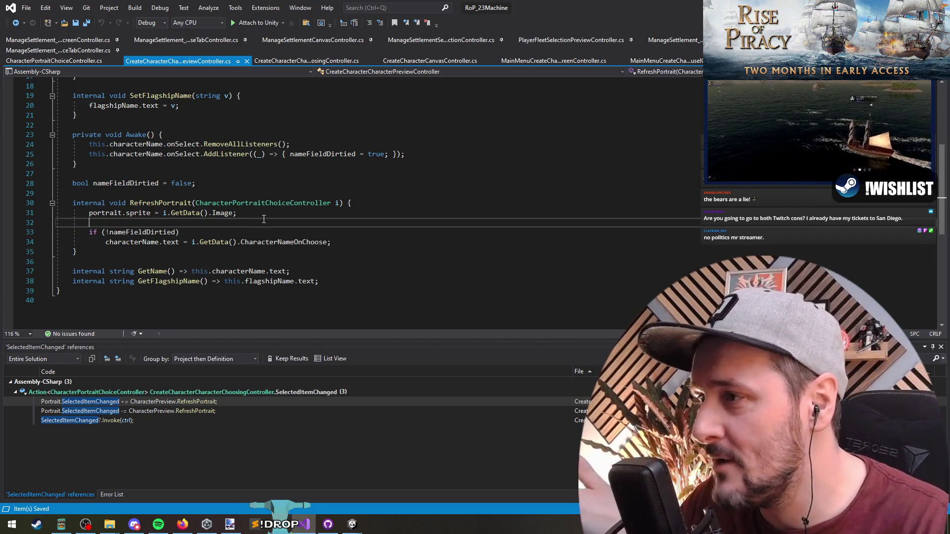
click(263, 211)
right_click(186, 203)
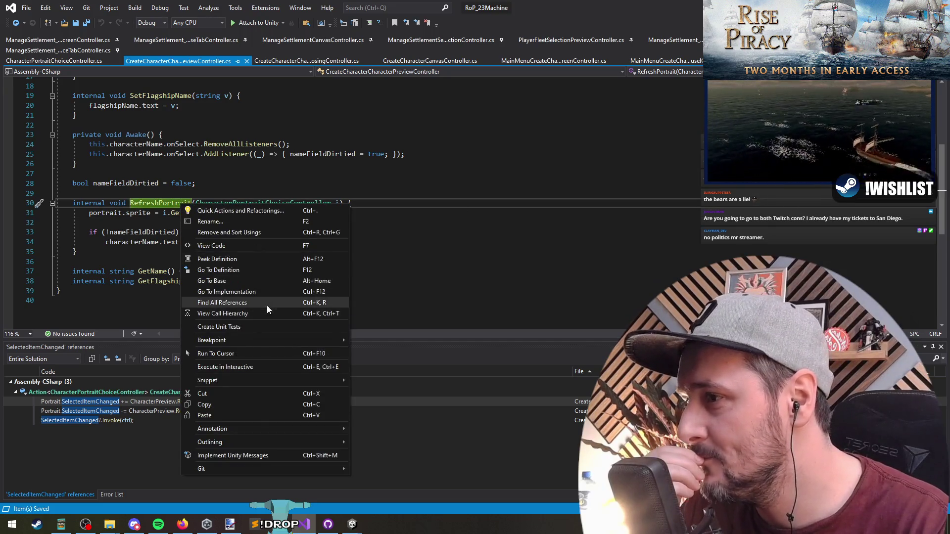
click(267, 308)
double_click(174, 402)
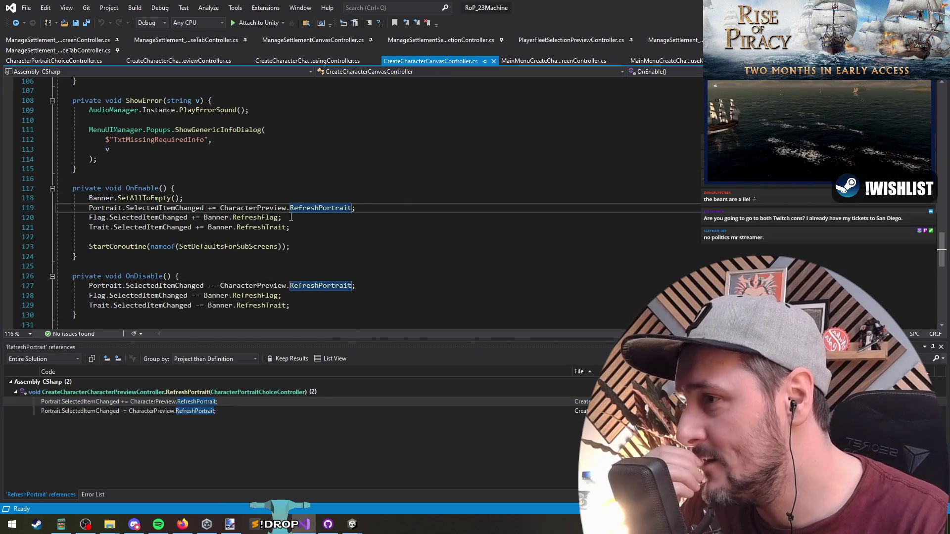
double_click(195, 412)
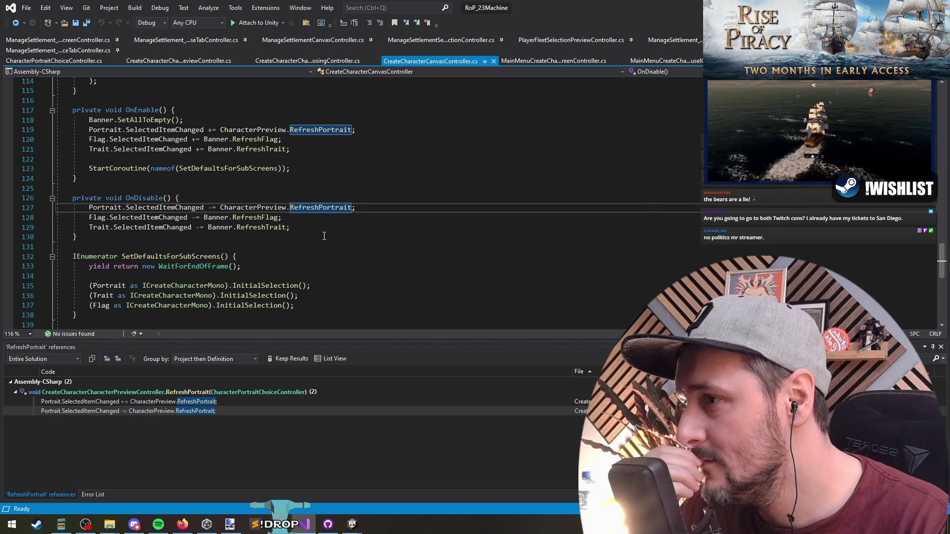
click(184, 207)
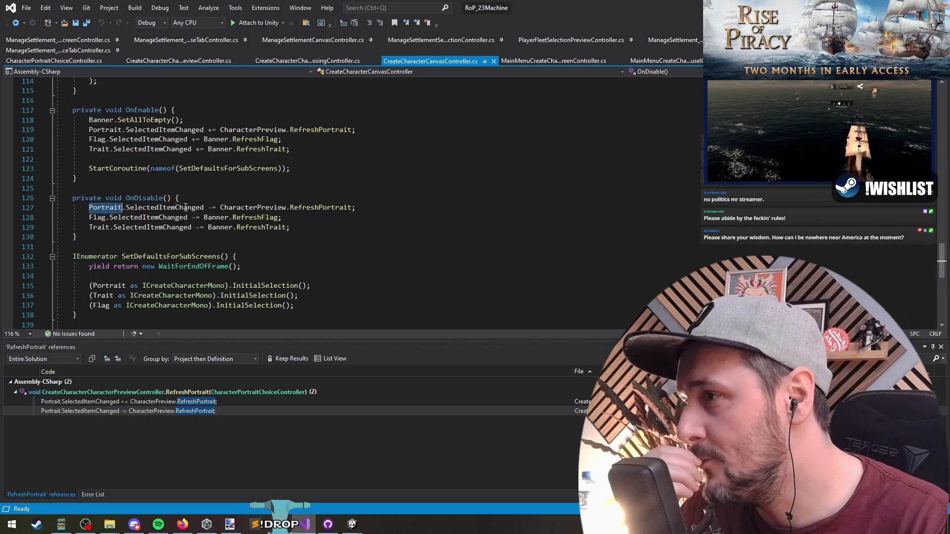
- Add a 'Portrait.CustomImageChosen -= CharacterPreview.RefreshPortrait' line on line 128 in OnDisable
click(406, 206)
key(Return)
key(Up)
key(Down)
text(Portrait.)
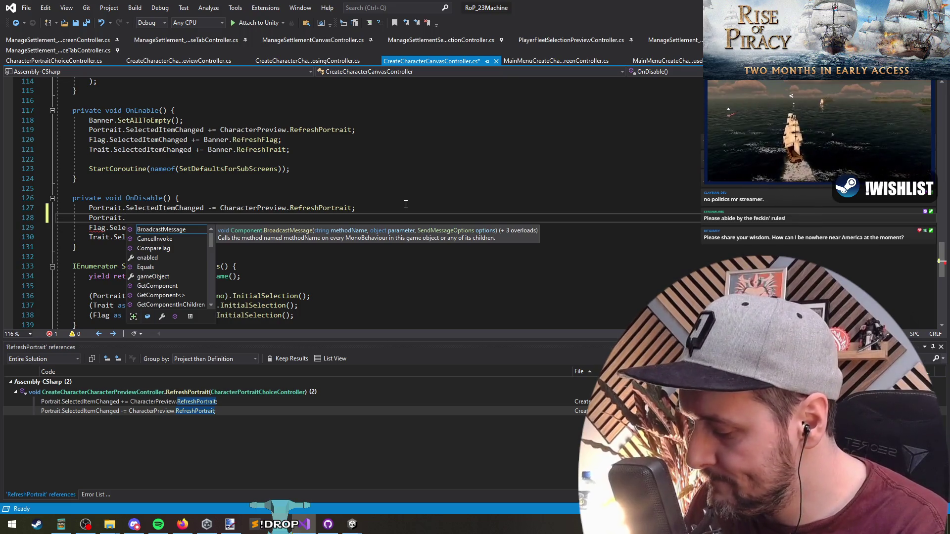
text(Custom)
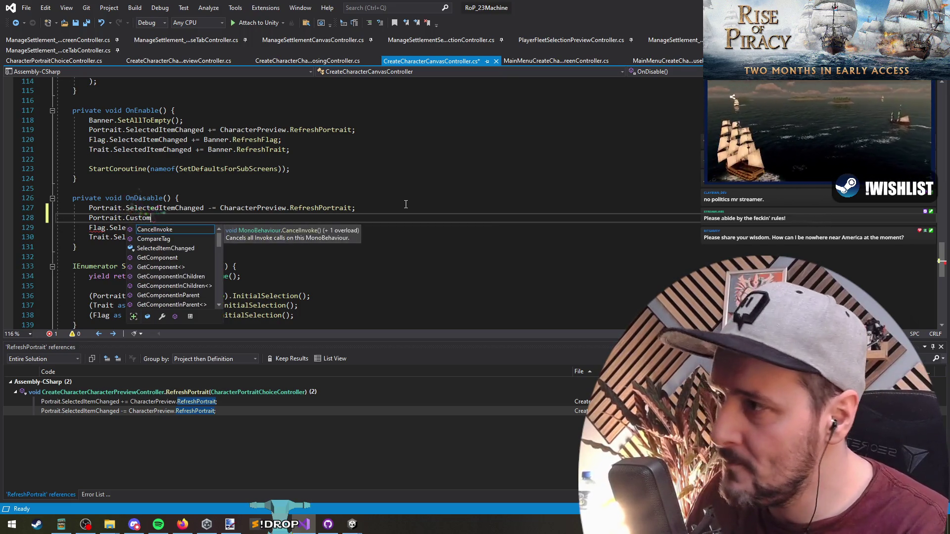
text(Image)
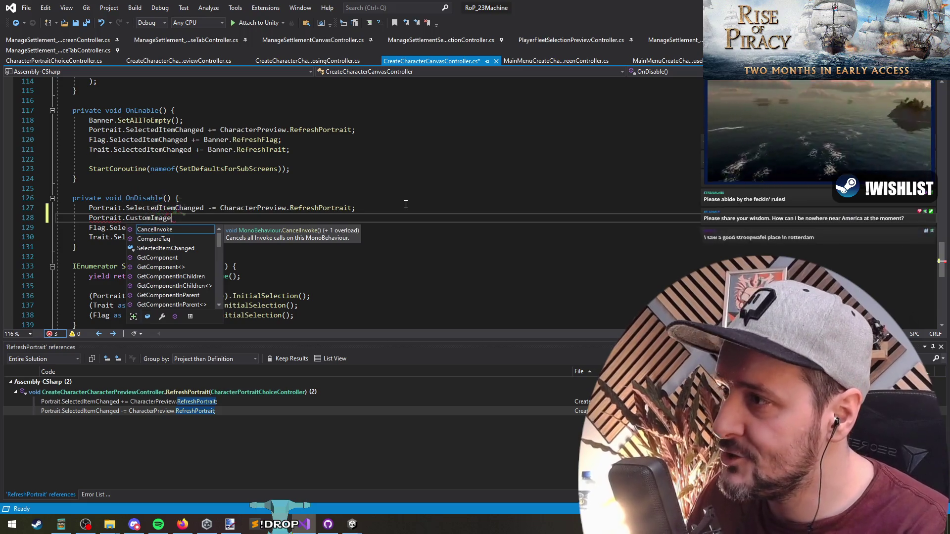
text(Chosen )
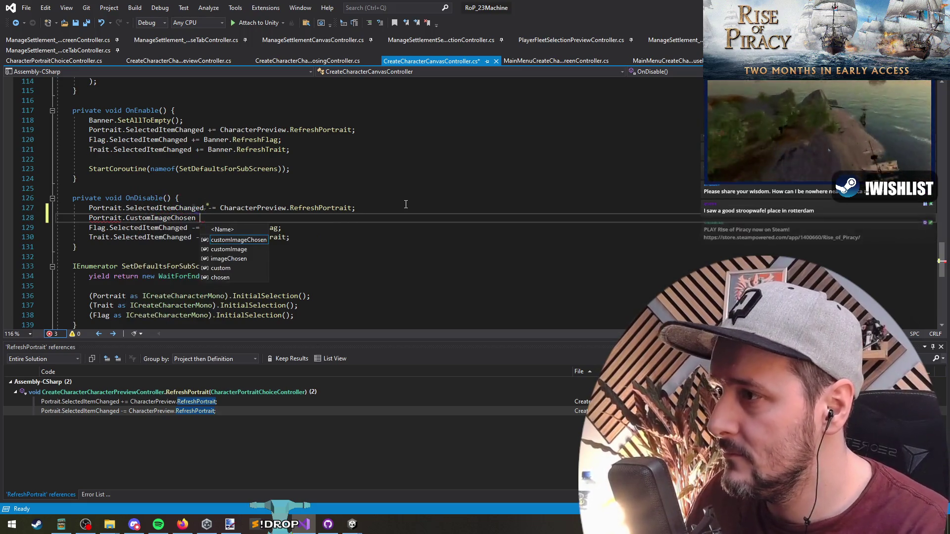
text(-=)
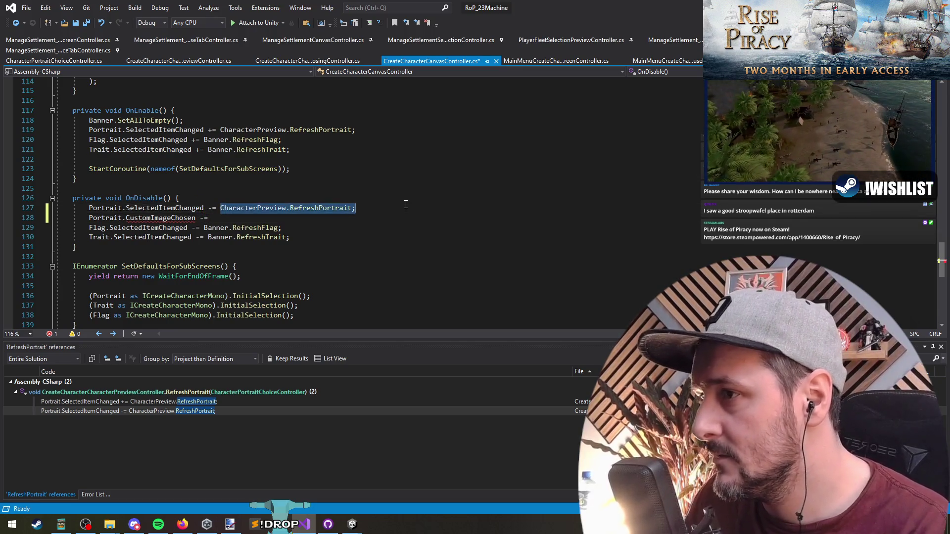
key(Tab)
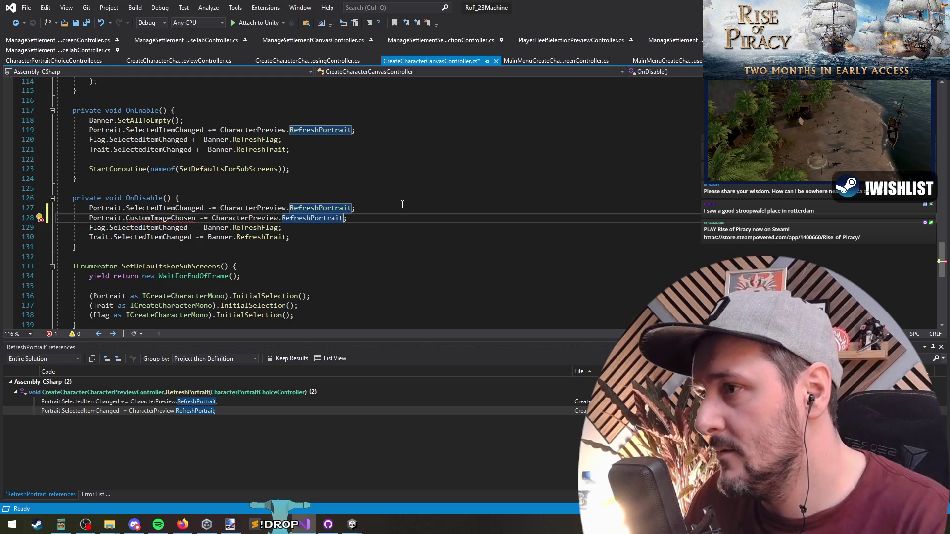
- Go to the RefreshPortrait definition in the preview controller and review its sprite assignment
key(F12)
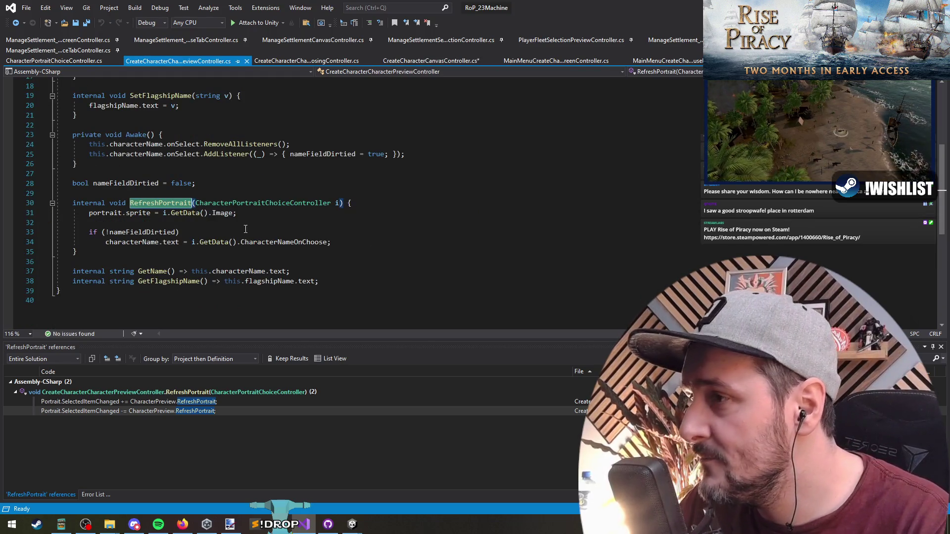
click(164, 213)
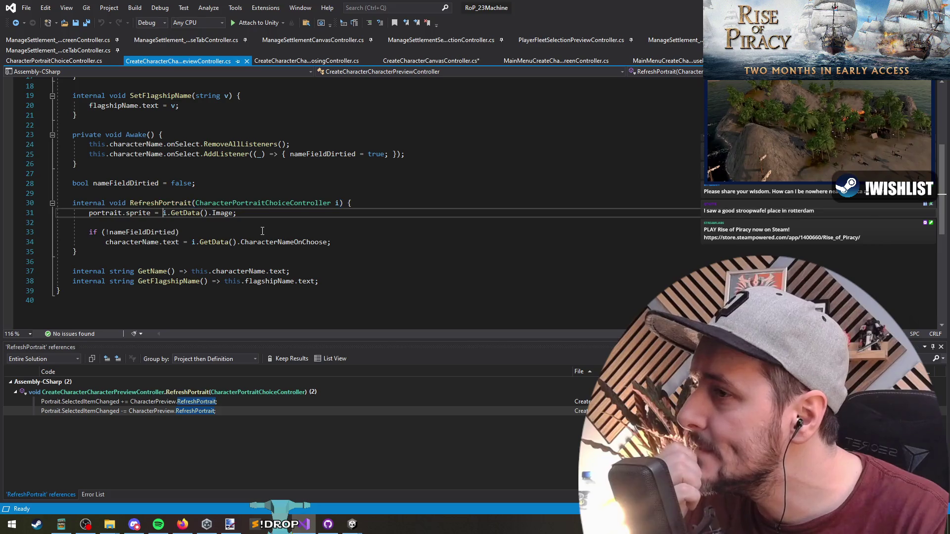
key(Up)
key(ctrl+Right)
key(ctrl+Right)
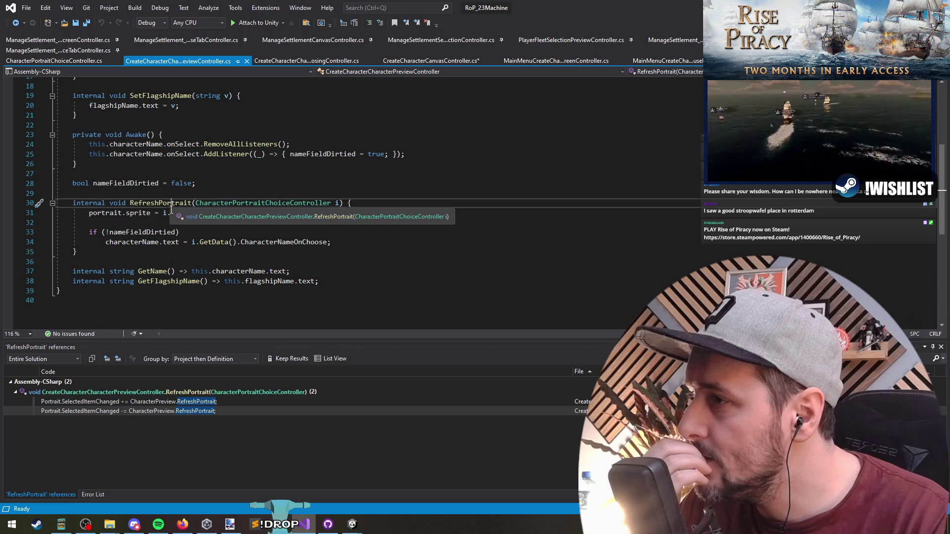
key(ctrl+Left)
key(ctrl+Left)
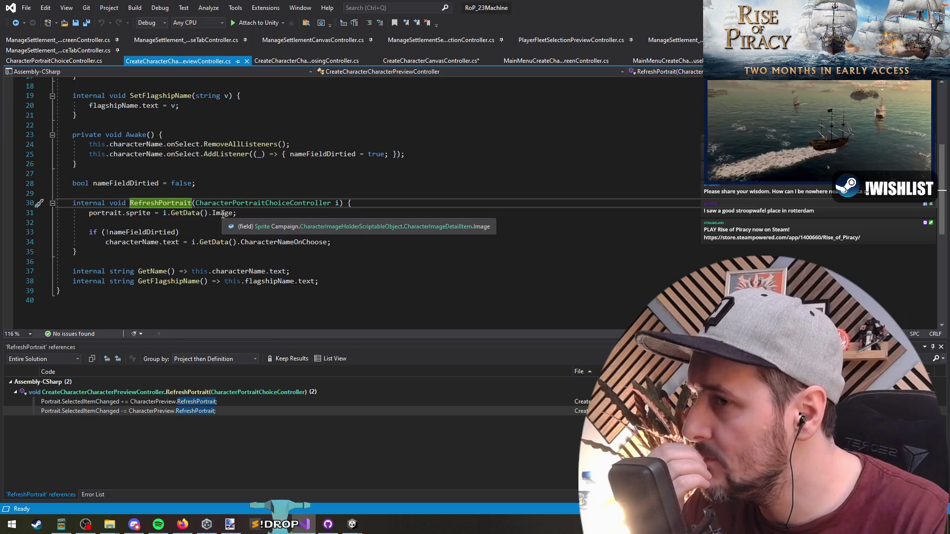
click(134, 251)
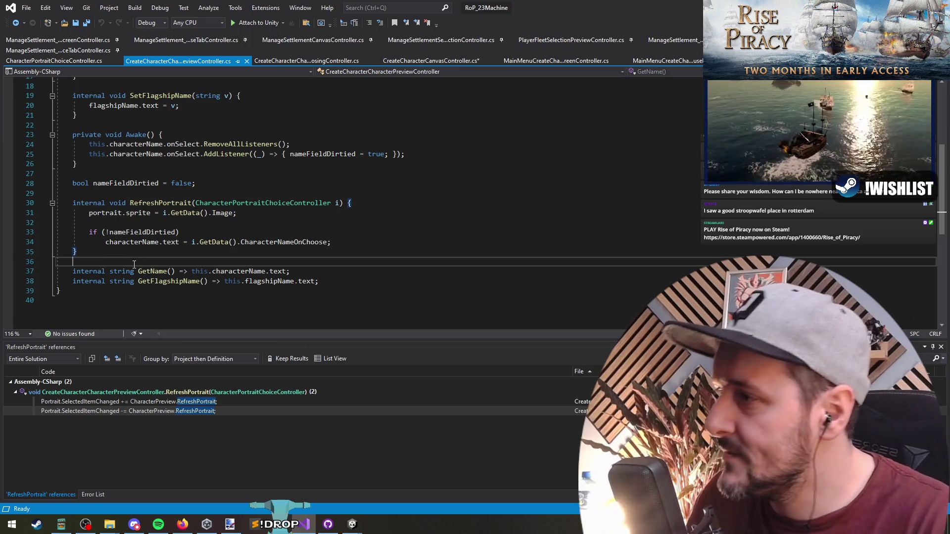
- Duplicate the RefreshPortrait method directly below the original
key(Return)
key(Return)
key(shift+Up)
key(shift+Up)
key(shift+Up)
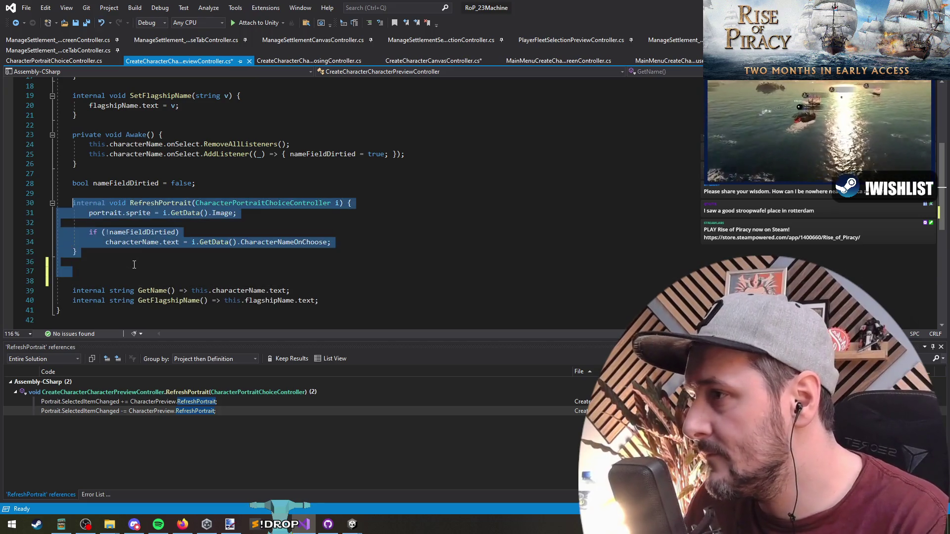
key(ctrl+c)
key(Right)
key(ctrl+v)
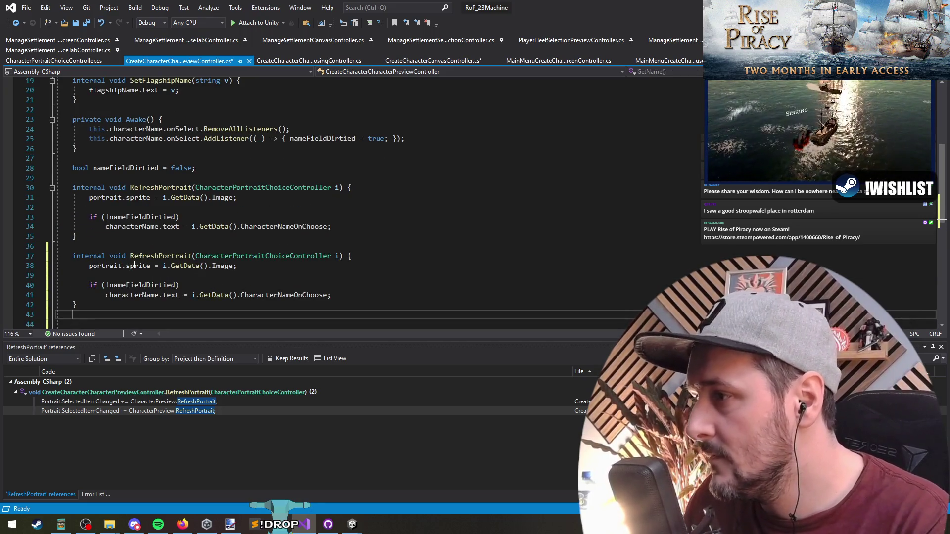
key(Delete)
- Change the copy's parameter to 'int index' and select its old sprite lookup for rewriting
key(Up)
key(Up)
key(Up)
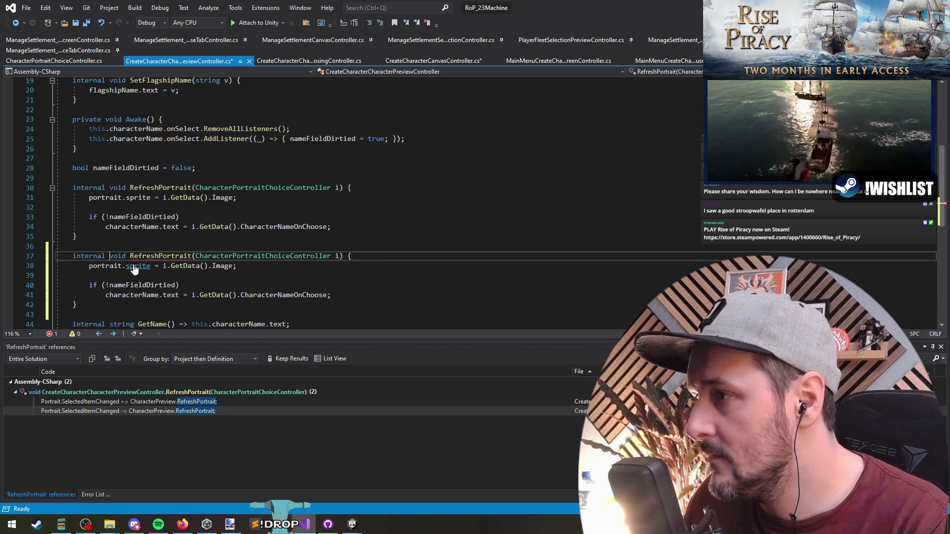
key(ctrl+Right)
key(ctrl+Right)
key(ctrl+Right)
text(UsingIndex)
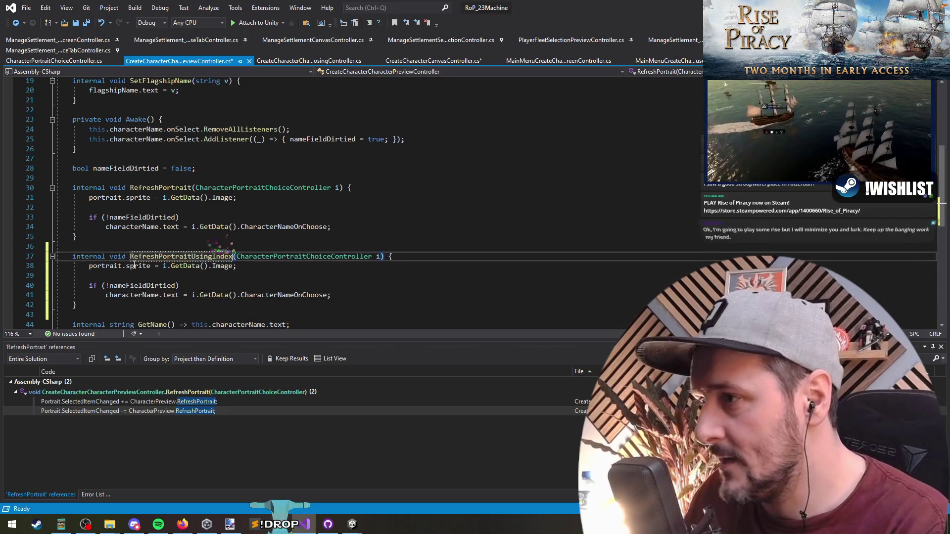
key(ctrl+z)
key(Right)
key(ctrl+shift+Right)
key(ctrl+shift+Right)
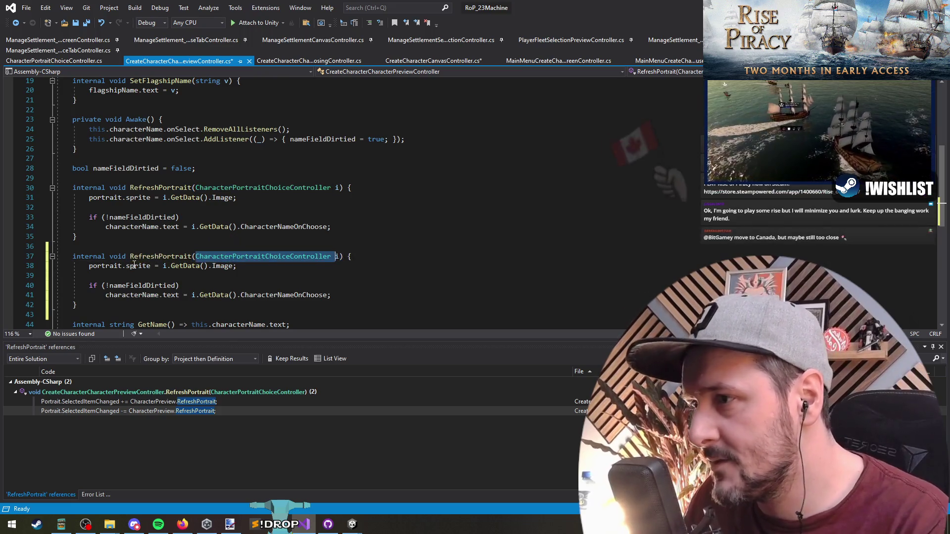
text(int inde)
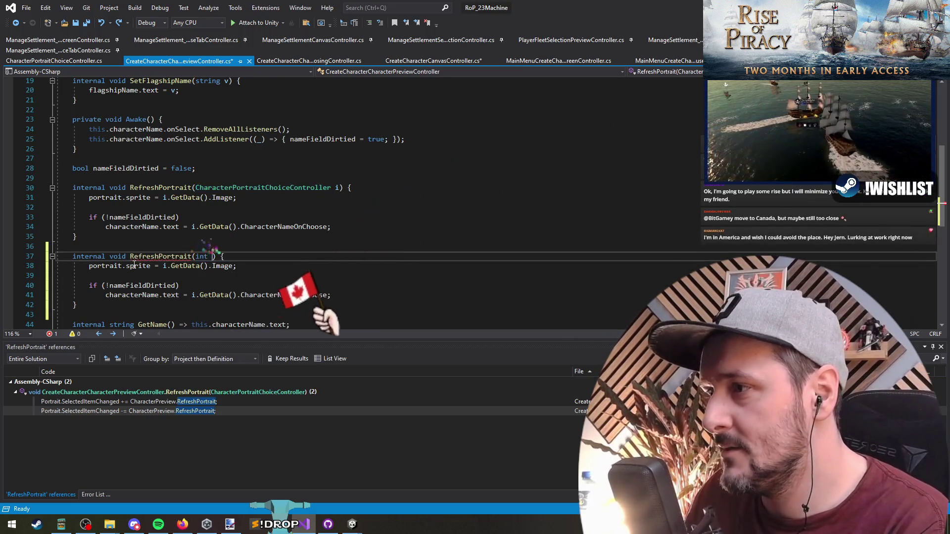
text(x)
key(Down)
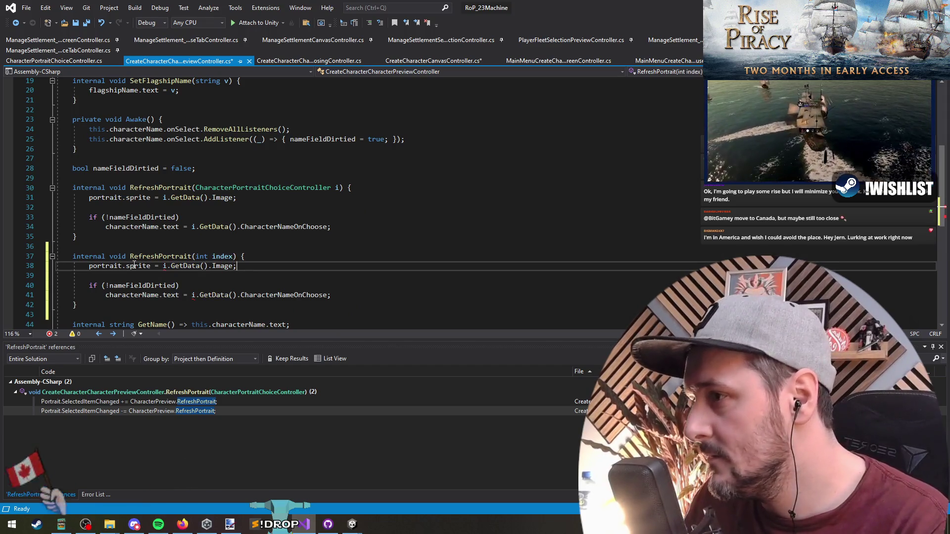
key(ctrl+shift+Left)
key(ctrl+shift+Left)
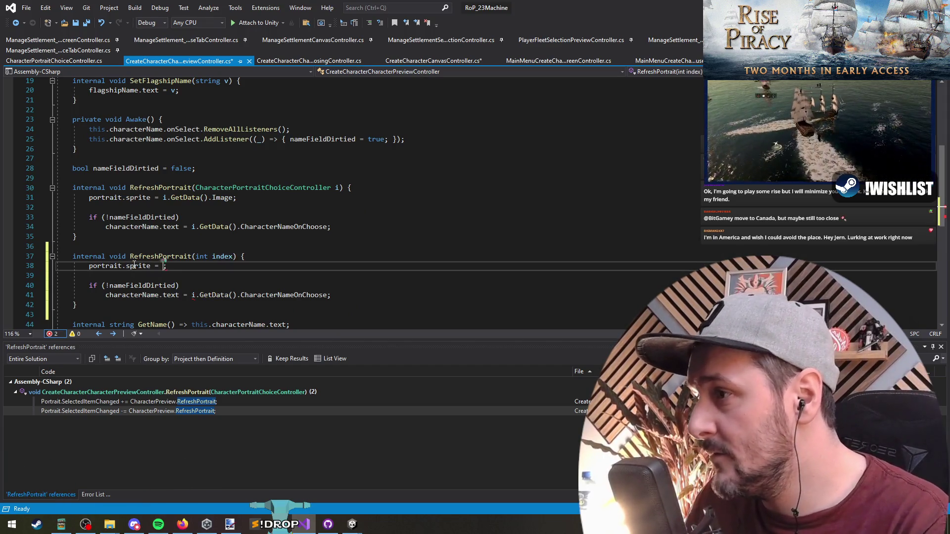
key(ctrl+minus)
click(331, 207)
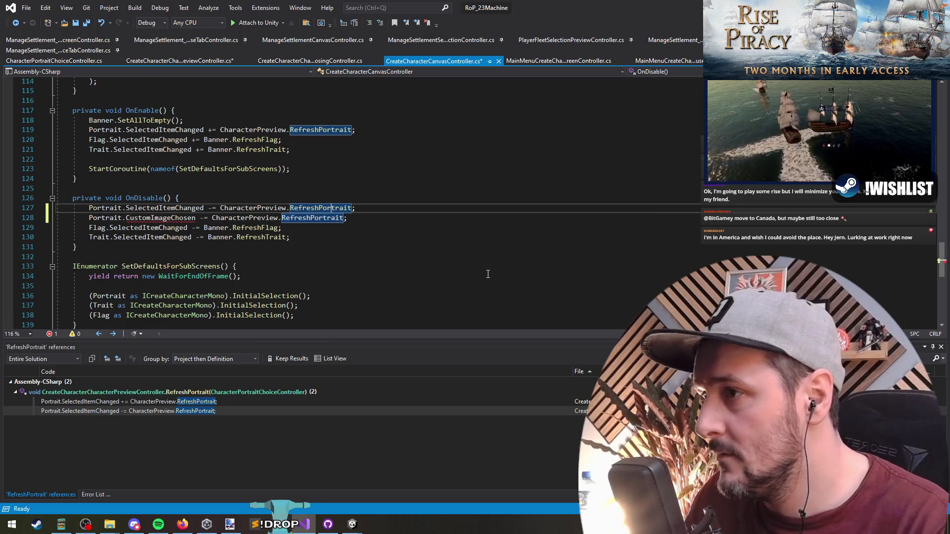
- Inspect the CustomImageChosen error and the RefreshPortrait handler on line 128
click(153, 218)
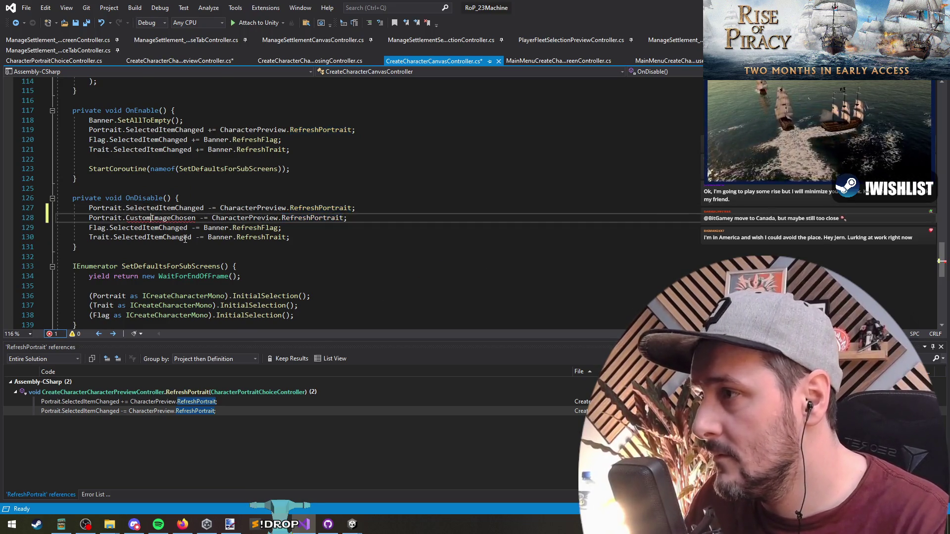
mouse_move(174, 219)
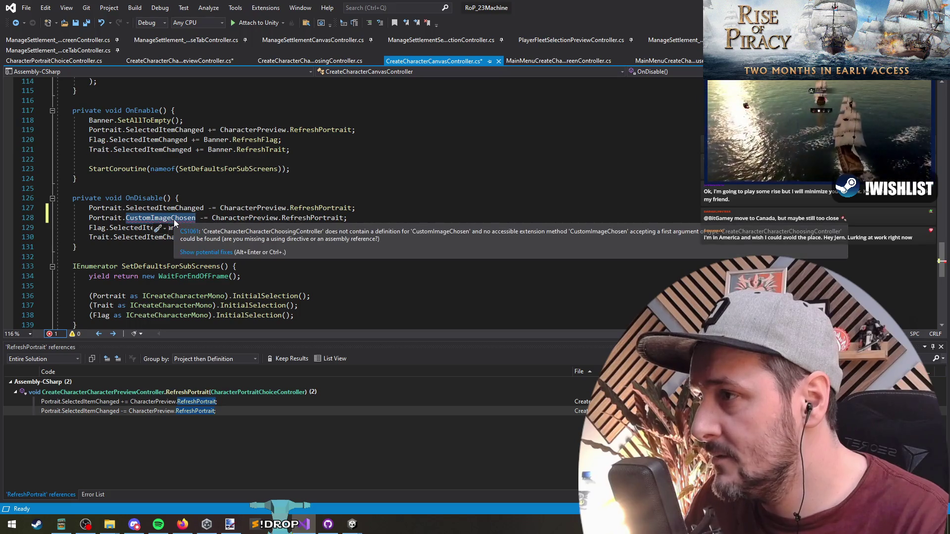
click(316, 218)
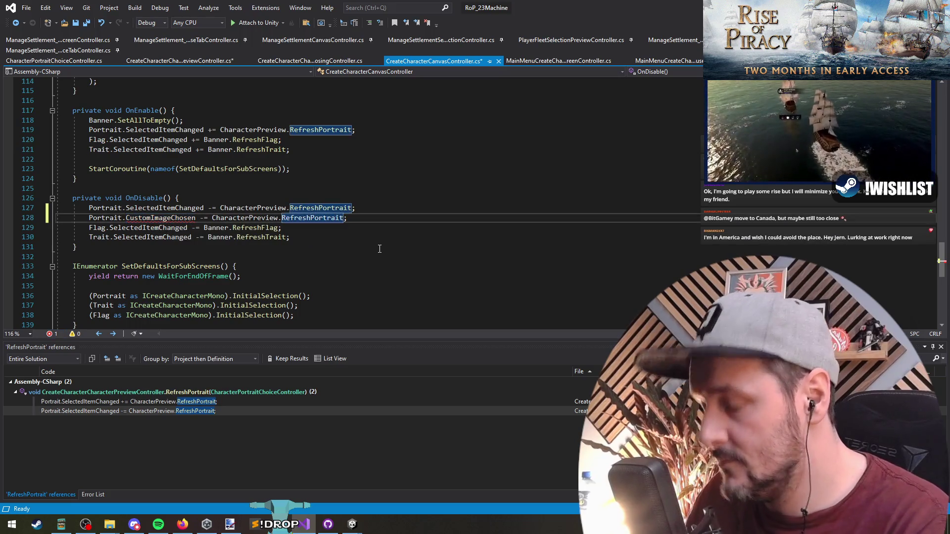
key(F12)
key(ctrl+minus)
click(167, 217)
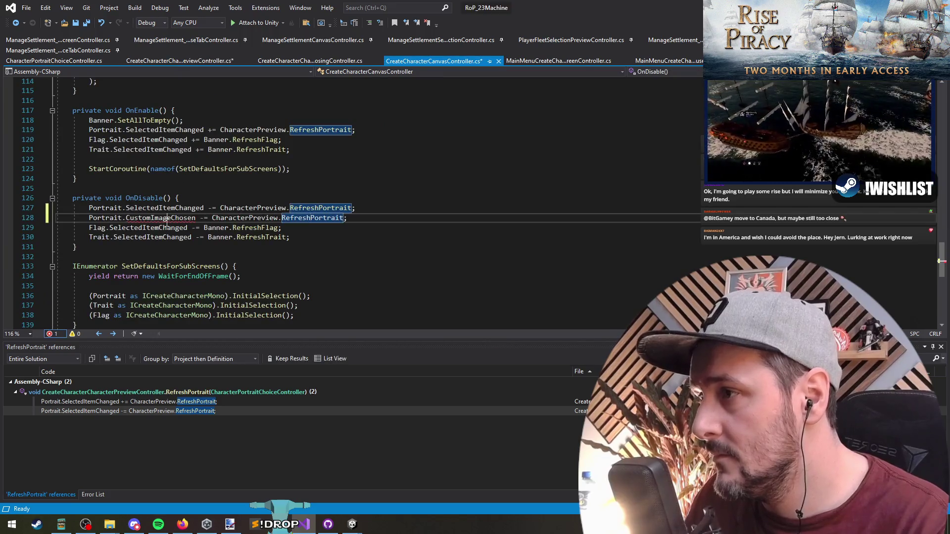
ctrl+click(317, 218)
key(ctrl+Tab)
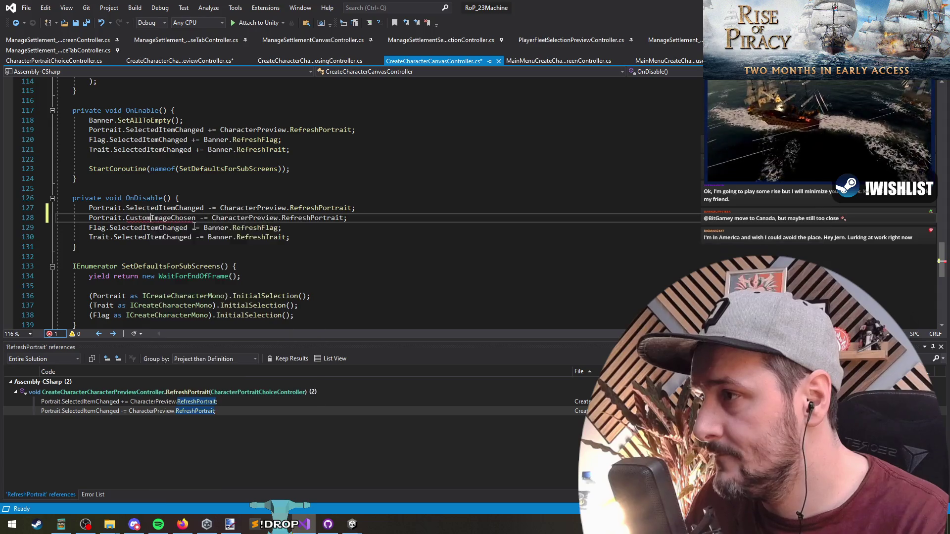
- Change CustomImageChosen's type from int to Action<int> and save the choosing controller
key(F12)
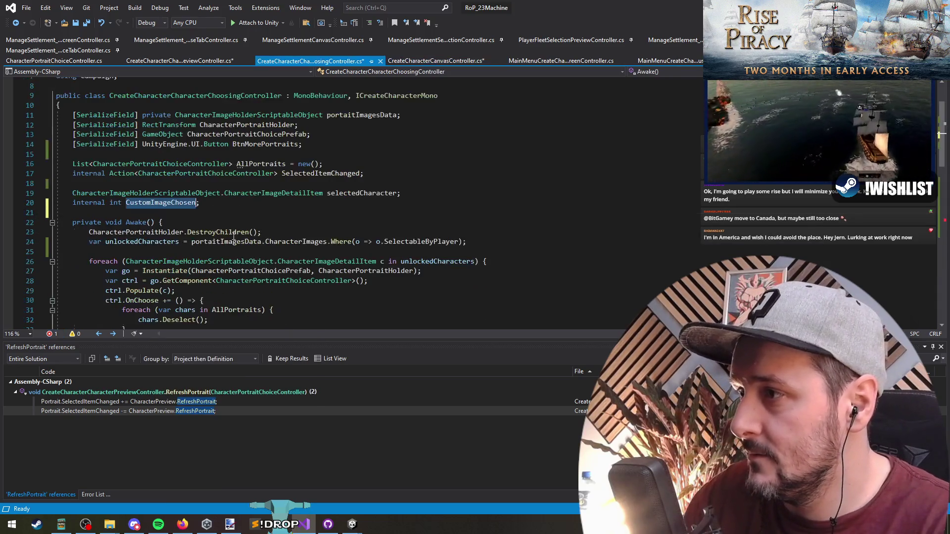
key(ctrl+Left)
key(ctrl+Left)
key(ctrl+shift+Right)
text(Action<int>)
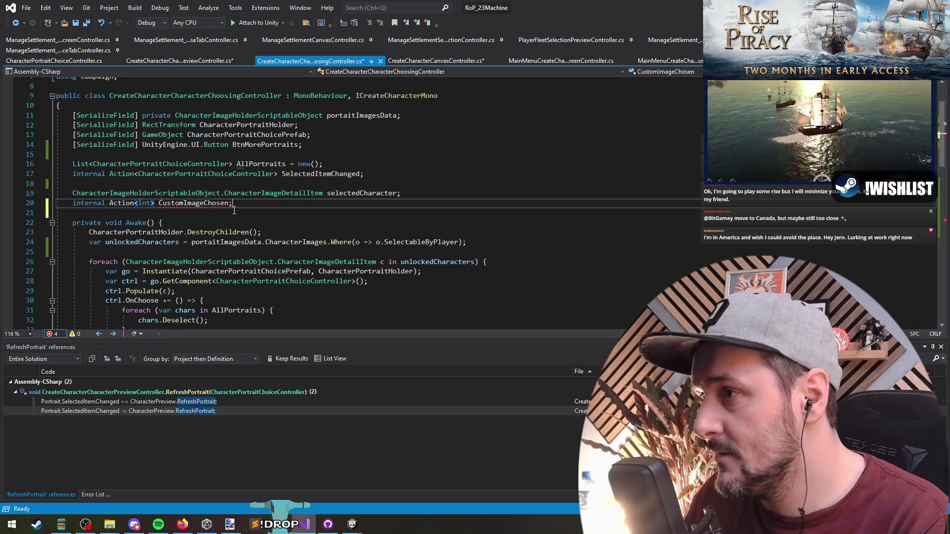
click(234, 211)
key(ctrl+s)
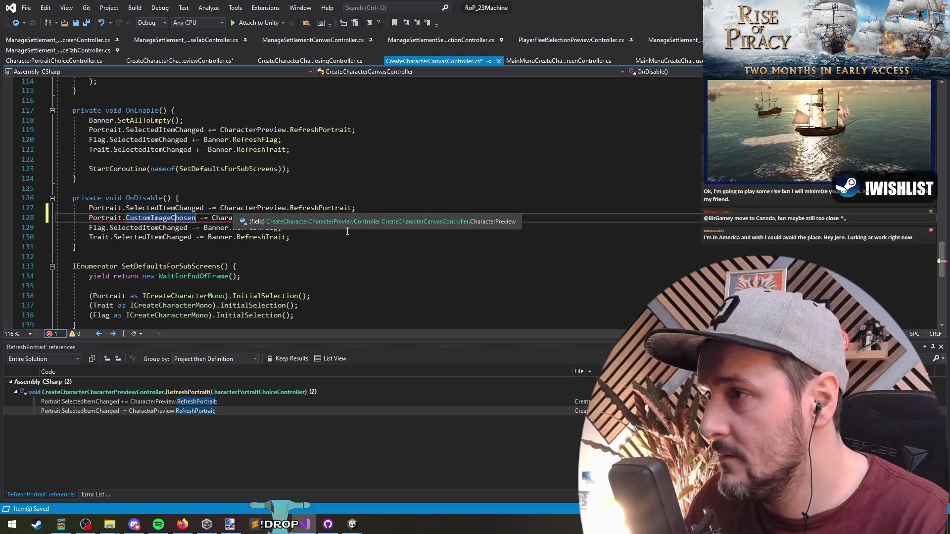
- Review the CharacterImageDetailItem and selectedCharacter usages in the choosing controller
click(266, 194)
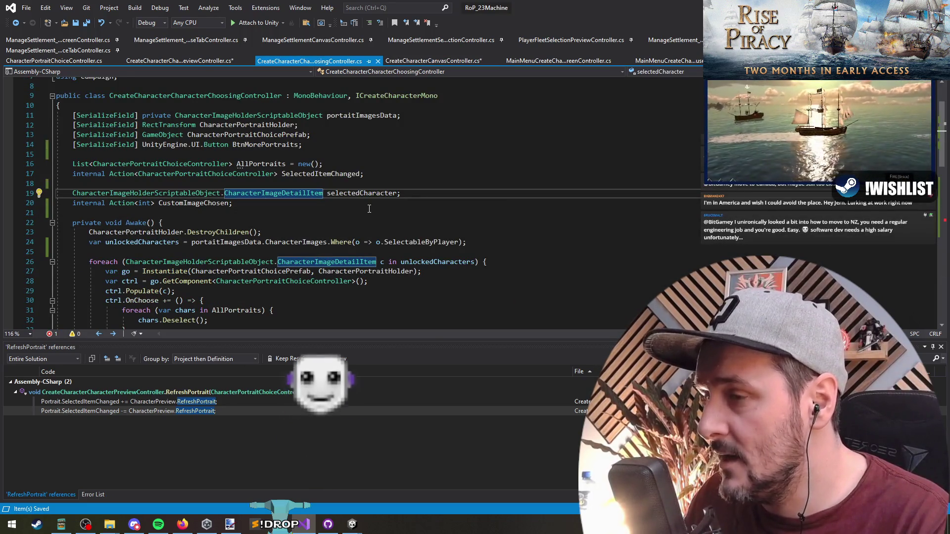
scroll(370, 209, down, 3)
scroll(376, 232, down, 6)
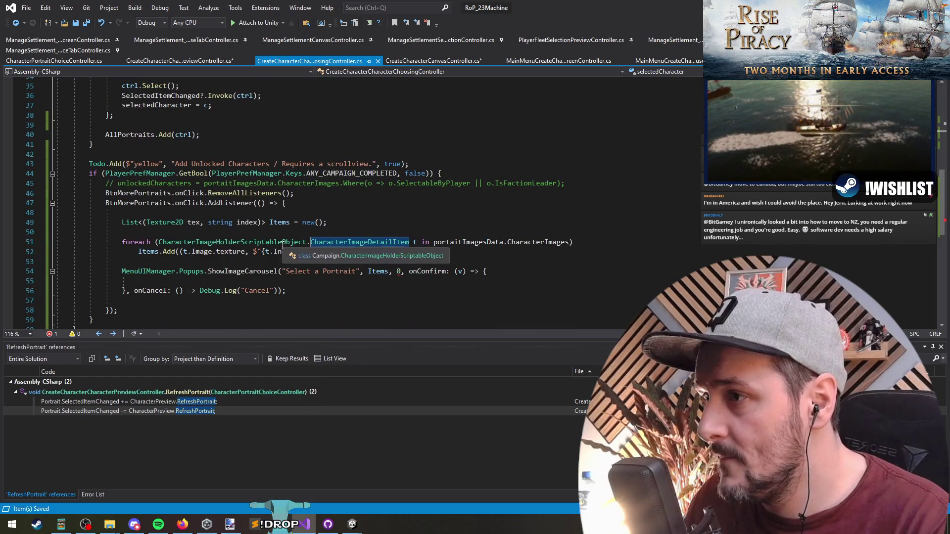
scroll(353, 259, up, 8)
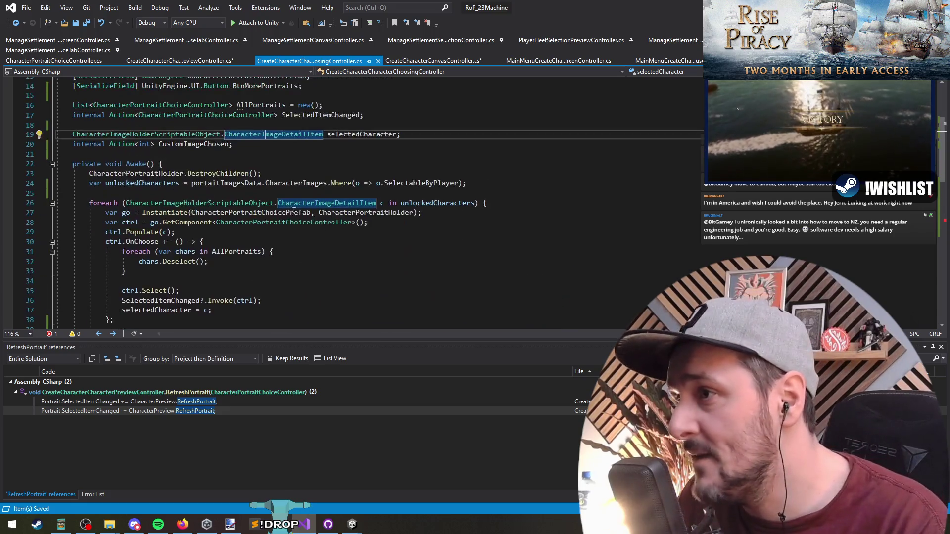
click(351, 167)
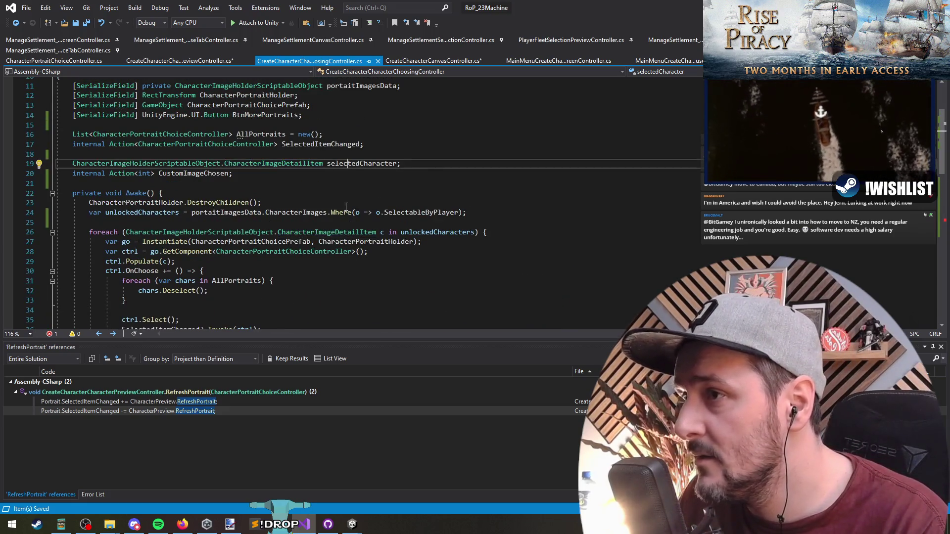
scroll(284, 236, up, 1)
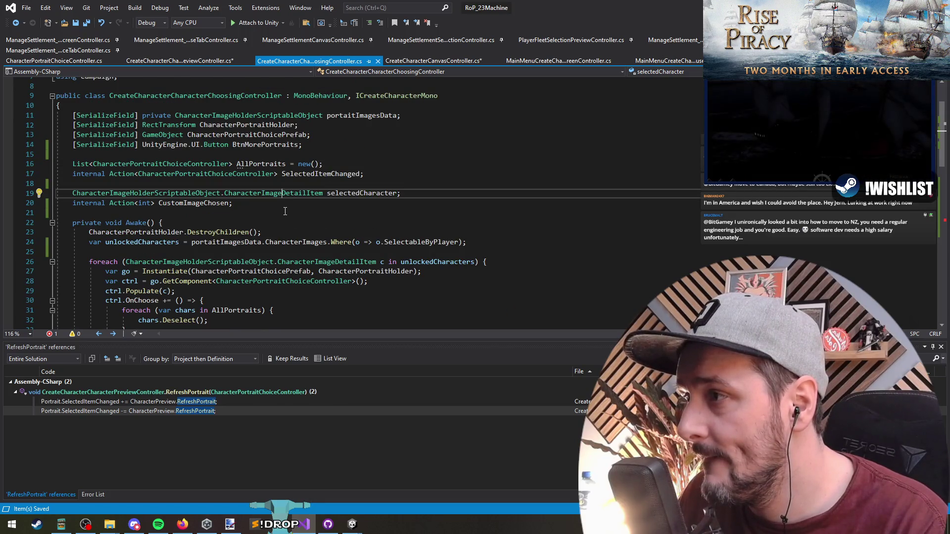
key(ctrl+Left)
key(ctrl+Left)
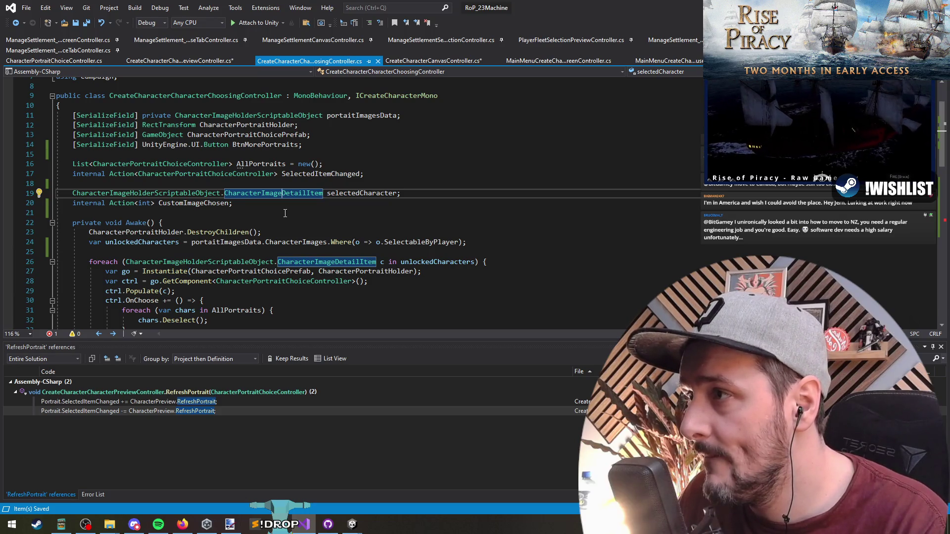
scroll(285, 213, down, 16)
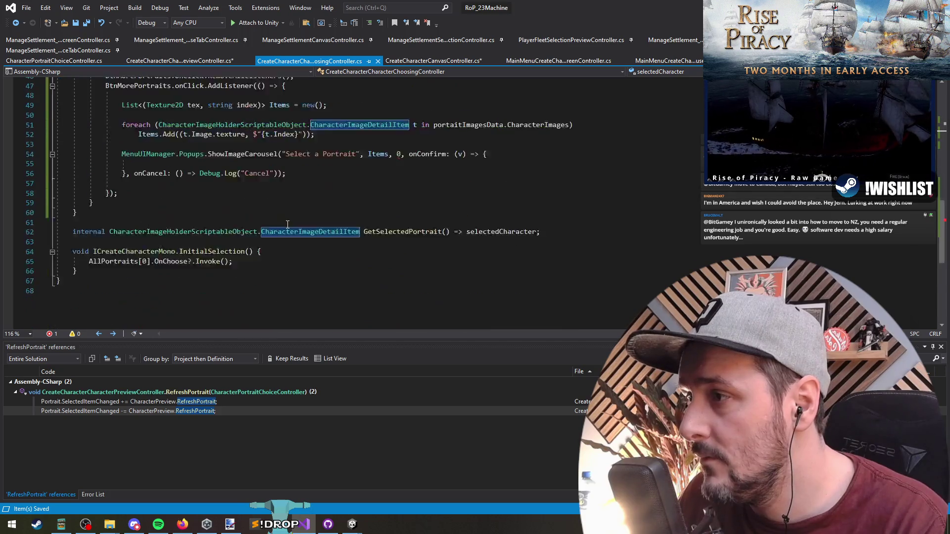
scroll(285, 227, up, 13)
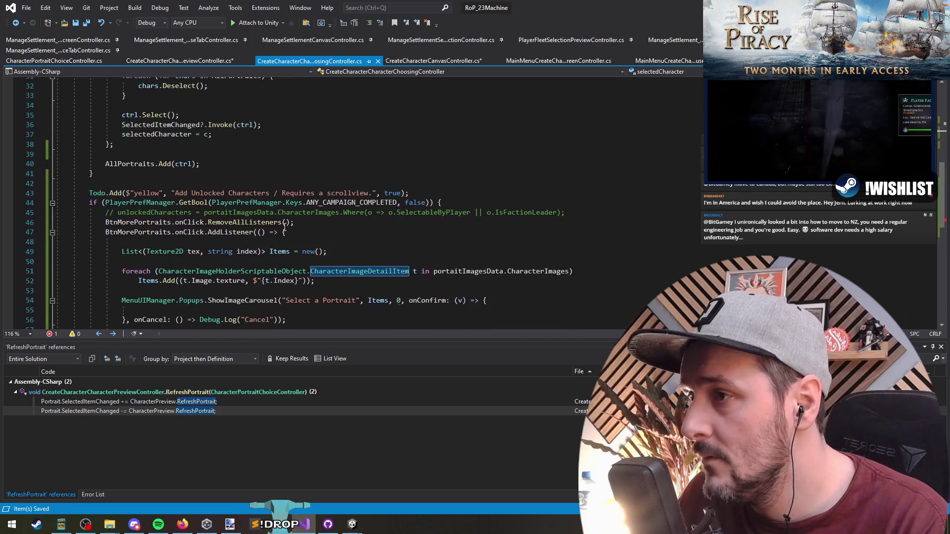
scroll(286, 230, up, 2)
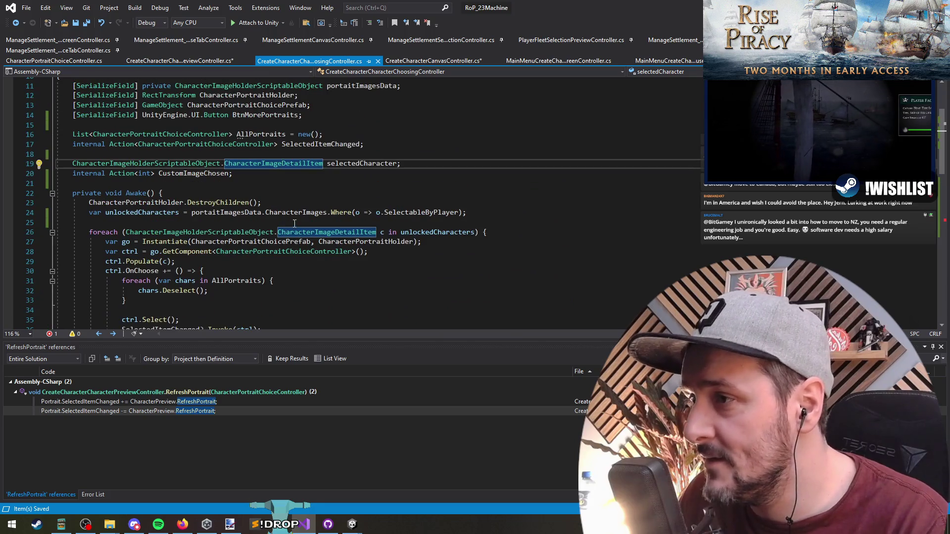
- Locate the portrait carousel's confirm handler in the choosing controller
scroll(292, 225, up, 2)
click(216, 213)
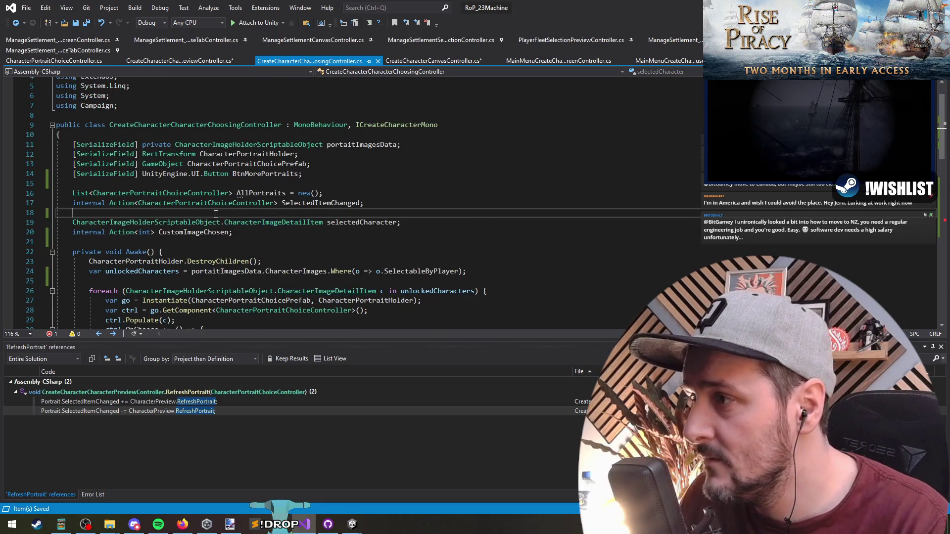
key(ctrl+minus)
key(ctrl+minus)
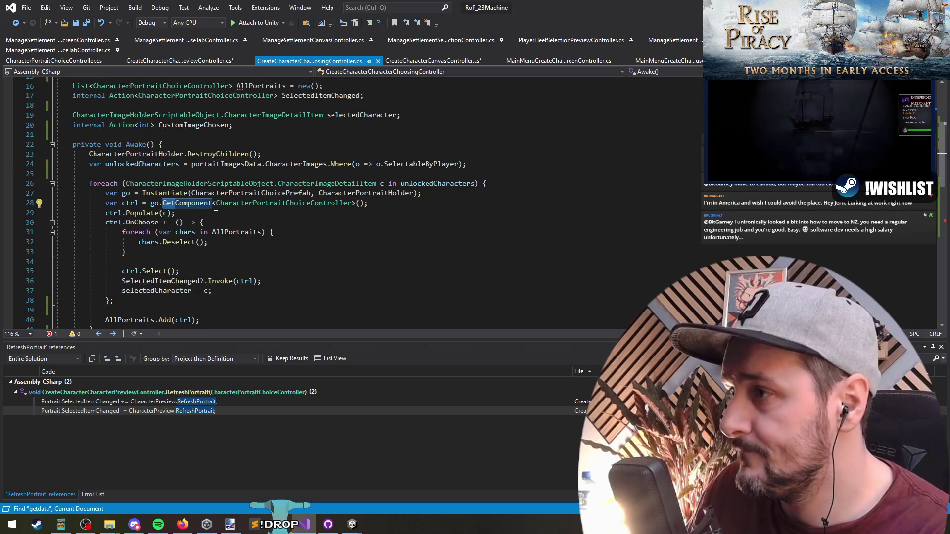
key(Escape)
scroll(278, 232, up, 1)
scroll(299, 251, down, 4)
scroll(299, 247, up, 7)
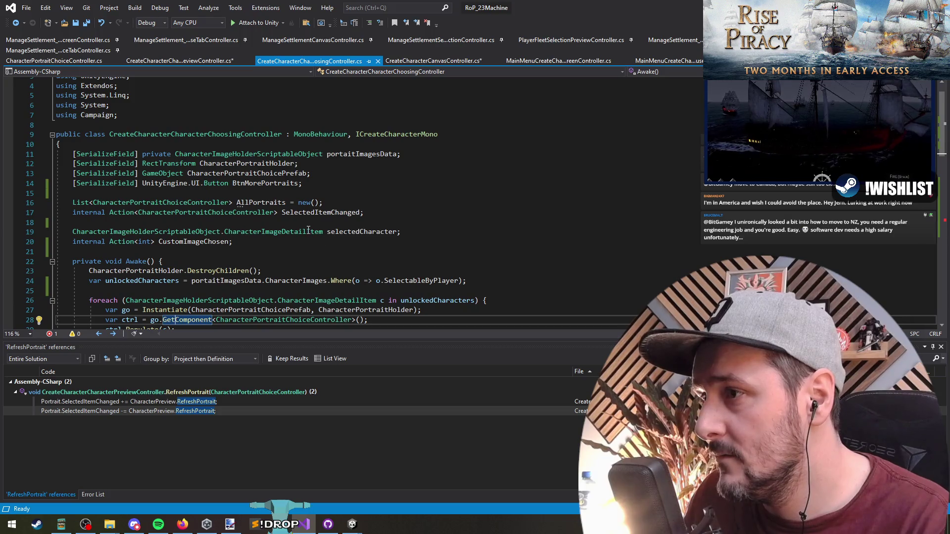
scroll(308, 230, down, 1)
scroll(309, 202, down, 4)
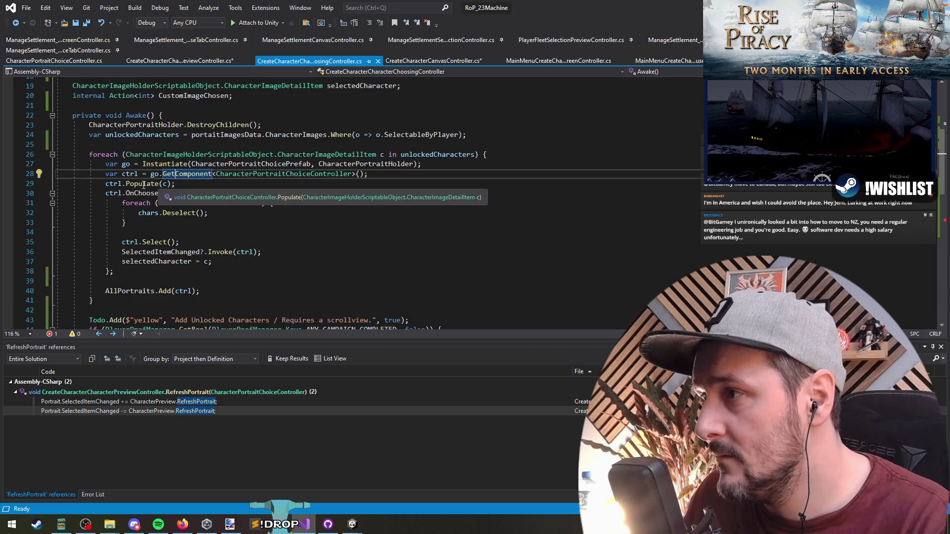
click(160, 299)
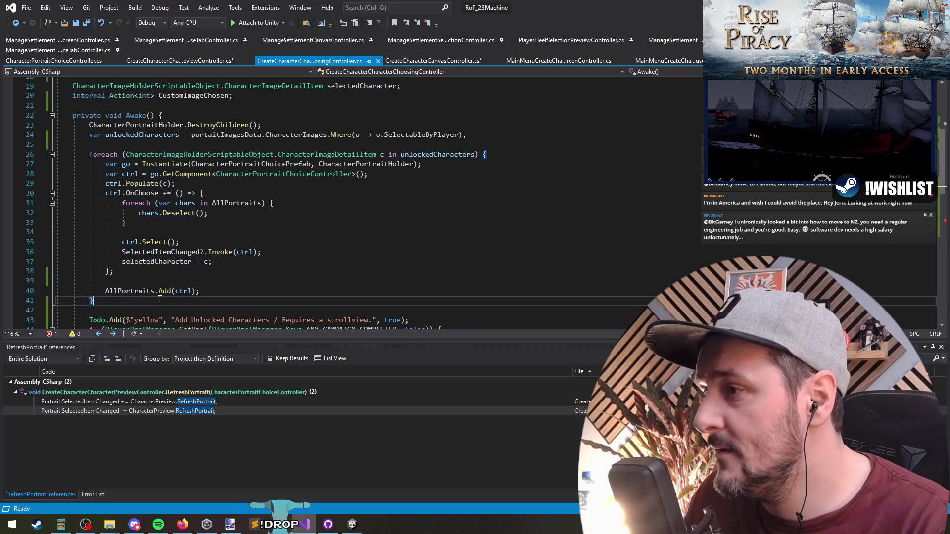
scroll(227, 268, down, 7)
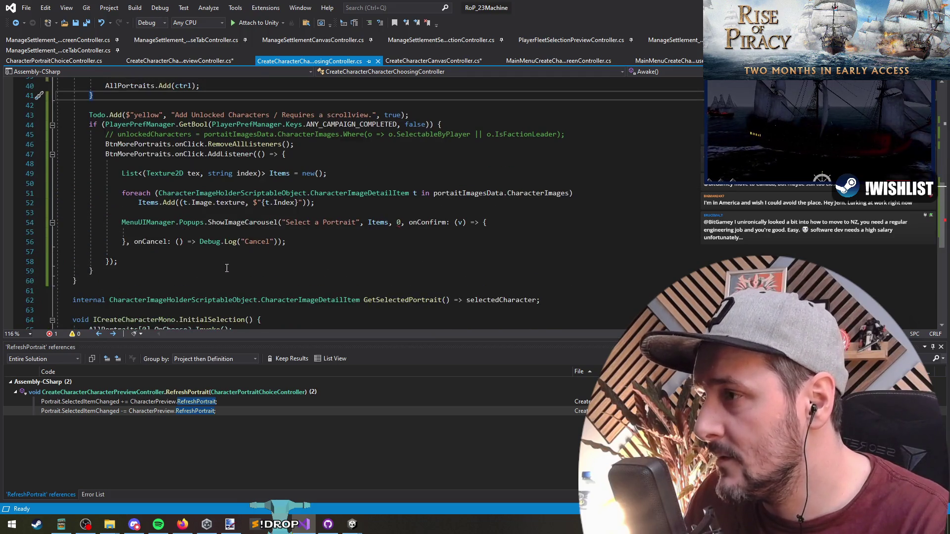
- Make the confirm callback call CustomImageChosen?.Invoke(int.Parse(v)) and save the file
click(178, 236)
text(CustomImageChosen?.I)
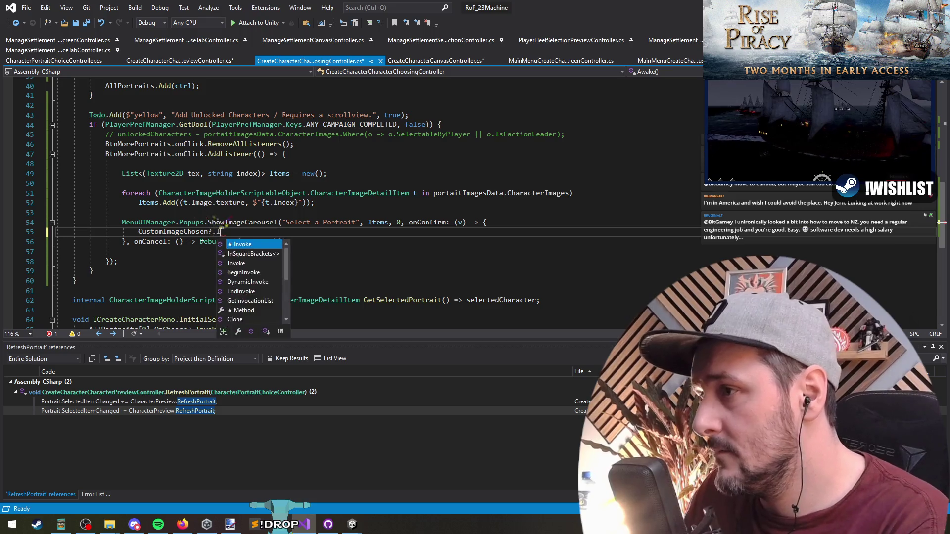
text(nvoke(in)
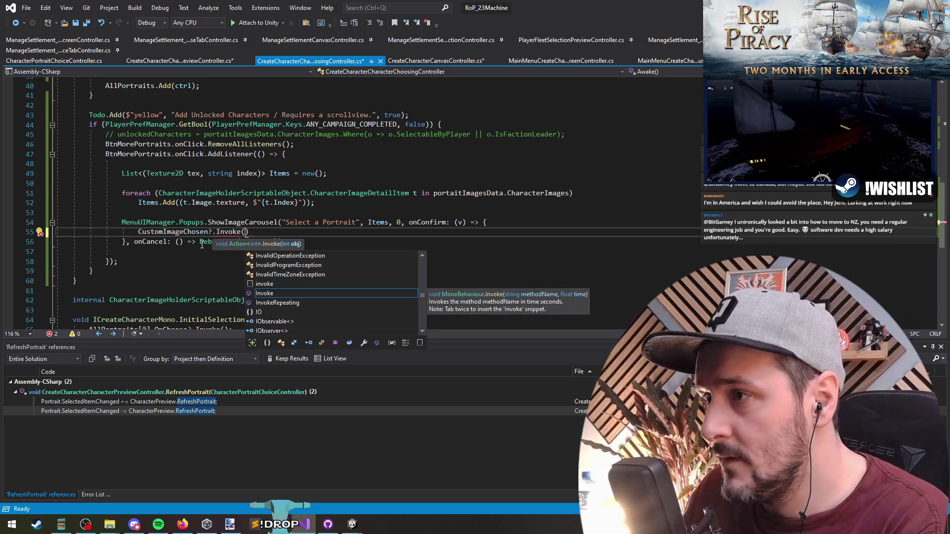
text(t.Parse(v)
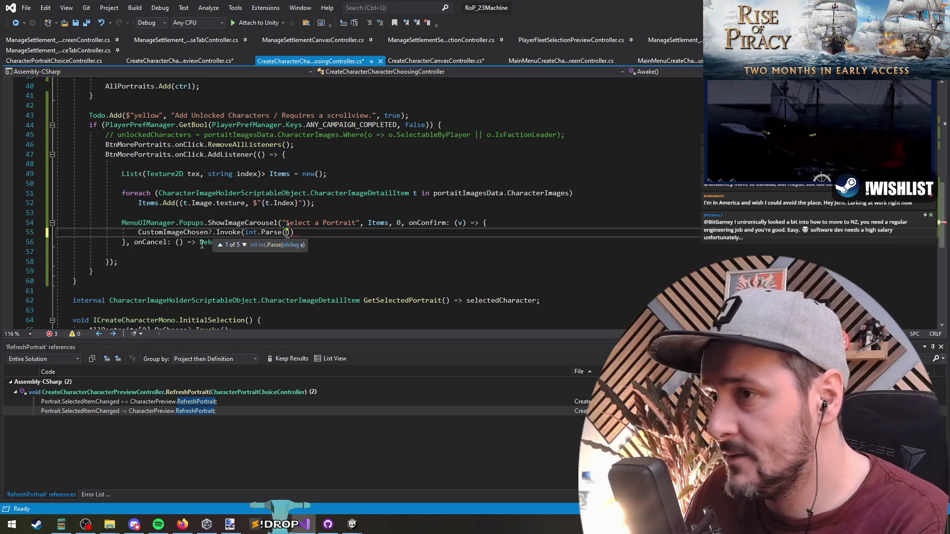
text();)
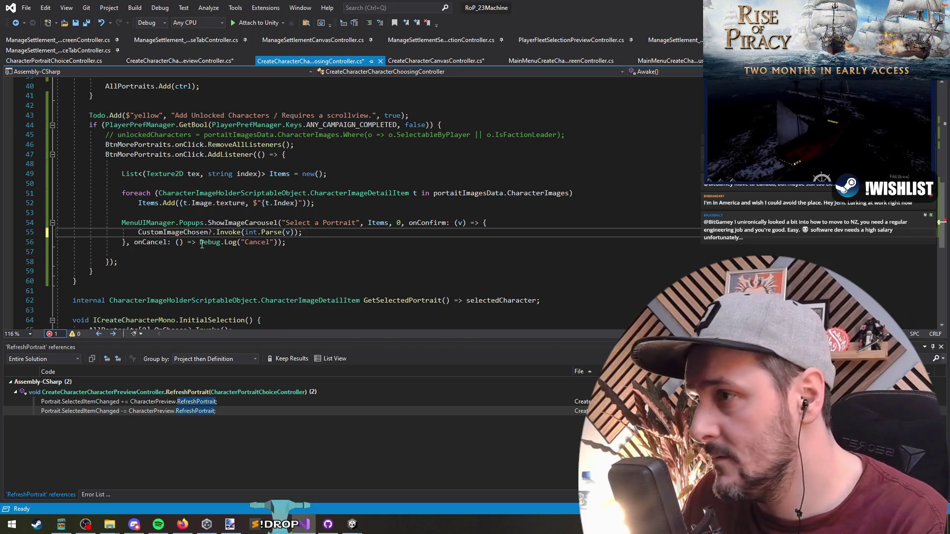
key(Down)
key(Down)
key(Delete)
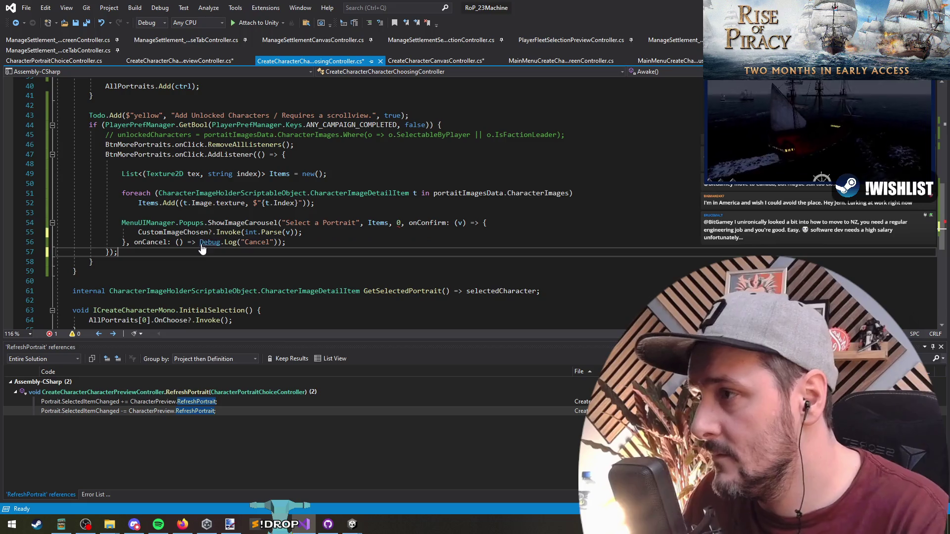
key(ctrl+s)
- Start replacing the carousel's default value argument 0
click(135, 242)
key(Up)
key(Up)
key(End)
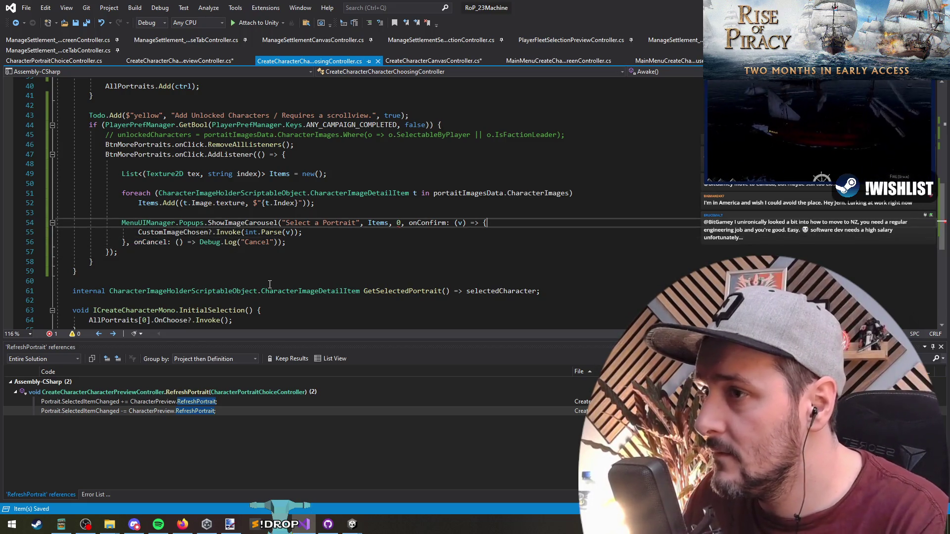
click(400, 223)
text($")
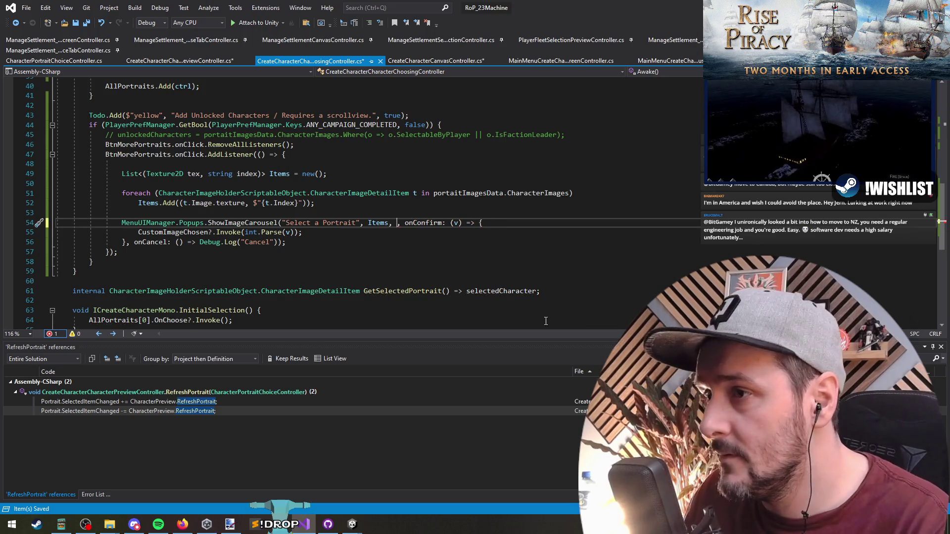
- Trace defaultValue through ShowImageCarousel, CarouselDialog and ImageCarouselPopupController's Init method
ctrl+click(241, 223)
click(561, 205)
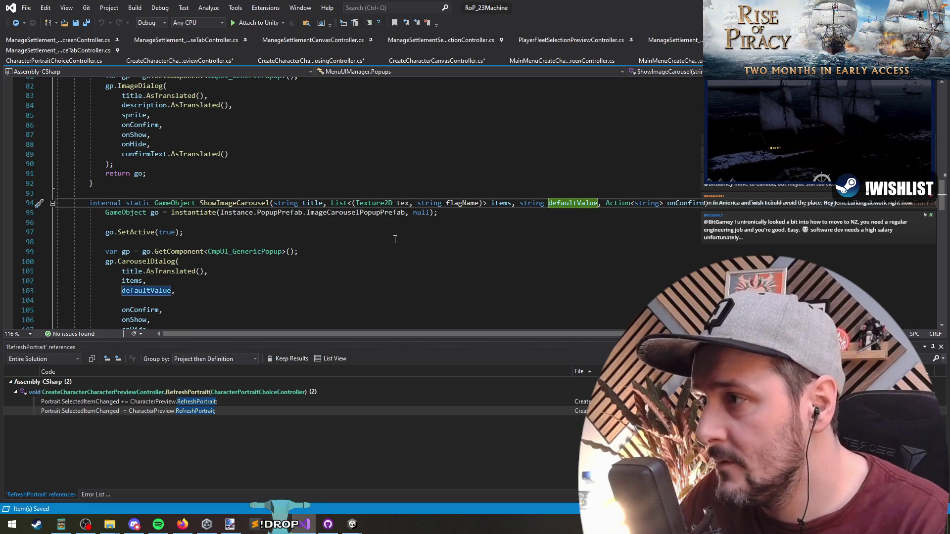
scroll(236, 249, down, 1)
ctrl+click(155, 232)
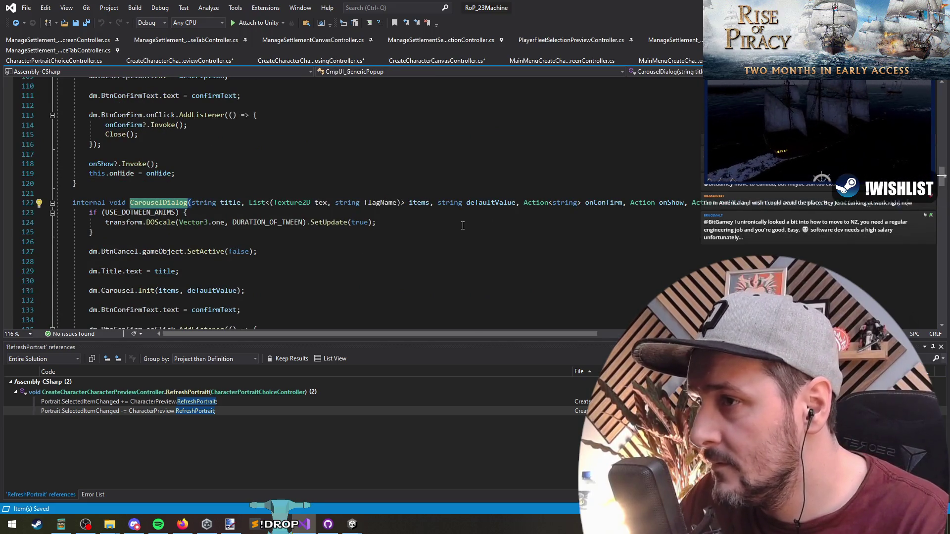
click(210, 290)
scroll(160, 236, down, 2)
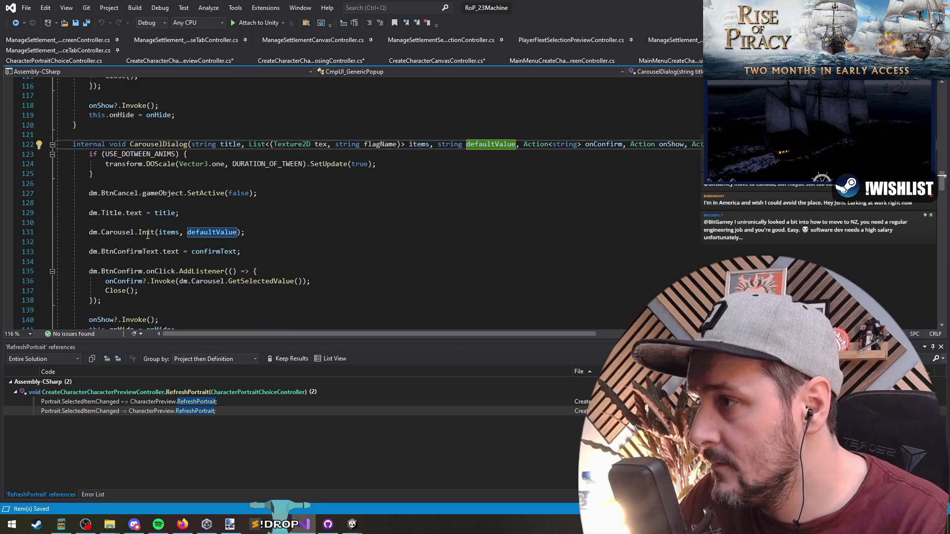
ctrl+click(146, 232)
click(406, 203)
scroll(473, 246, down, 2)
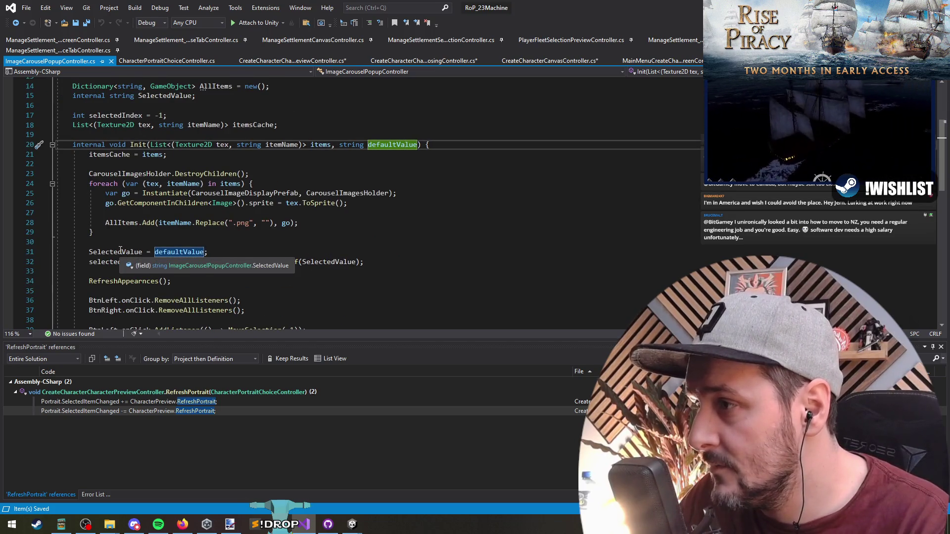
click(118, 252)
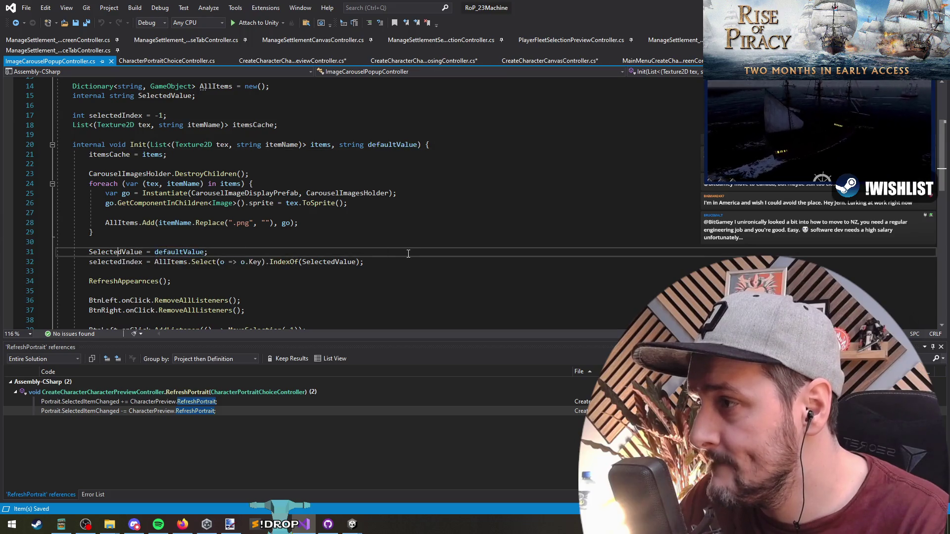
scroll(409, 255, down, 2)
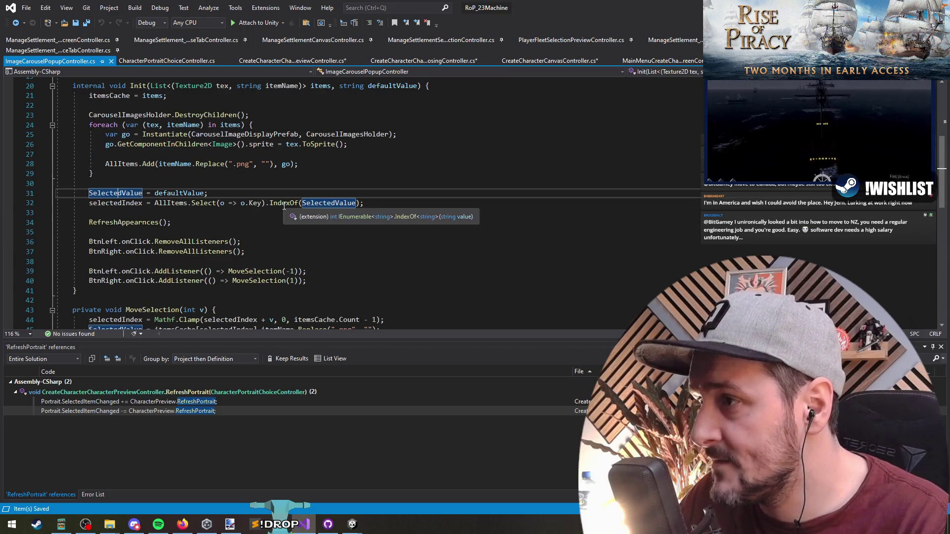
click(16, 25)
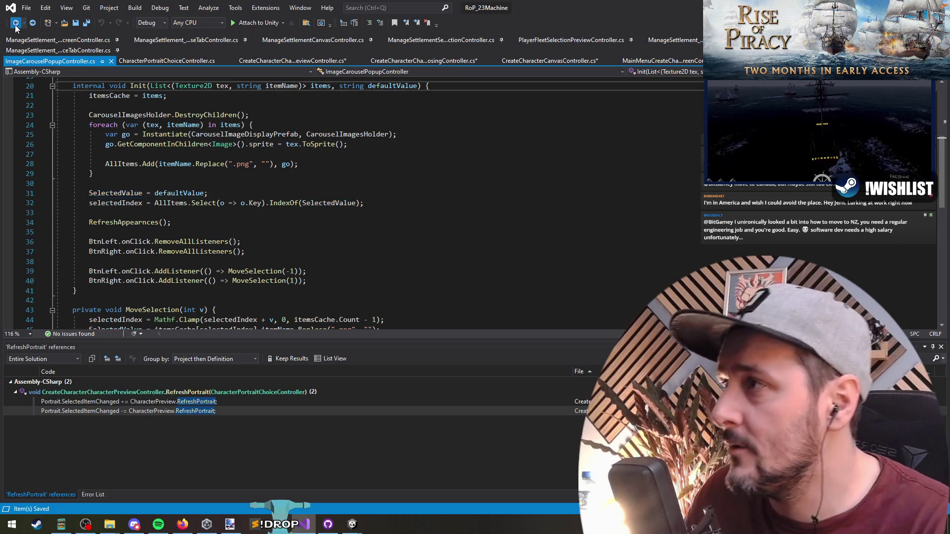
- Pass Items.First().tex.name as the carousel's default value and save the choosing controller
click(15, 26)
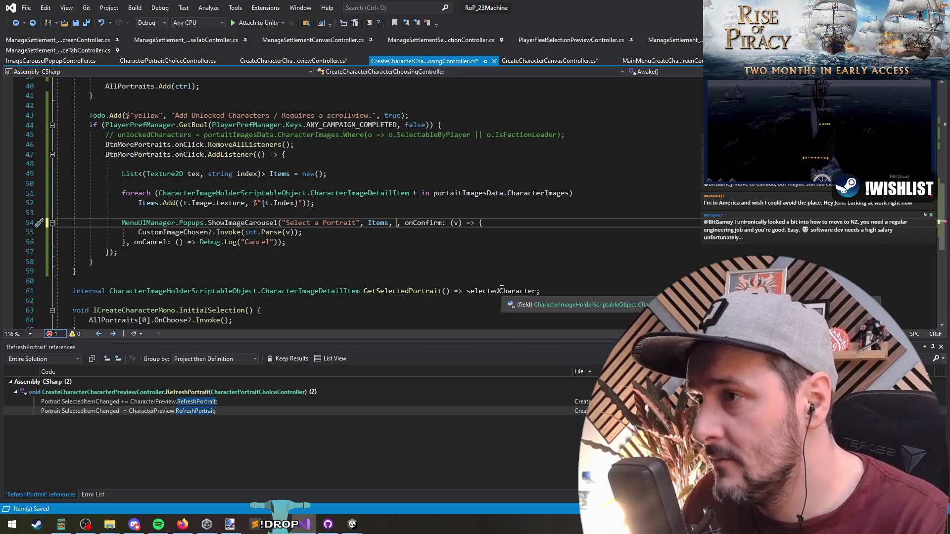
text(Items.First)
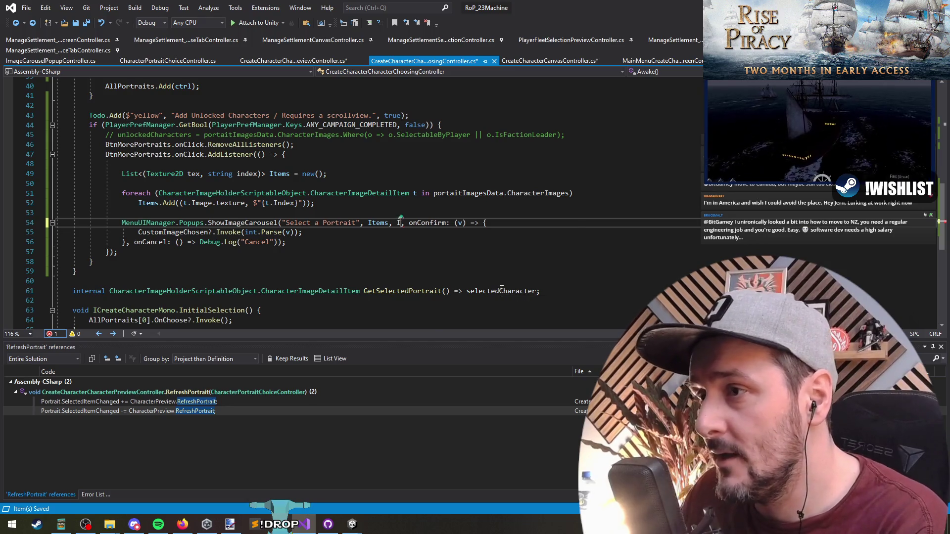
text(().t)
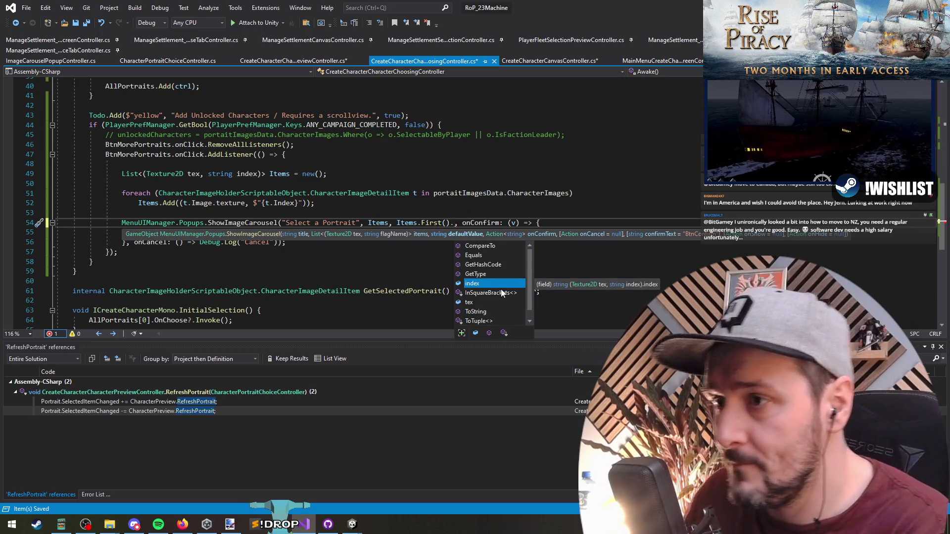
text(ex.name)
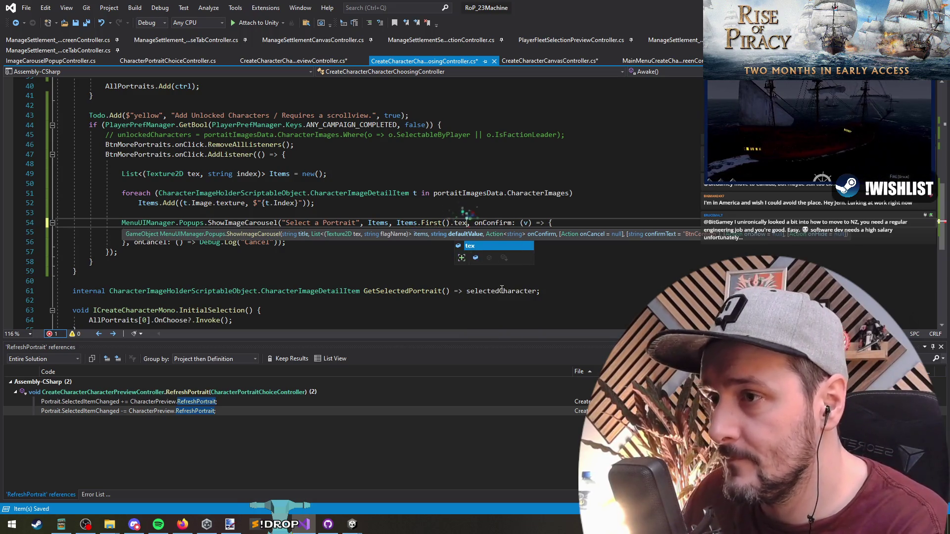
key(Down)
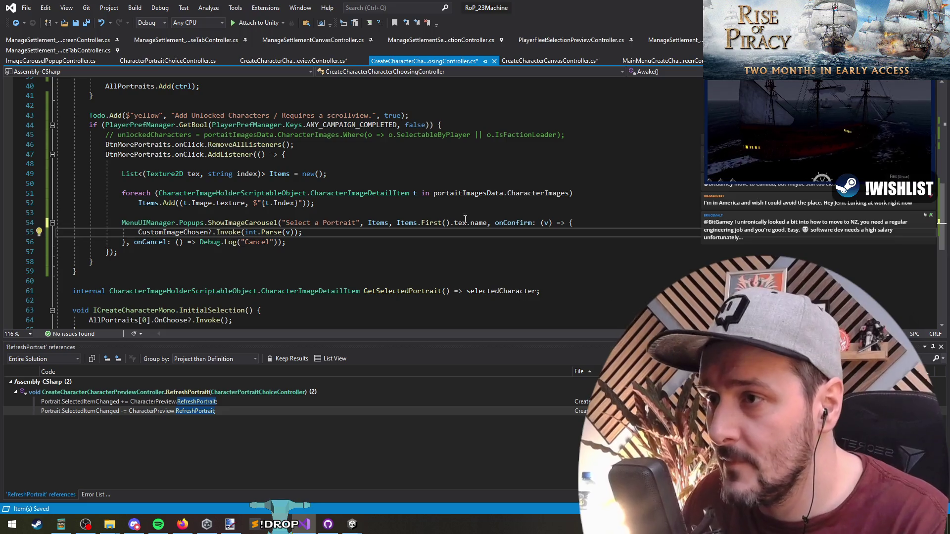
mouse_move(462, 221)
key(Up)
key(Up)
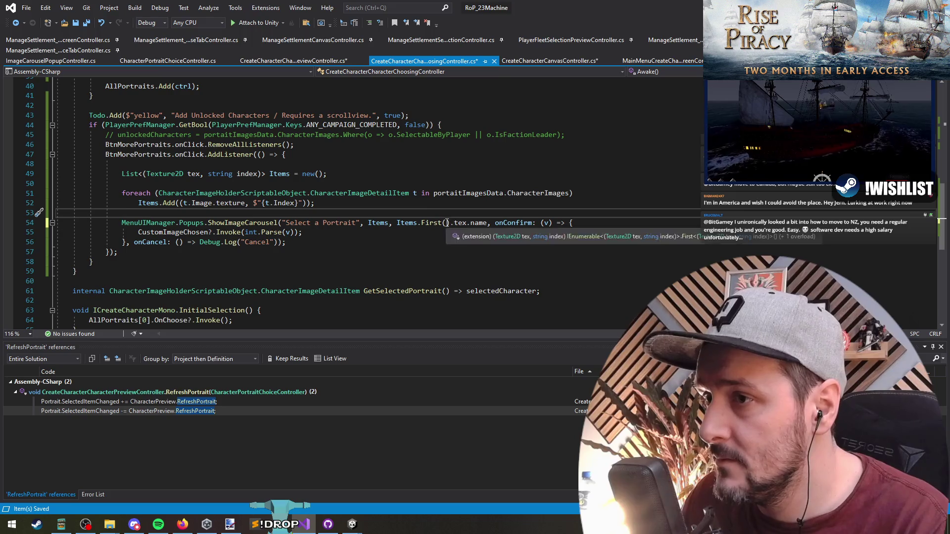
click(353, 254)
key(ctrl+s)
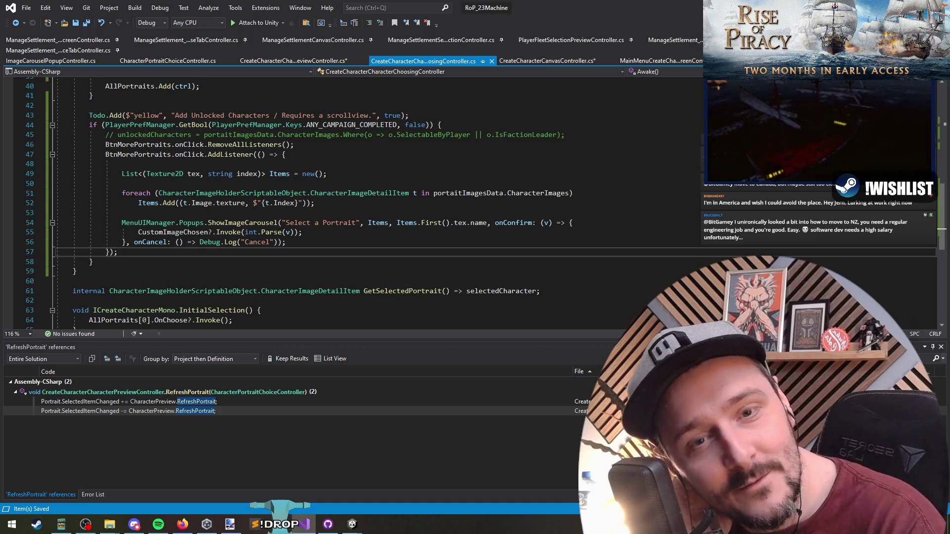
key(alt+Tab)
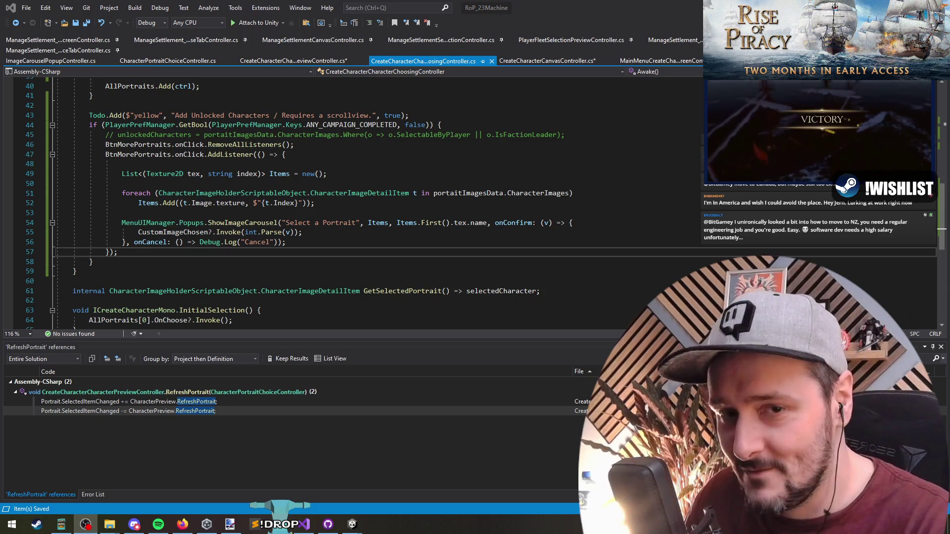
key(alt+Tab)
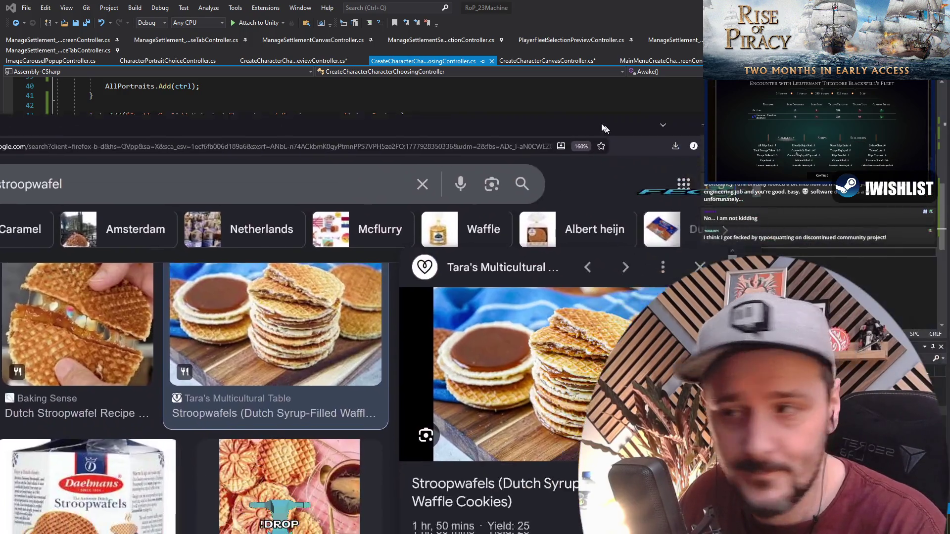
drag(569, 128, 357, 63)
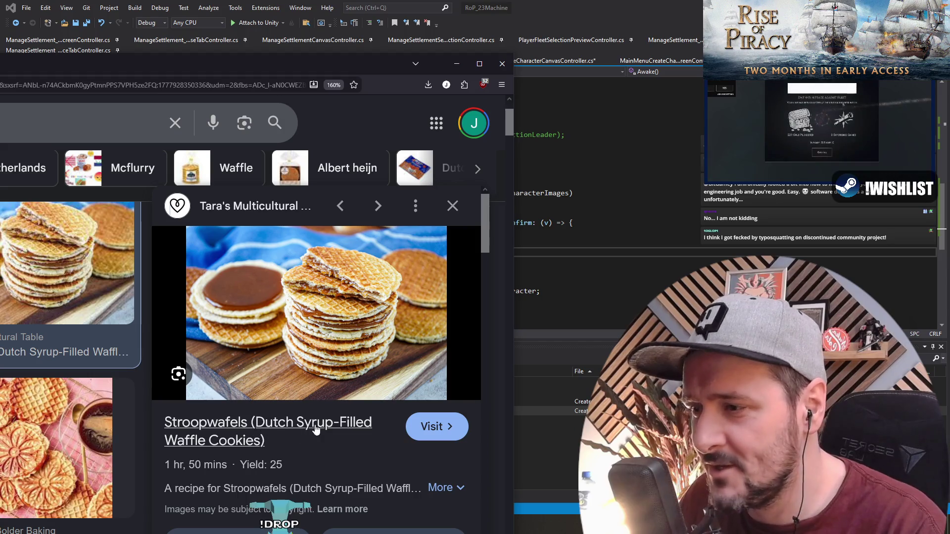
- Close the Firefox stroopwafel image results window, returning to the carousel code at line 56
scroll(315, 424, down, 2)
scroll(315, 424, up, 2)
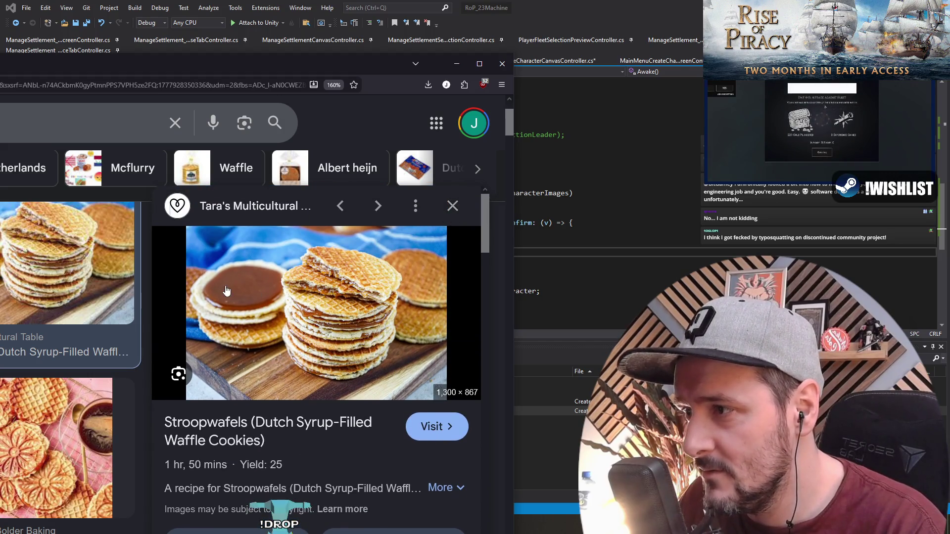
click(502, 63)
click(392, 245)
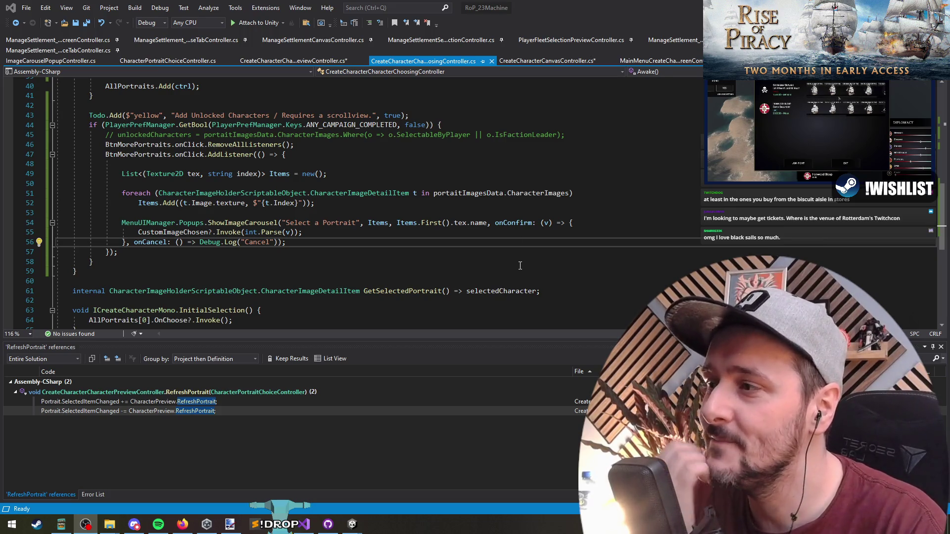
key(Down)
key(Down)
key(Down)
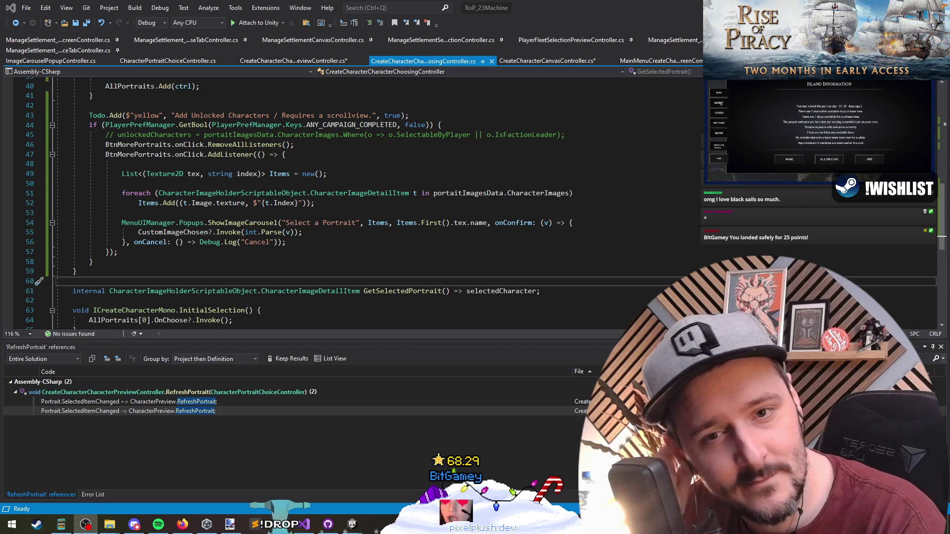
click(340, 235)
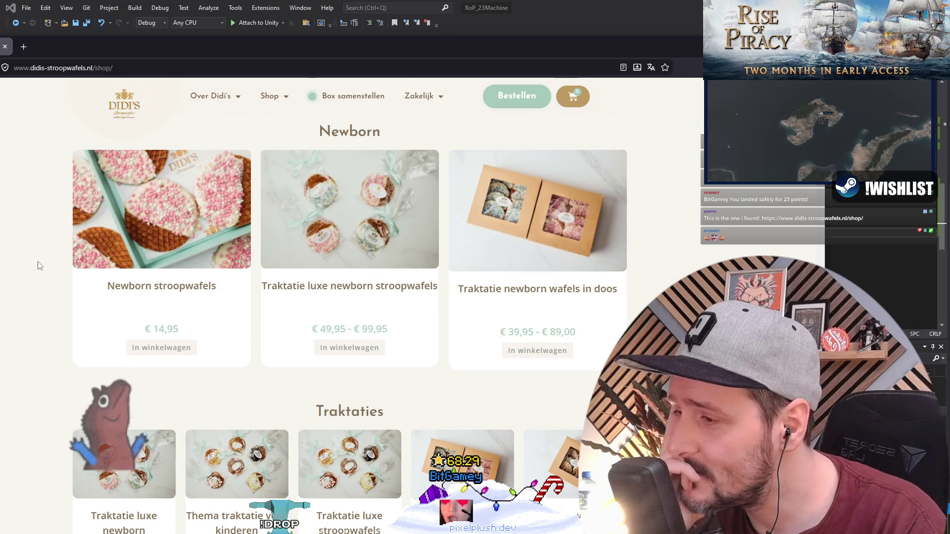
- Browse the Didi's Stroopwafels products and select the Newborn stroopwafels 14,95 price
scroll(40, 265, down, 3)
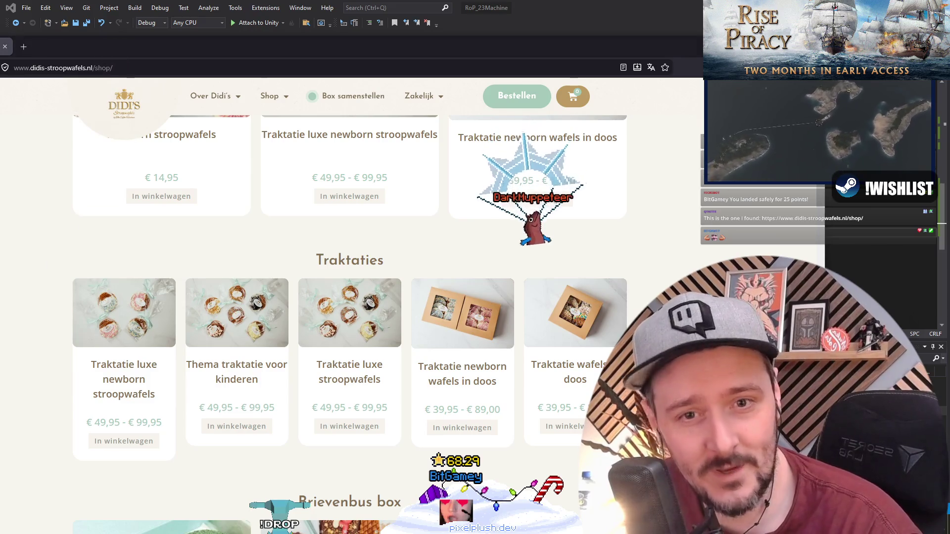
scroll(44, 260, up, 5)
scroll(45, 260, up, 4)
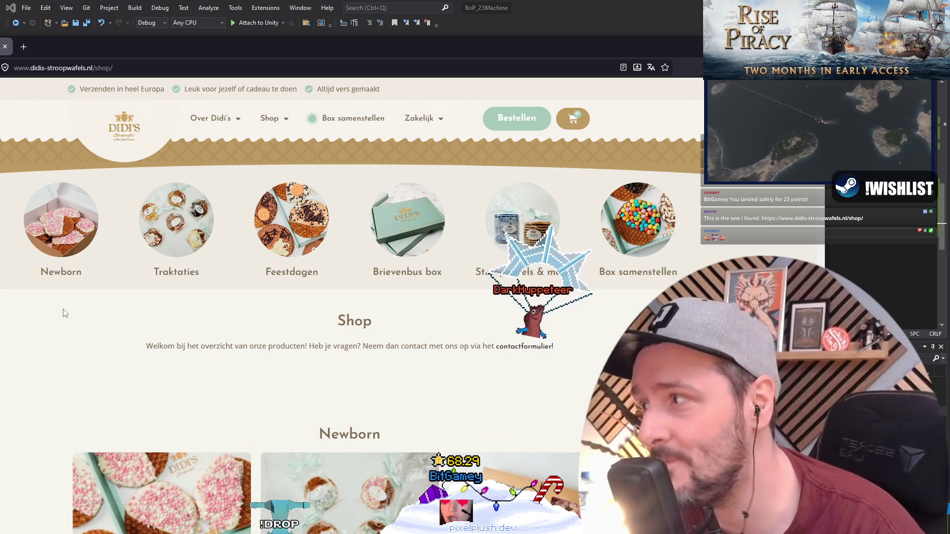
scroll(82, 317, down, 3)
scroll(84, 325, down, 1)
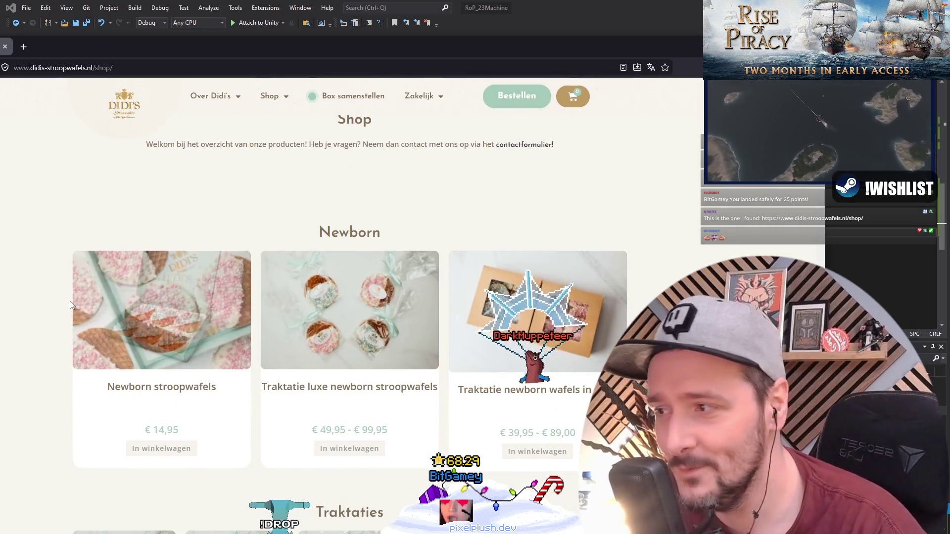
double_click(157, 430)
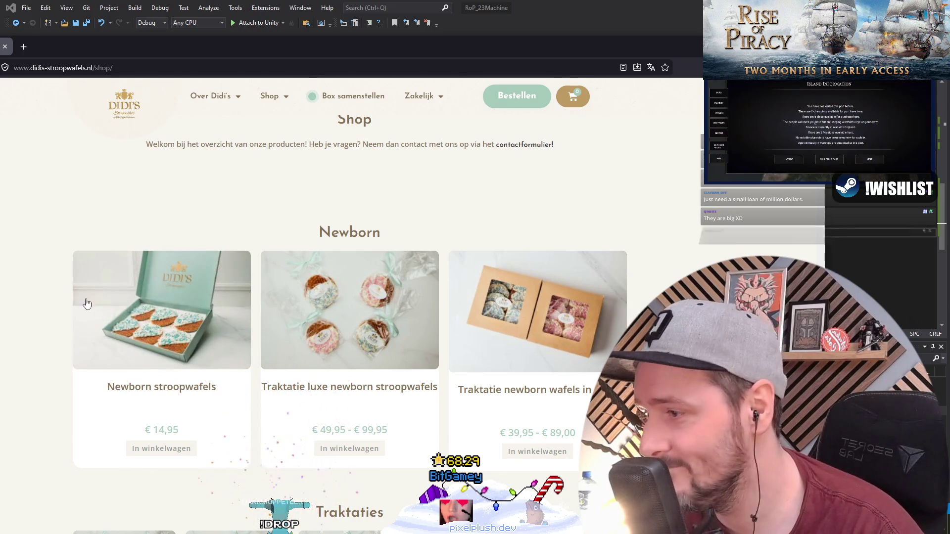
- Scroll through the rest of the shop's product range, then switch away from the browser
scroll(15, 303, down, 5)
scroll(20, 303, down, 7)
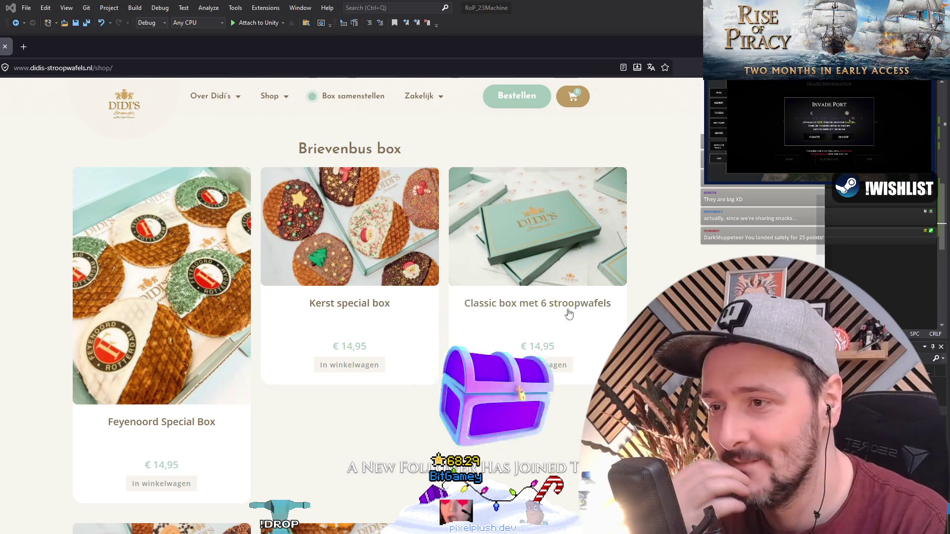
scroll(82, 319, down, 1)
scroll(32, 317, down, 8)
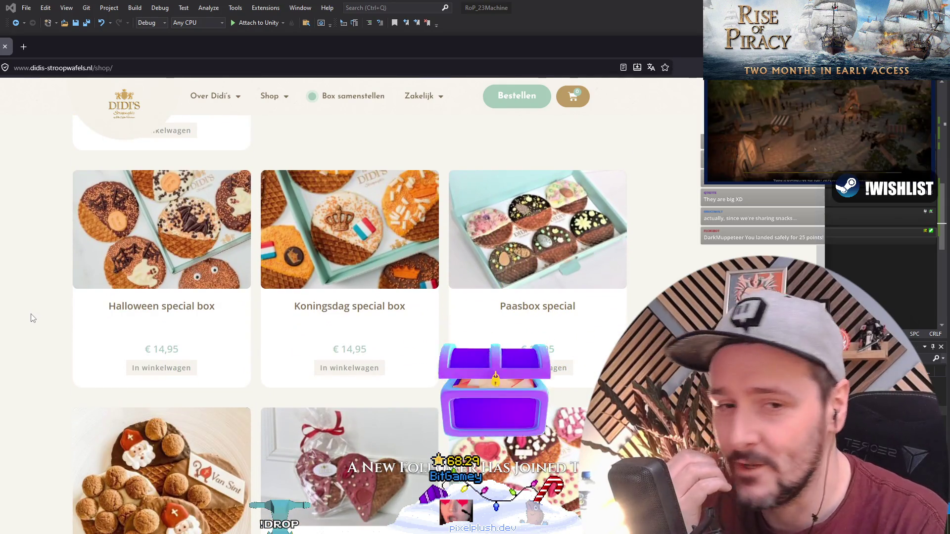
scroll(30, 317, down, 1)
scroll(30, 317, up, 1)
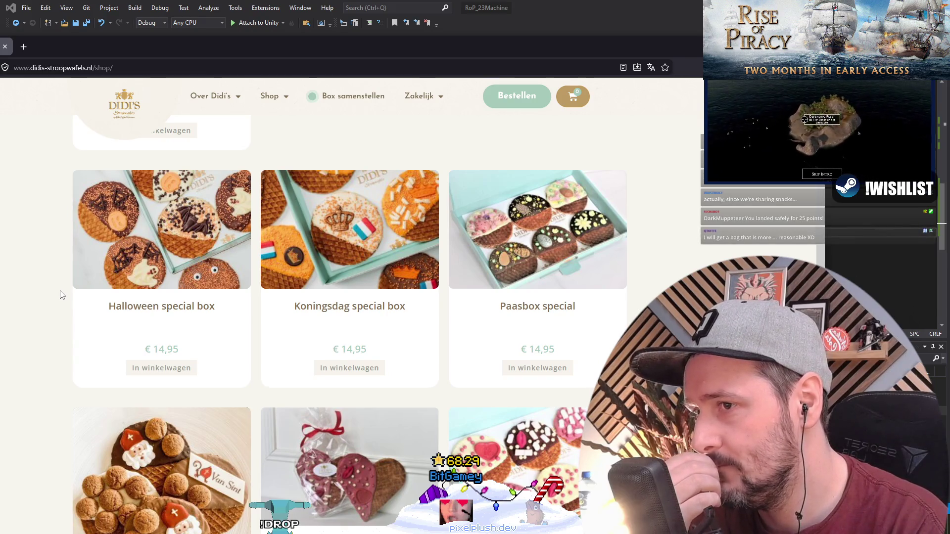
scroll(62, 295, down, 5)
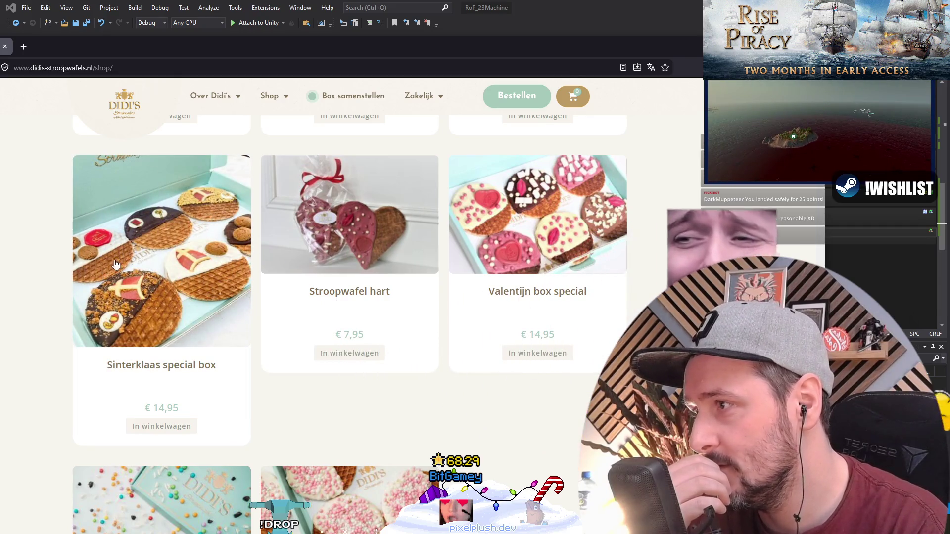
scroll(40, 261, down, 3)
scroll(39, 261, up, 3)
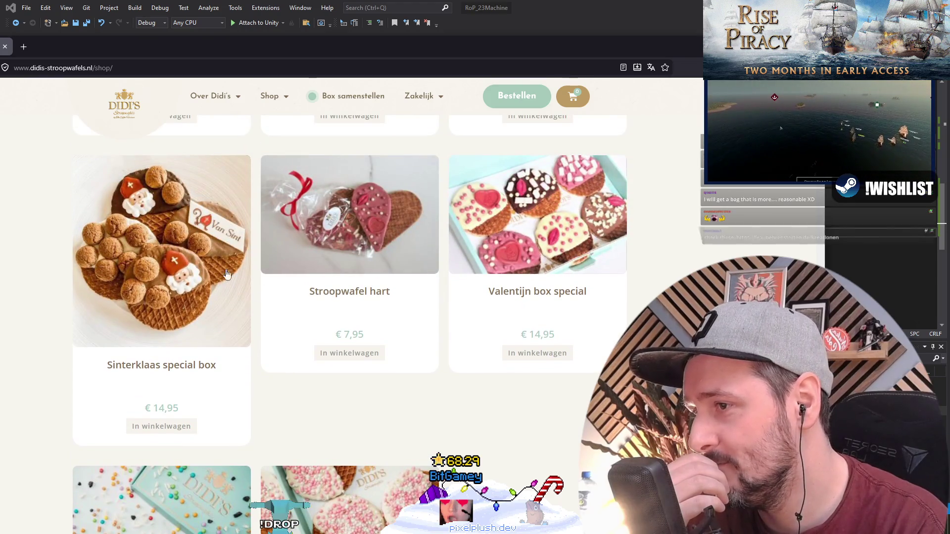
scroll(13, 245, down, 1)
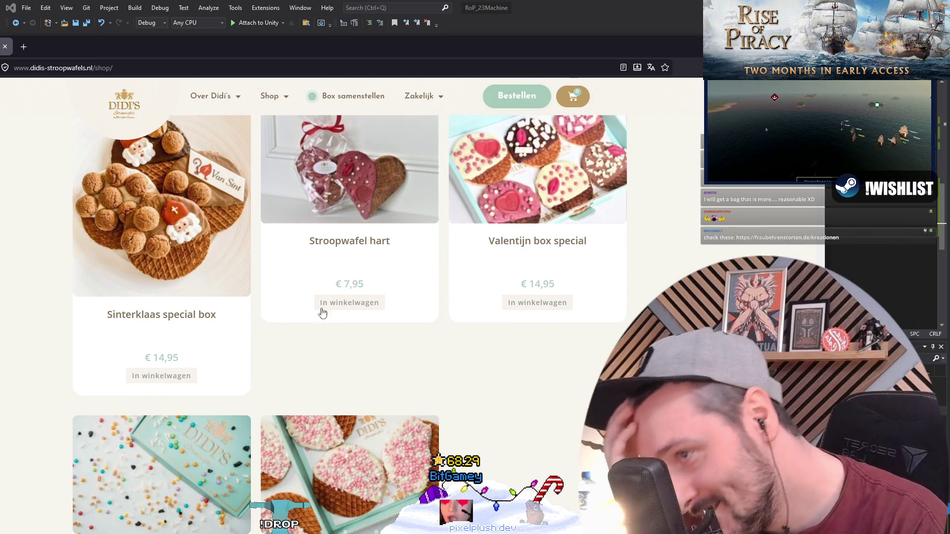
double_click(351, 284)
click(366, 352)
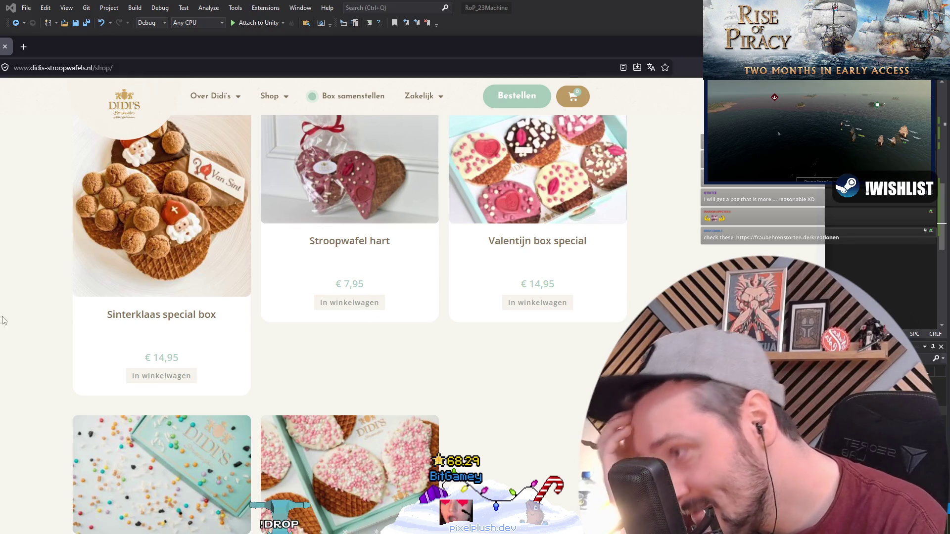
scroll(2, 322, down, 5)
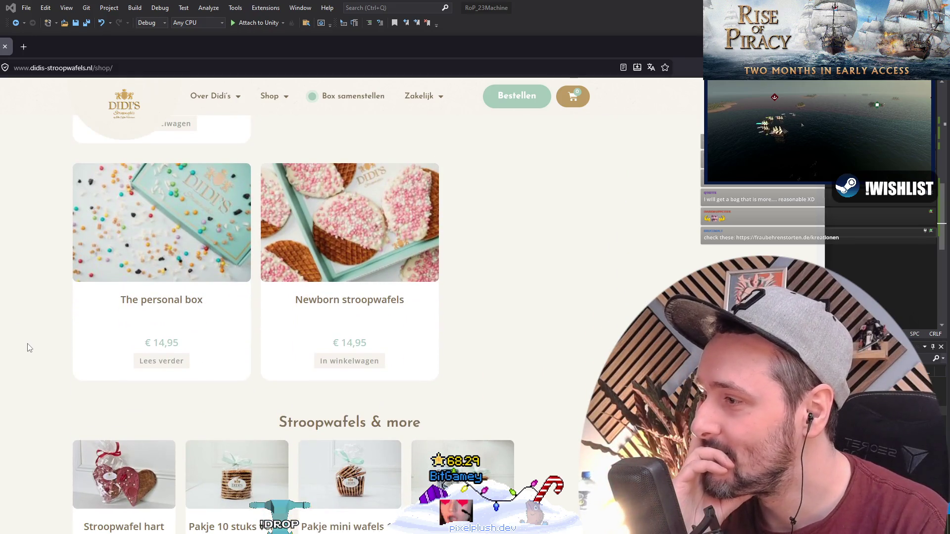
scroll(28, 348, down, 3)
scroll(30, 350, down, 4)
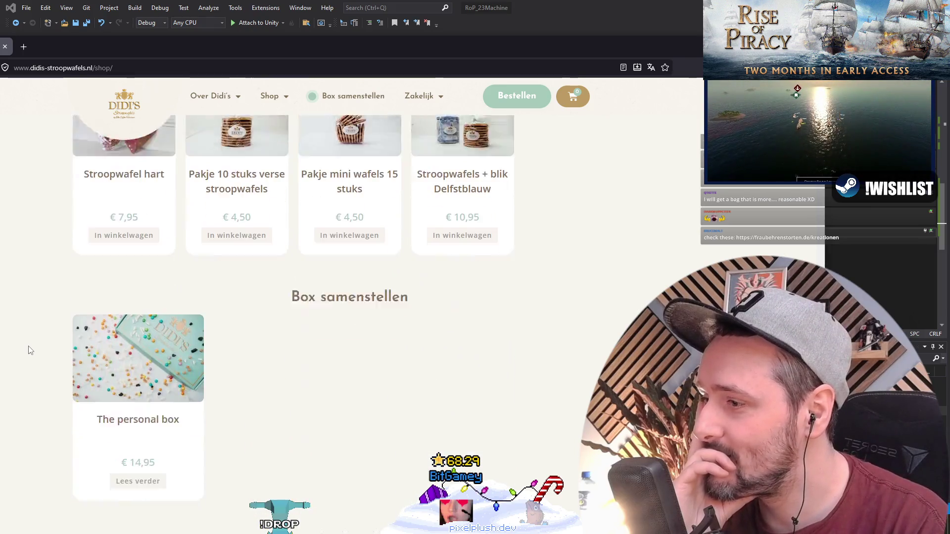
scroll(30, 351, down, 1)
scroll(30, 353, up, 4)
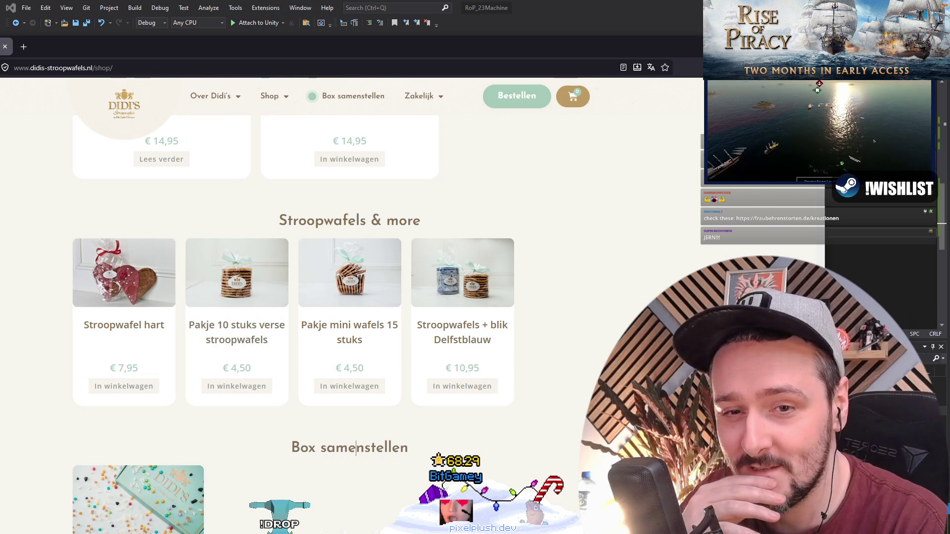
key(alt+Tab)
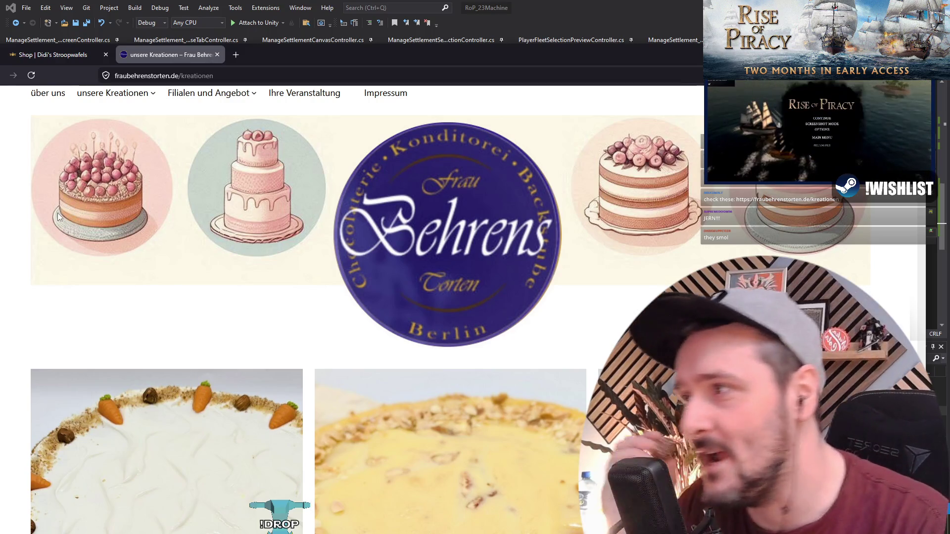
scroll(32, 310, down, 4)
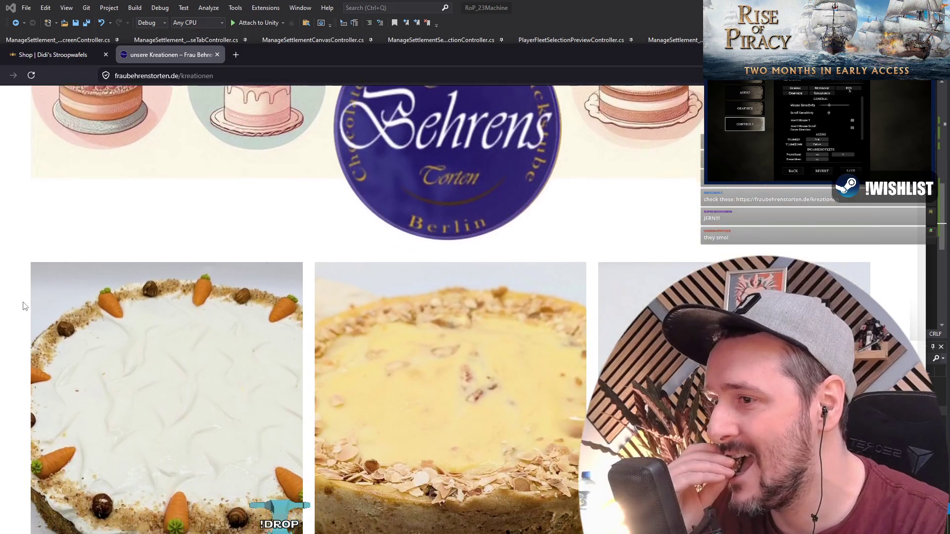
scroll(10, 297, down, 1)
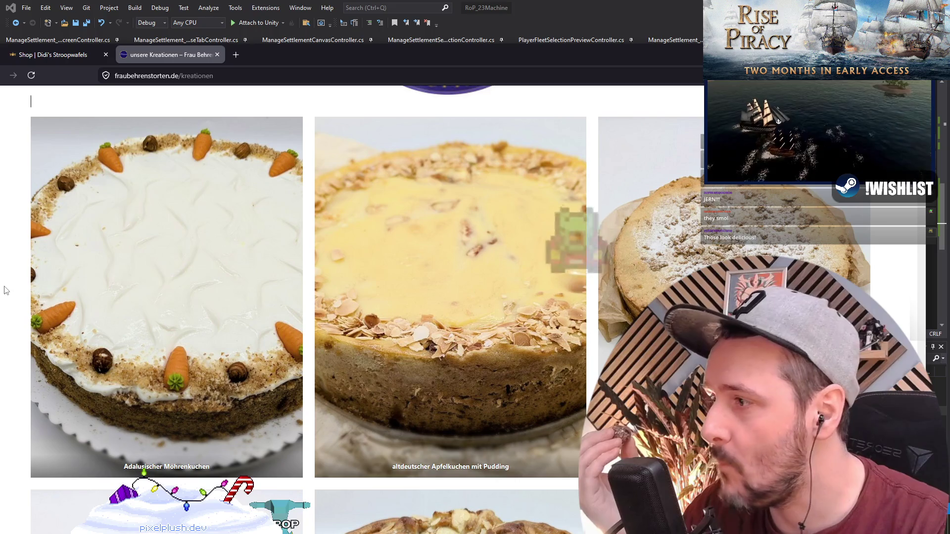
scroll(6, 288, down, 7)
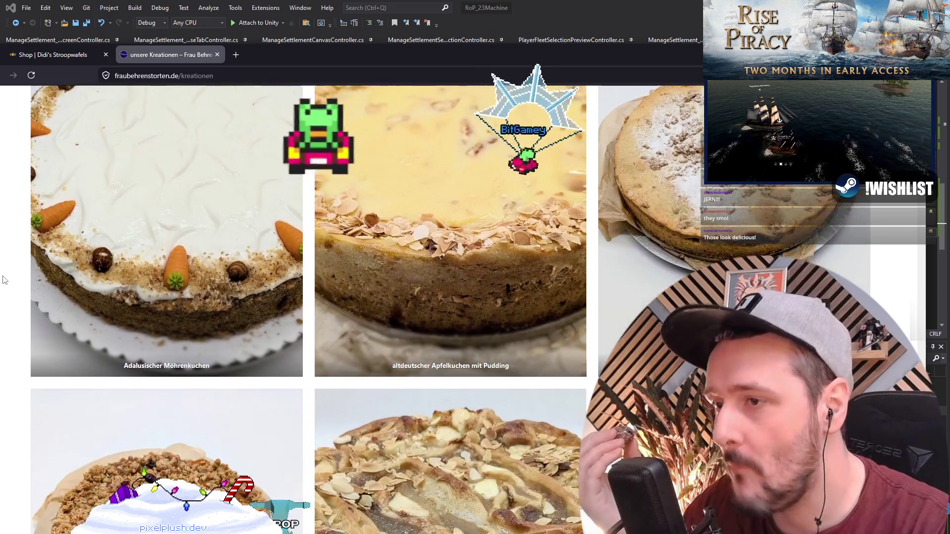
scroll(7, 292, down, 3)
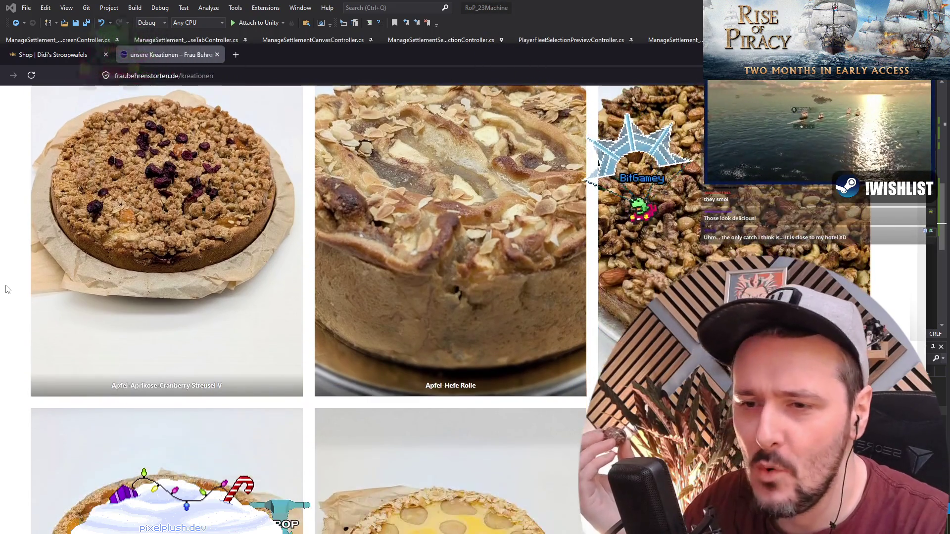
scroll(7, 291, up, 3)
drag(762, 57, 411, 41)
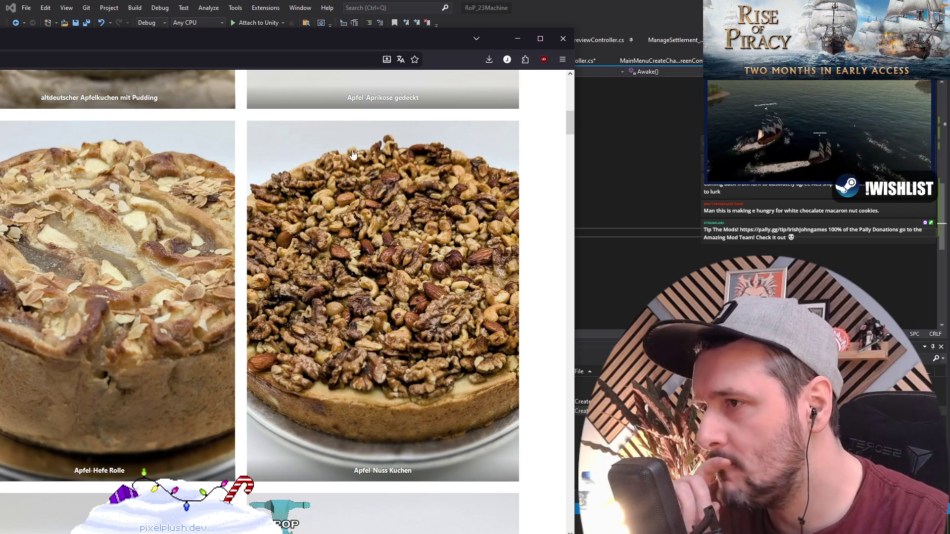
click(541, 38)
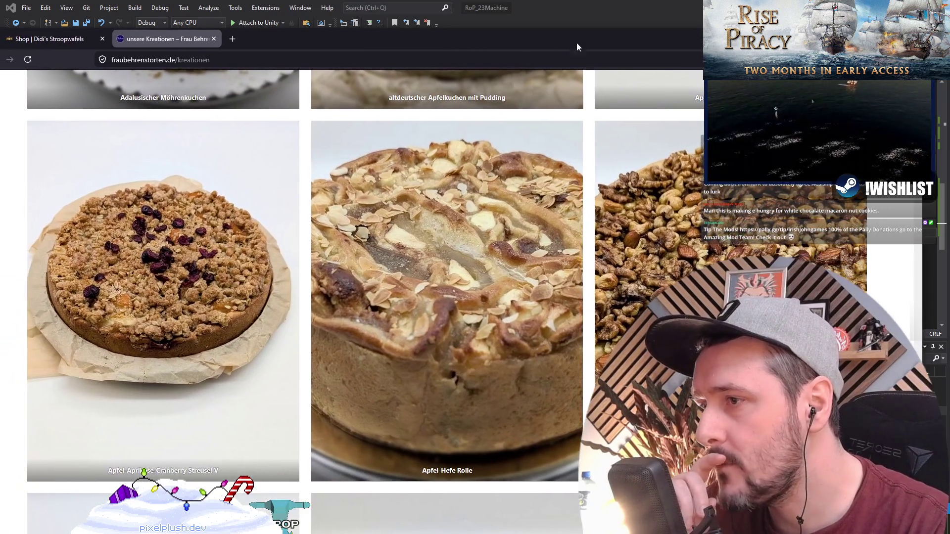
scroll(153, 262, down, 7)
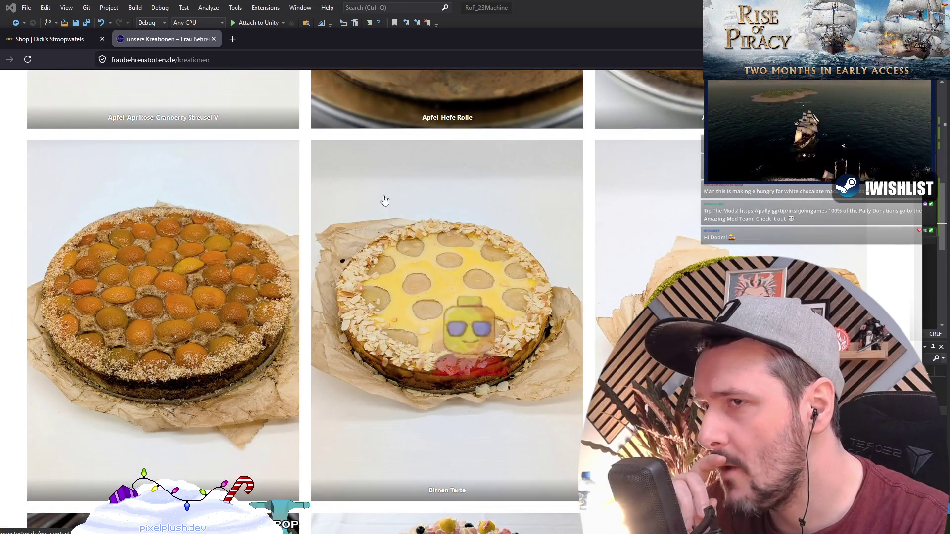
double_click(624, 37)
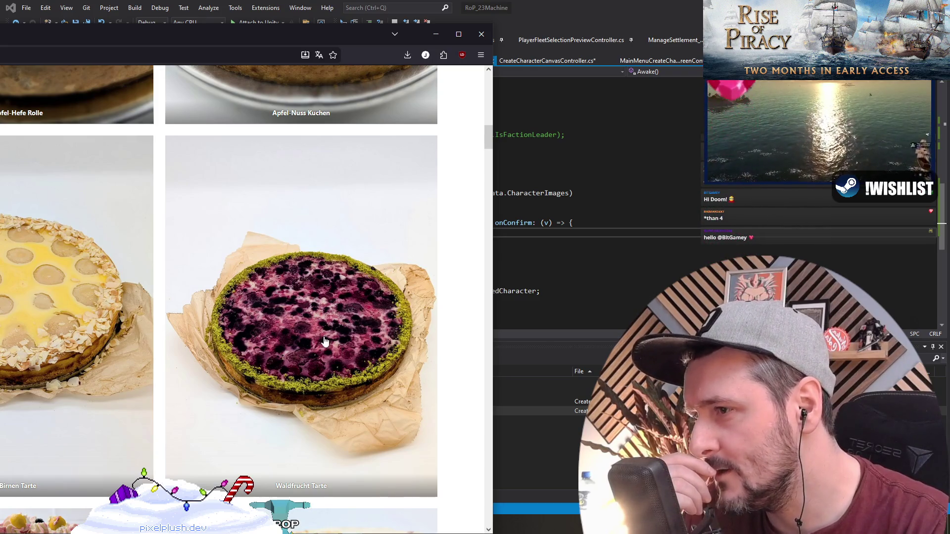
double_click(221, 40)
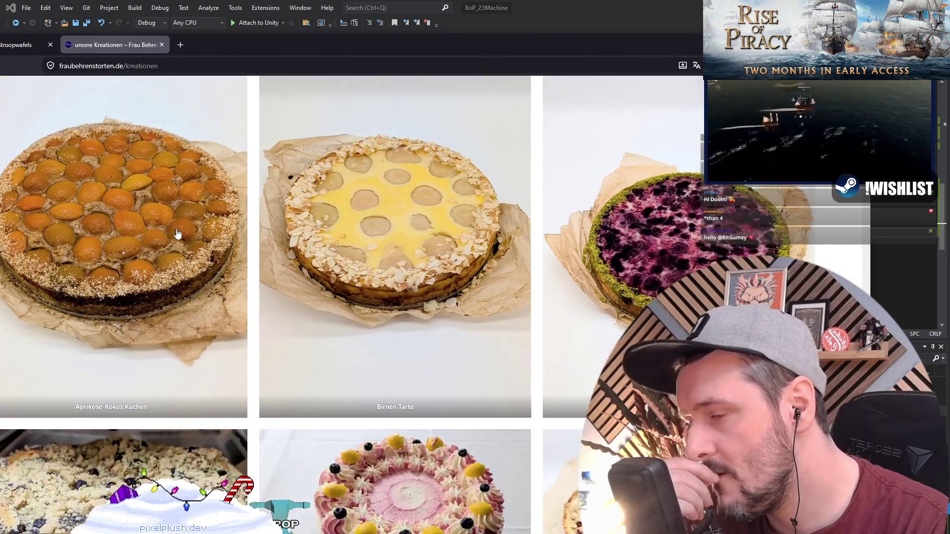
scroll(178, 234, down, 5)
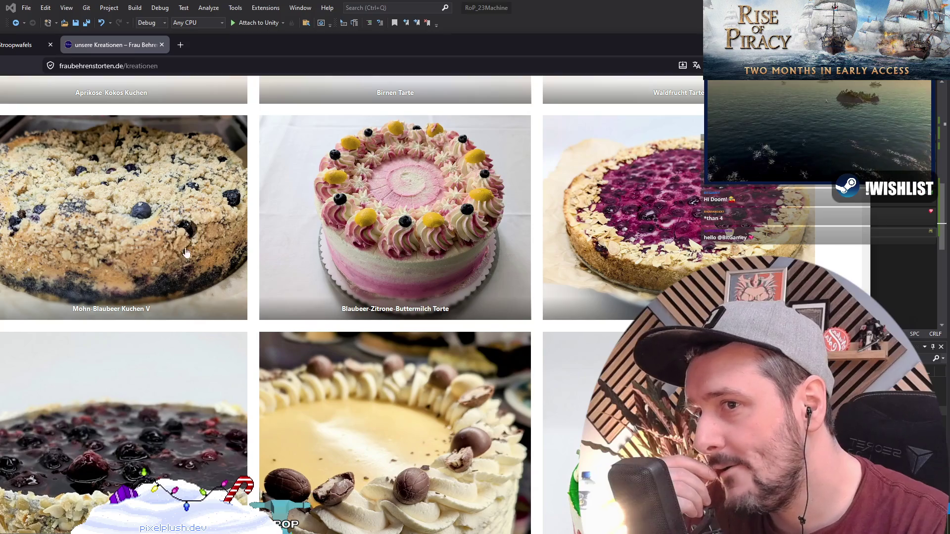
mouse_move(682, 48)
mouse_down()
mouse_move(367, 43)
mouse_move(351, 51)
mouse_up()
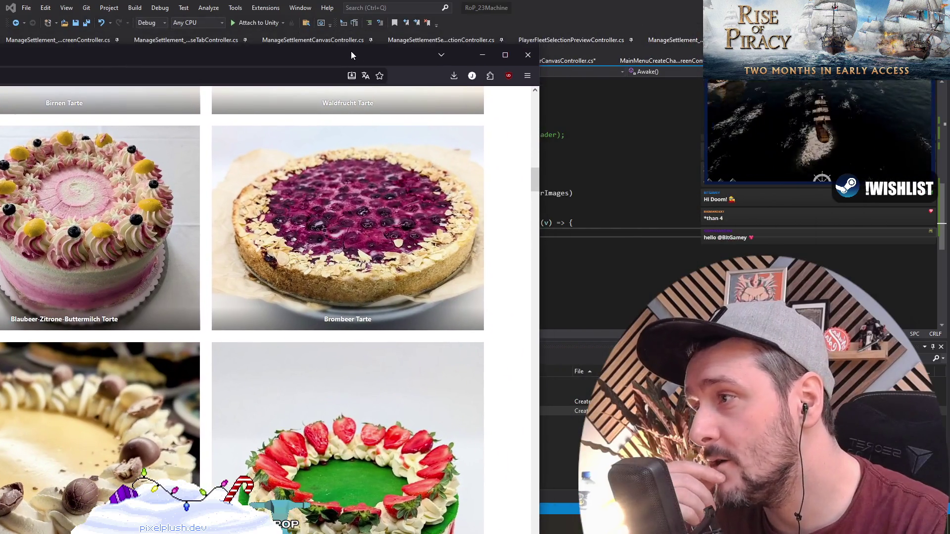
double_click(351, 52)
scroll(367, 165, down, 3)
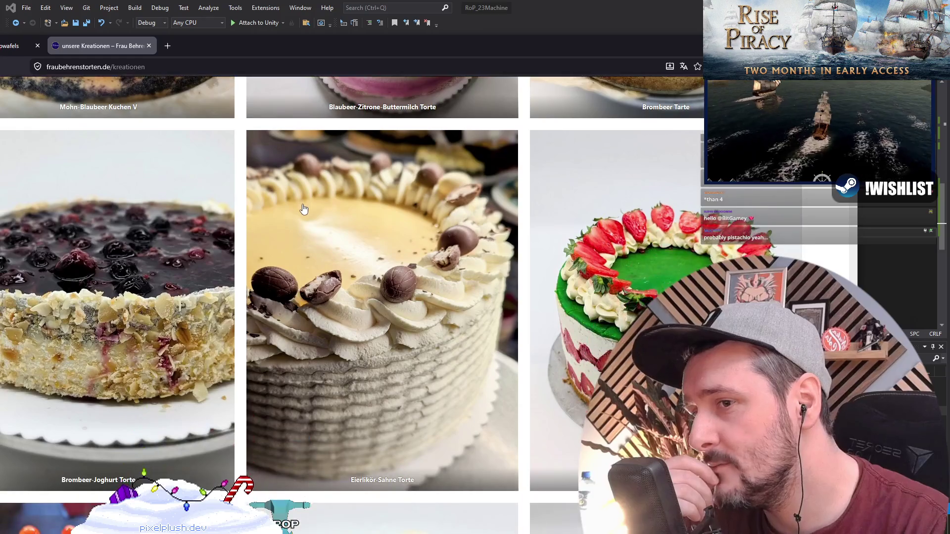
scroll(304, 209, down, 5)
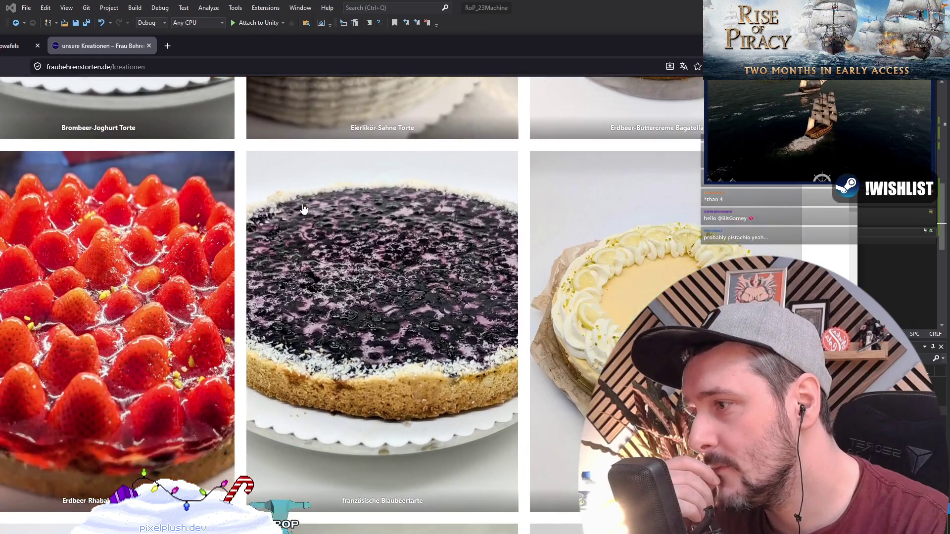
scroll(298, 226, up, 1)
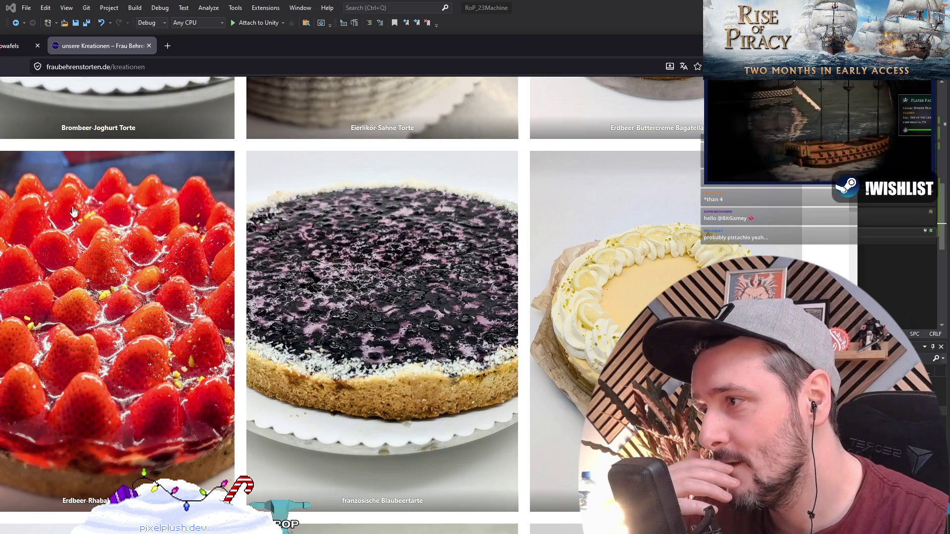
scroll(153, 276, down, 6)
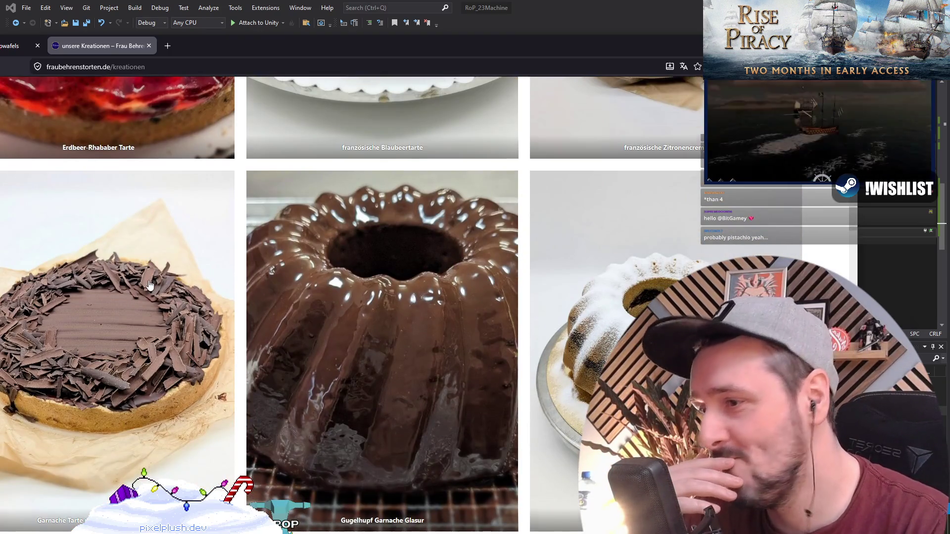
scroll(159, 262, up, 5)
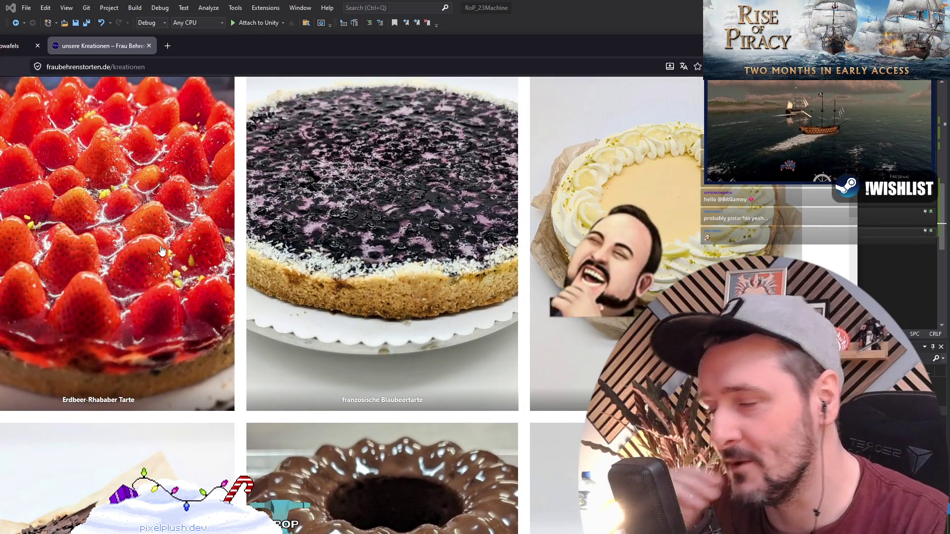
scroll(191, 338, down, 5)
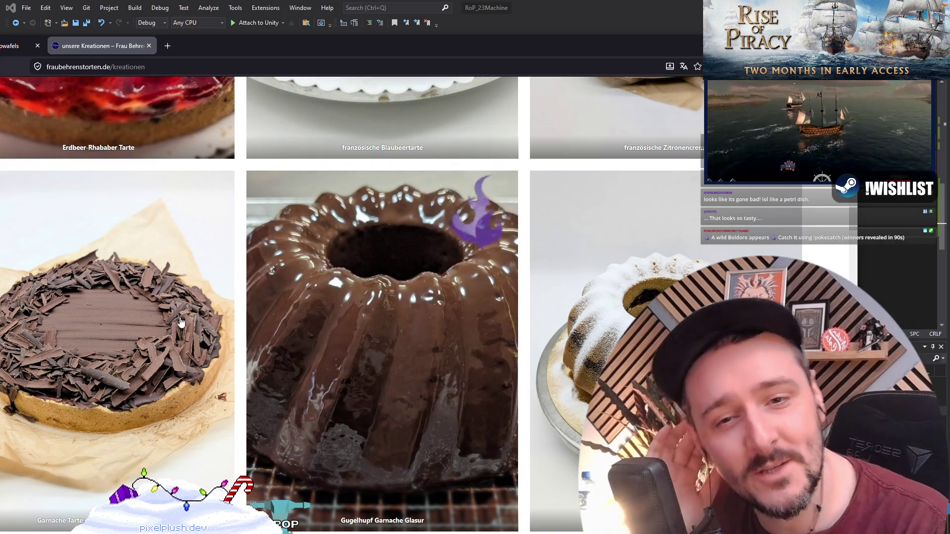
scroll(199, 307, down, 5)
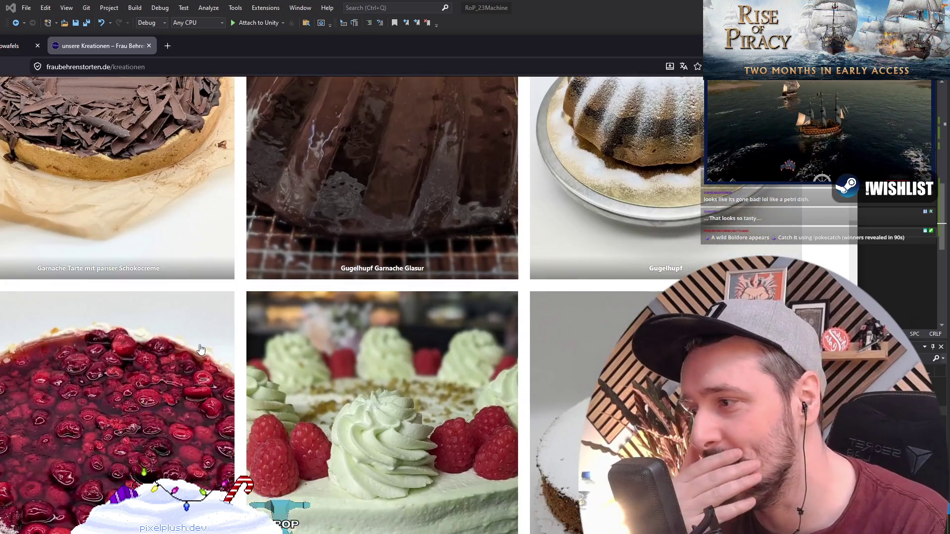
scroll(195, 346, down, 2)
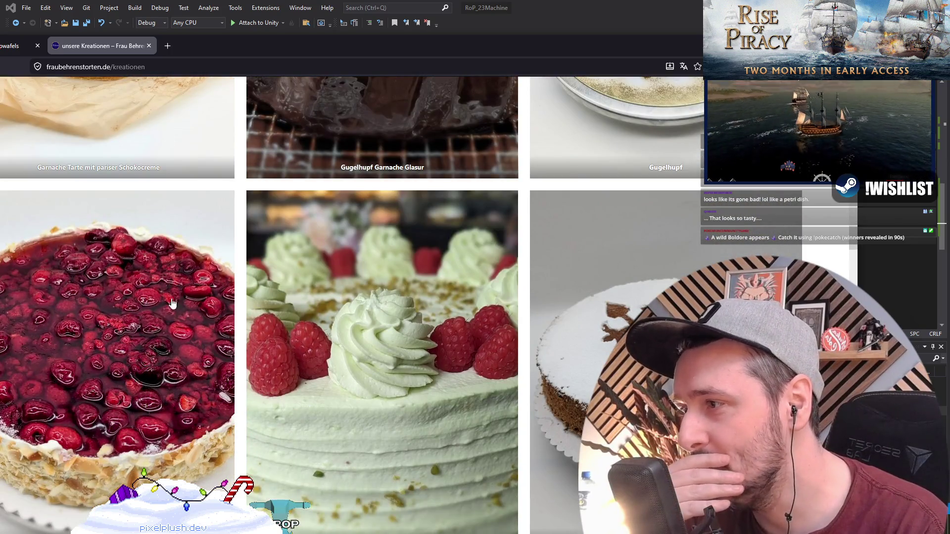
scroll(100, 382, down, 2)
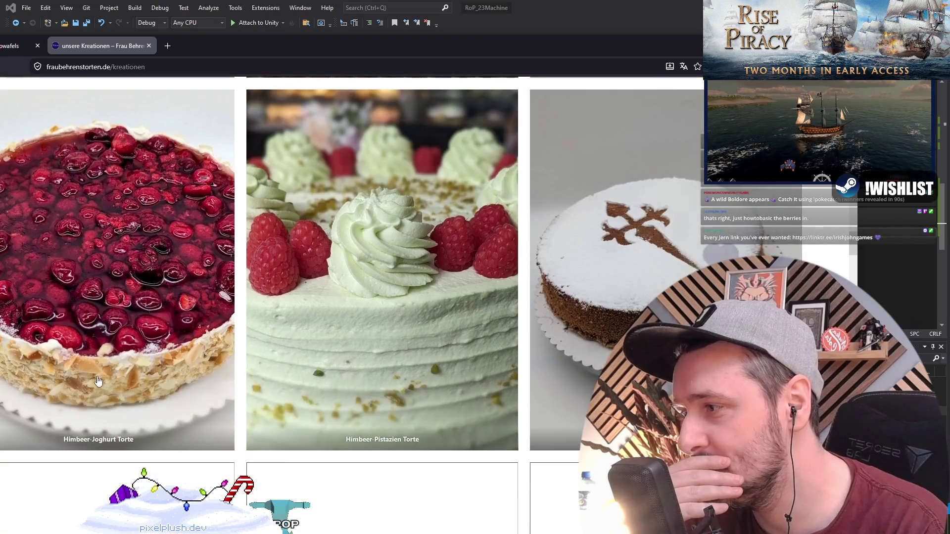
middle_click(79, 49)
scroll(281, 200, down, 7)
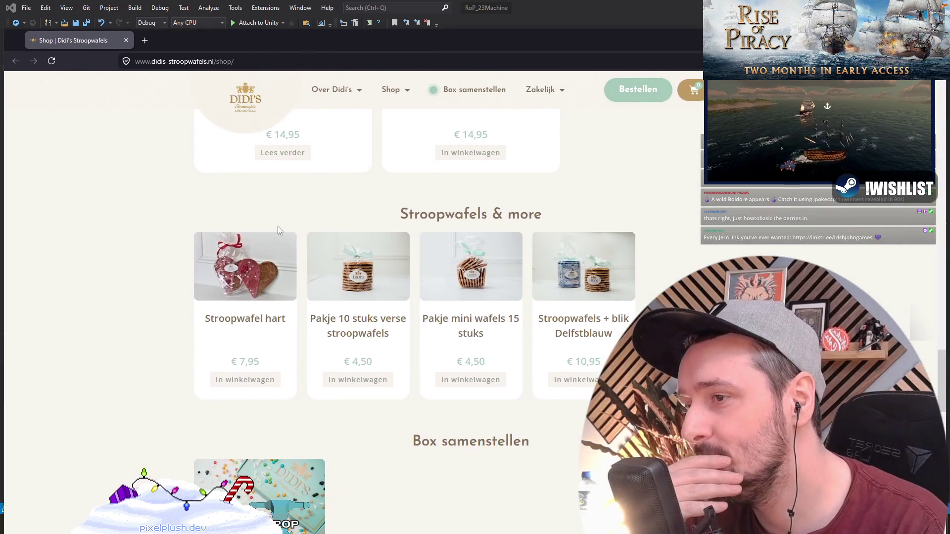
- Scroll to the top and close the remaining Didi's Stroopwafels shop tab
scroll(95, 294, up, 5)
scroll(103, 302, up, 4)
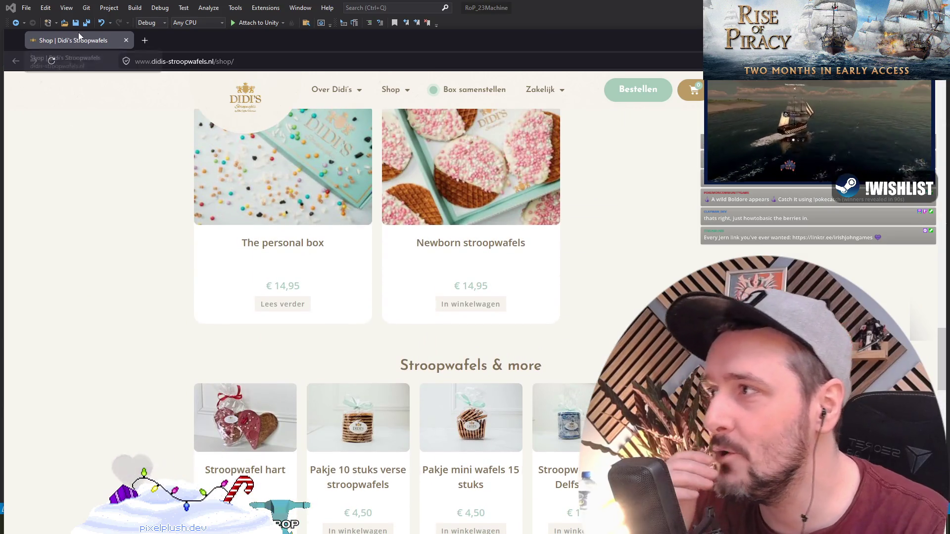
middle_click(79, 34)
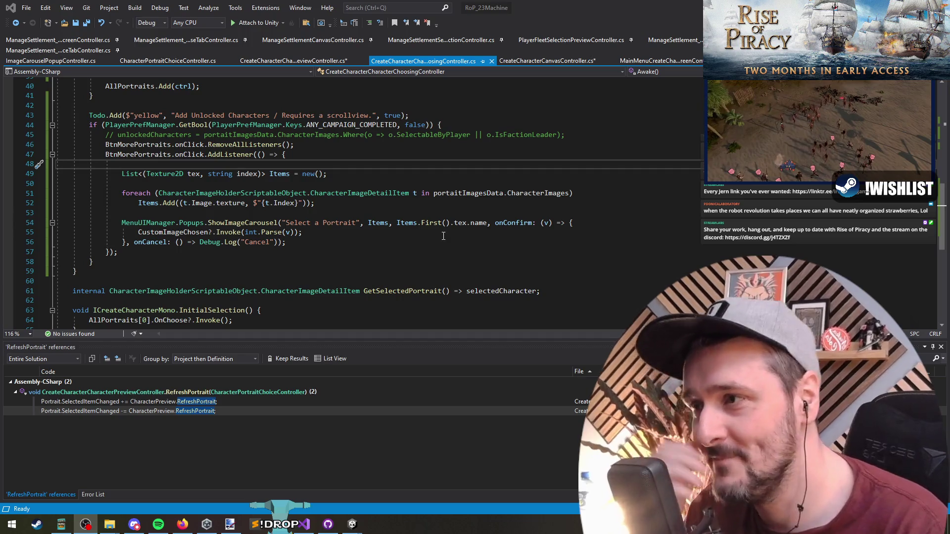
- Find all references to CustomImageChosen and jump to its use in CreateCharacterCanvasController
key(Down)
key(Down)
key(Down)
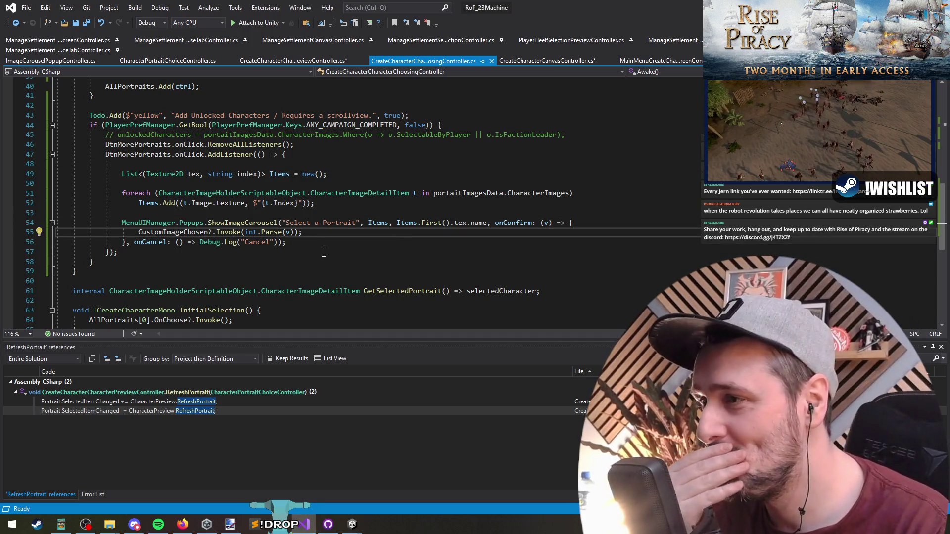
double_click(172, 234)
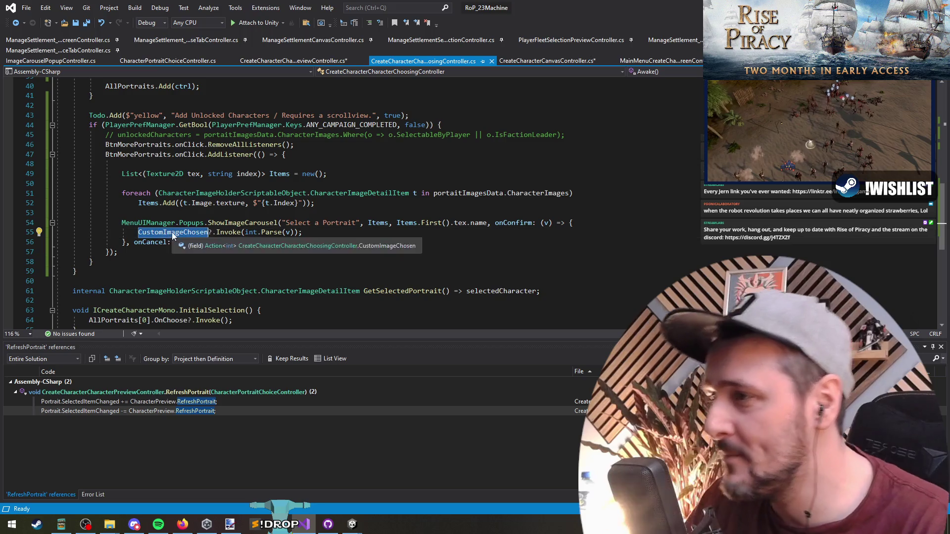
right_click(173, 236)
click(218, 342)
click(122, 400)
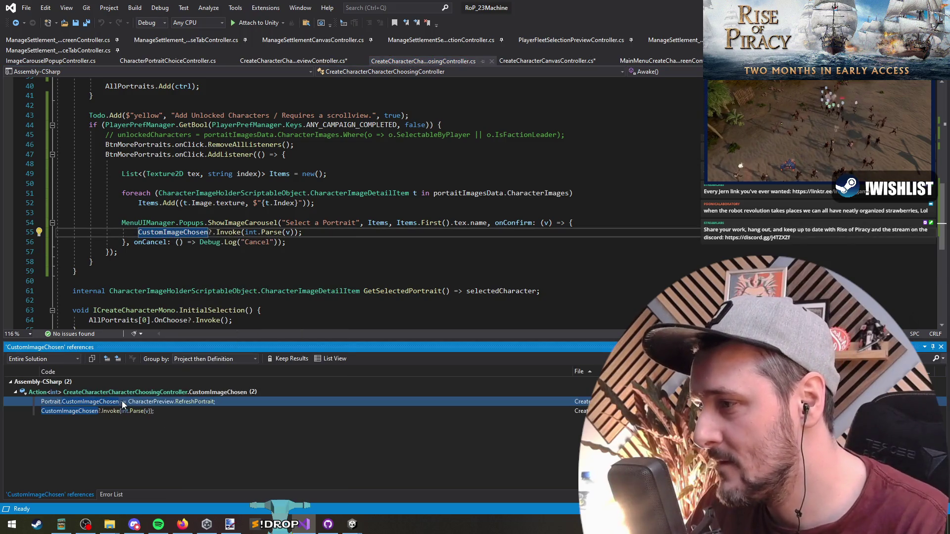
double_click(122, 401)
- Add a CustomImageChosen += CharacterPreview.RefreshPortrait subscription to OnEnable and save the file
click(407, 113)
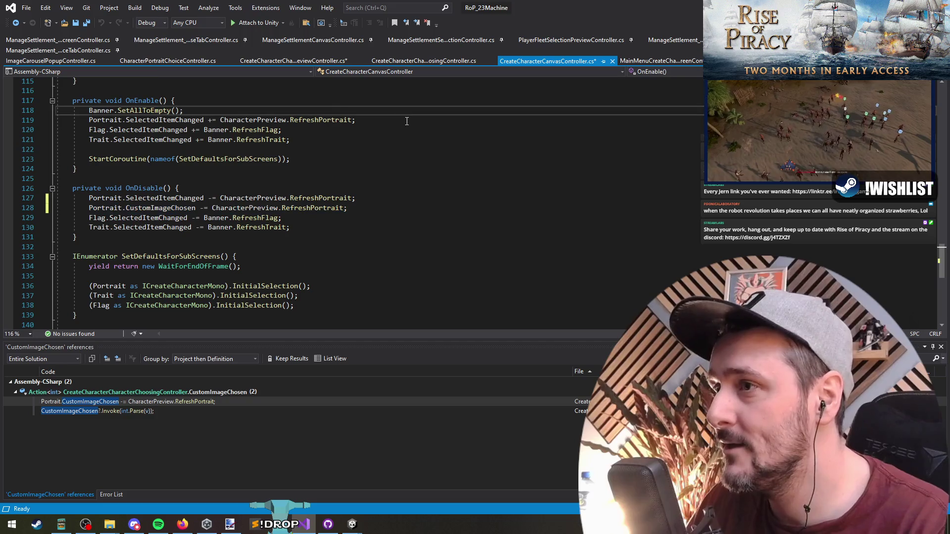
key(Down)
key(End)
key(Return)
key(ctrl+v)
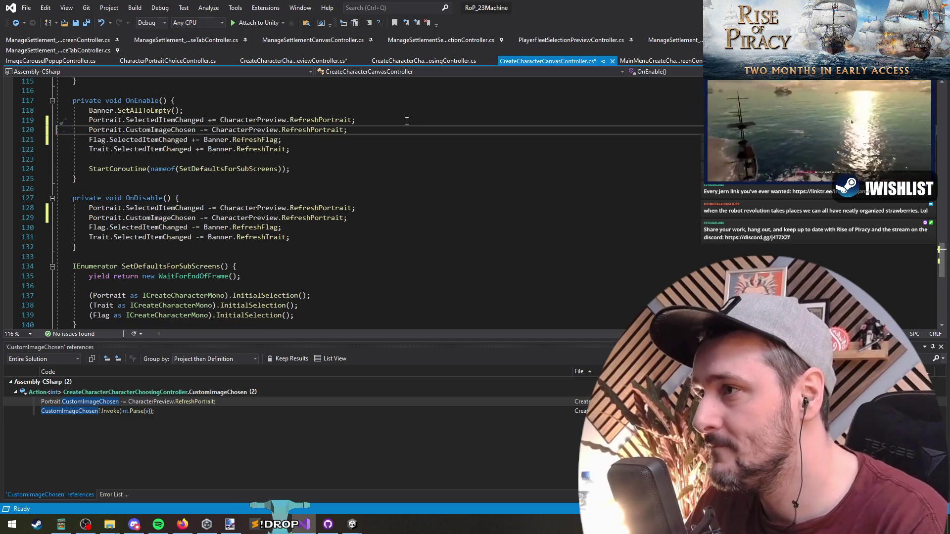
key(Delete)
text(+)
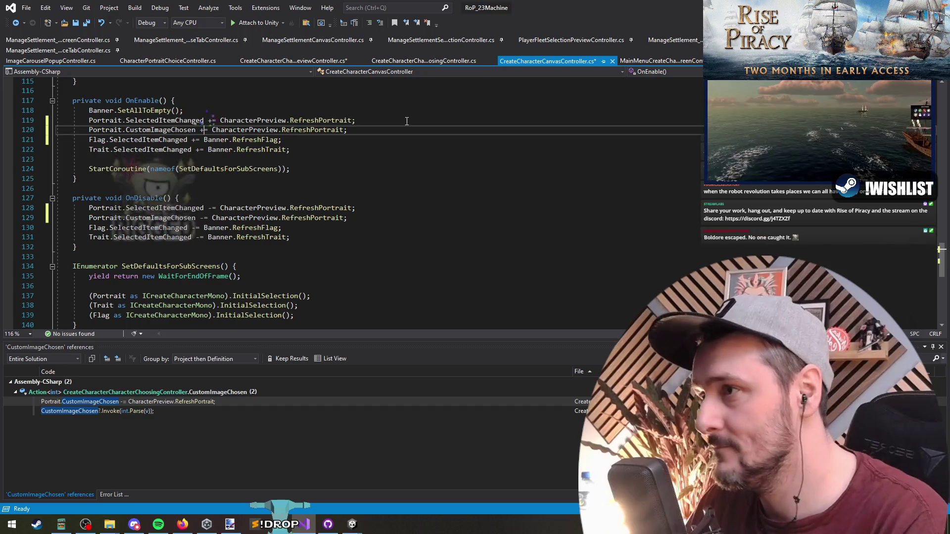
key(ctrl+Right)
key(ctrl+Right)
key(ctrl+Right)
key(ctrl+s)
key(F12)
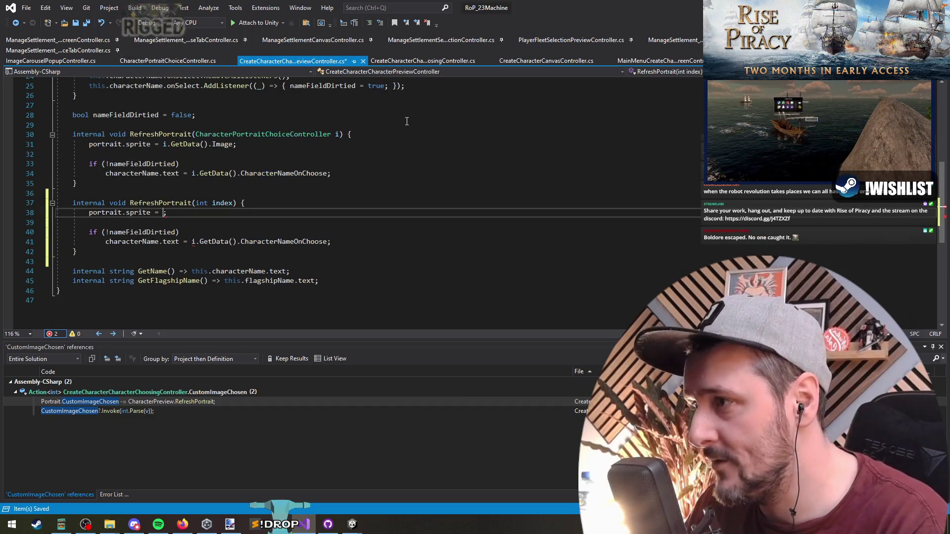
- Go to the portaitImagesData field definition in the character choosing controller
key(ctrl+Tab)
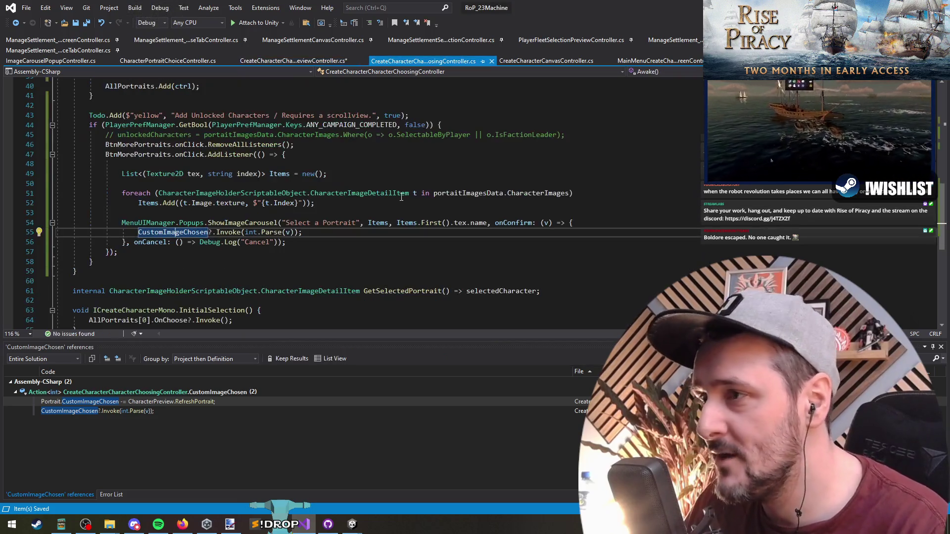
scroll(408, 294, up, 2)
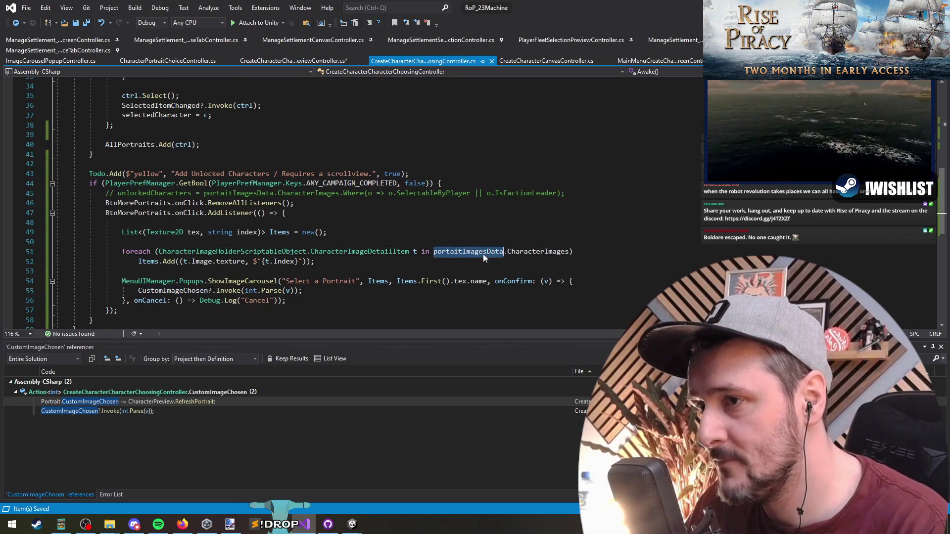
click(471, 251)
key(F12)
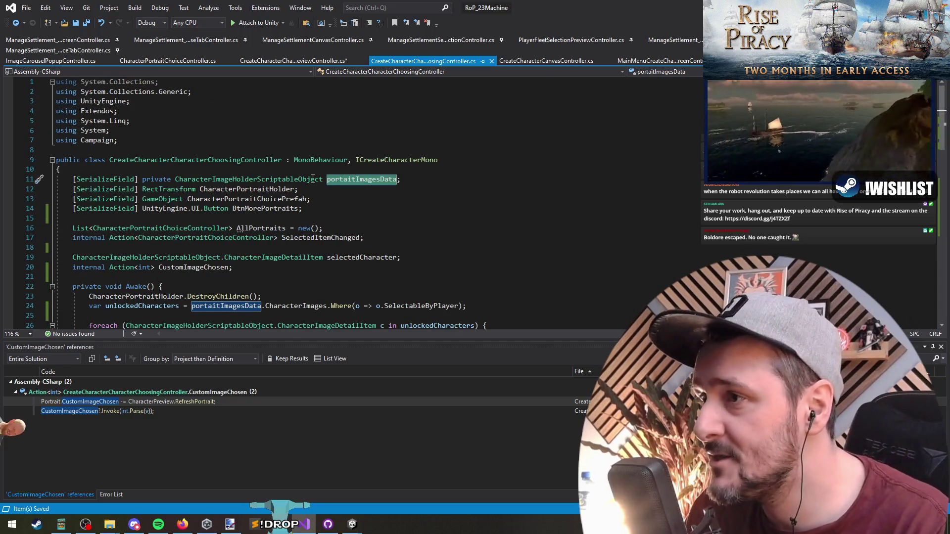
triple_click(312, 179)
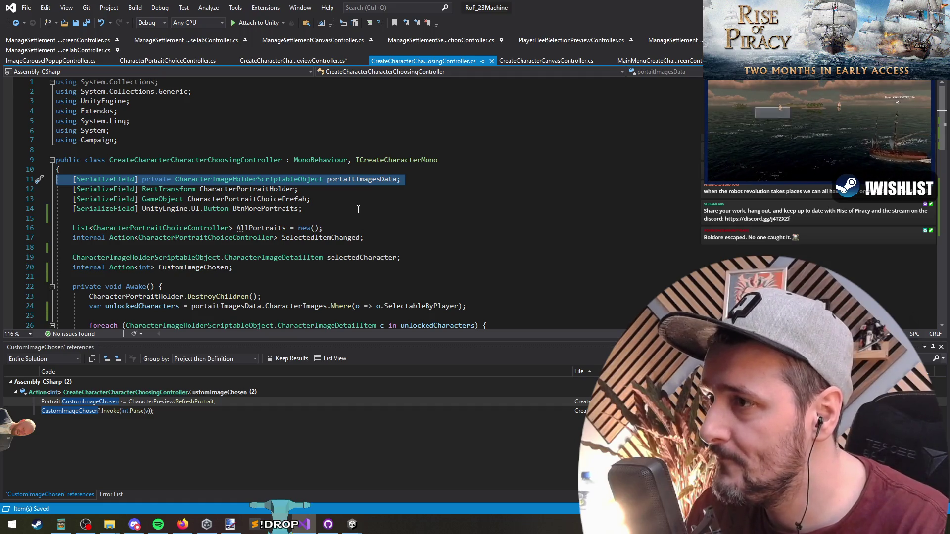
click(369, 180)
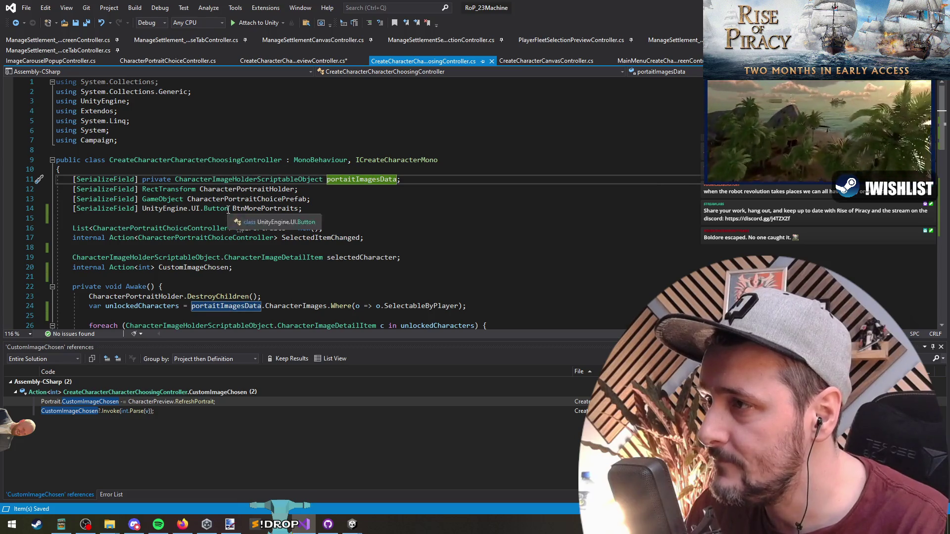
triple_click(354, 179)
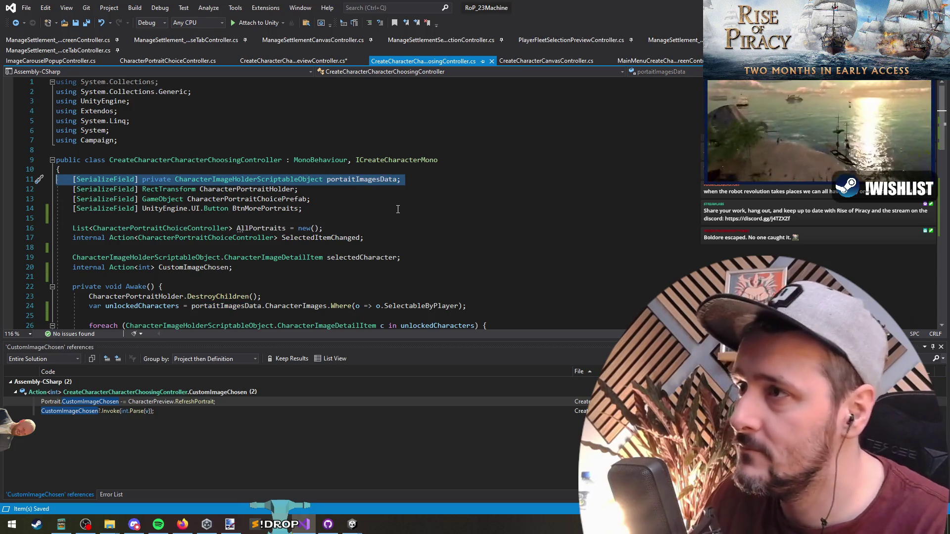
- List references to CharacterImageHolderScriptableObject and type a 'data' placeholder into the preview controller
key(ctrl+Tab)
key(ctrl+Tab)
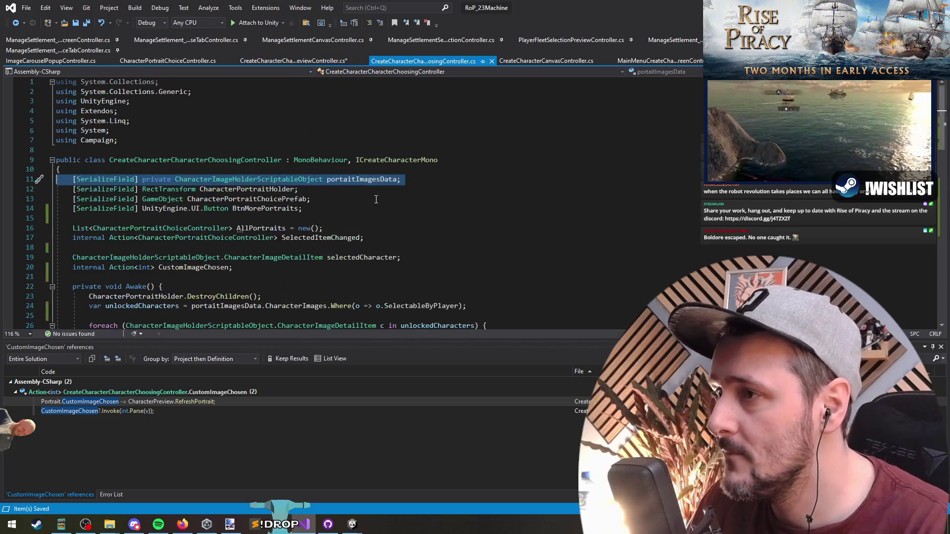
key(ctrl+Tab)
key(ctrl+Tab)
right_click(281, 183)
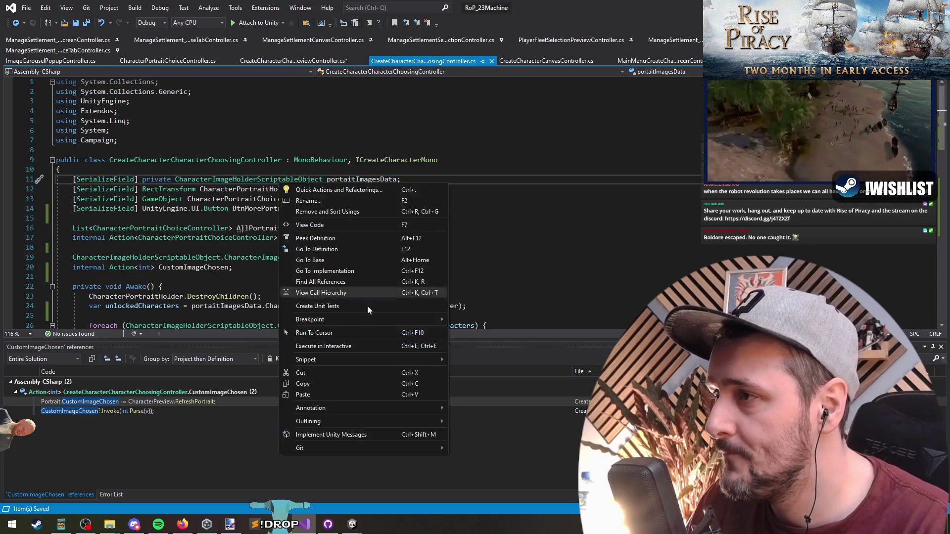
click(328, 282)
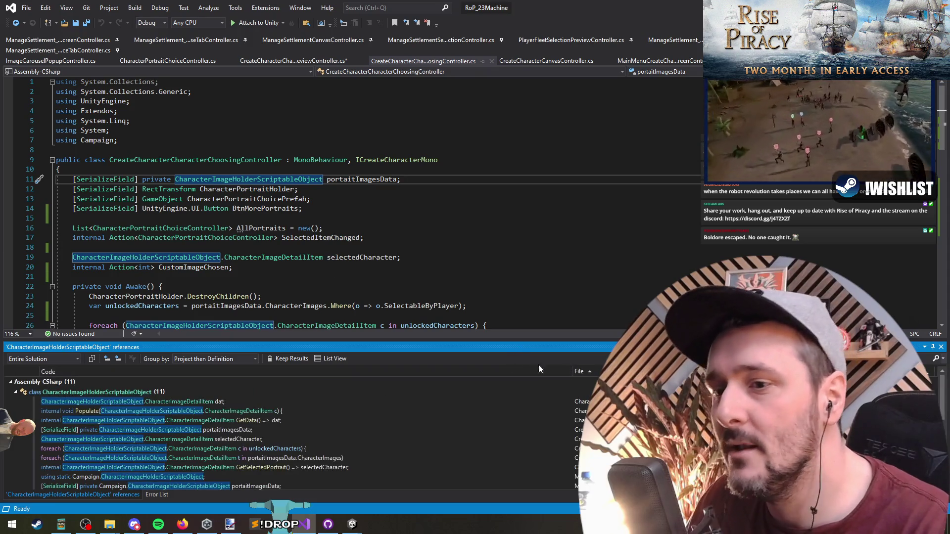
click(416, 63)
click(441, 180)
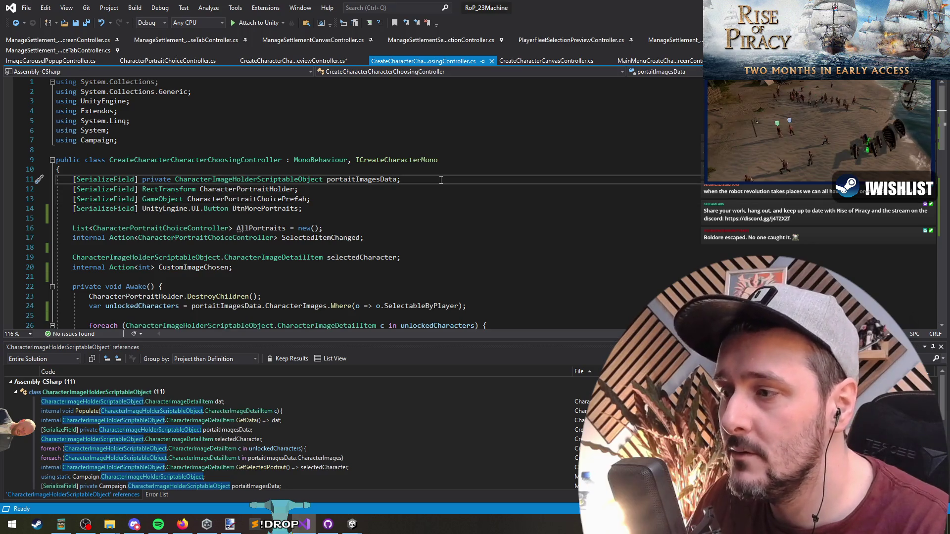
key(ctrl+Tab)
text(dat)
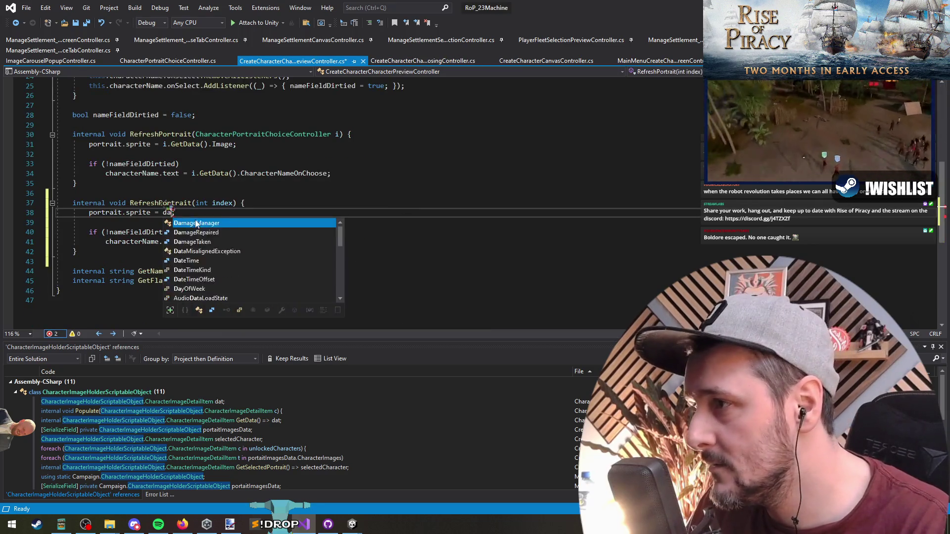
text(a)
click(157, 241)
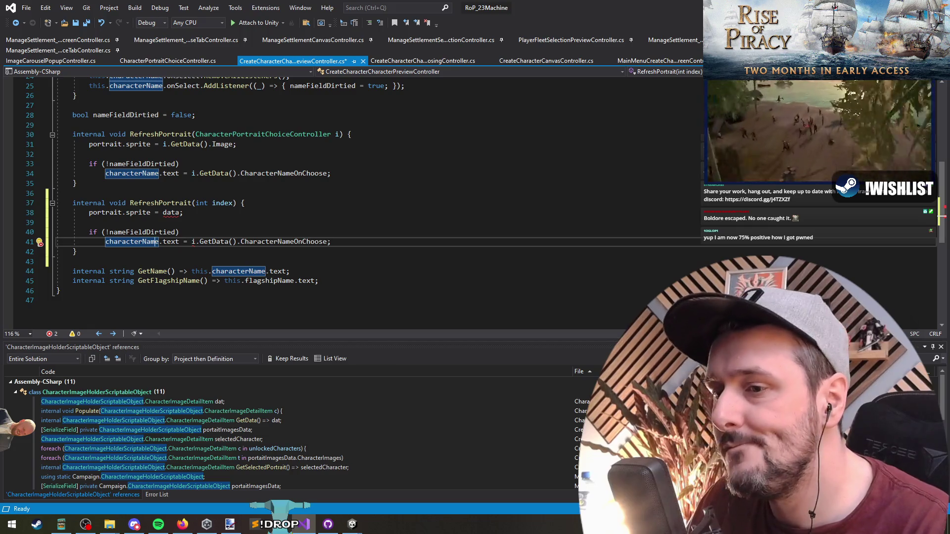
- Trace MayorImages references to CampaignPlayerController and copy its GetCharacterImageForIndex portrait lookup
scroll(181, 433, down, 1)
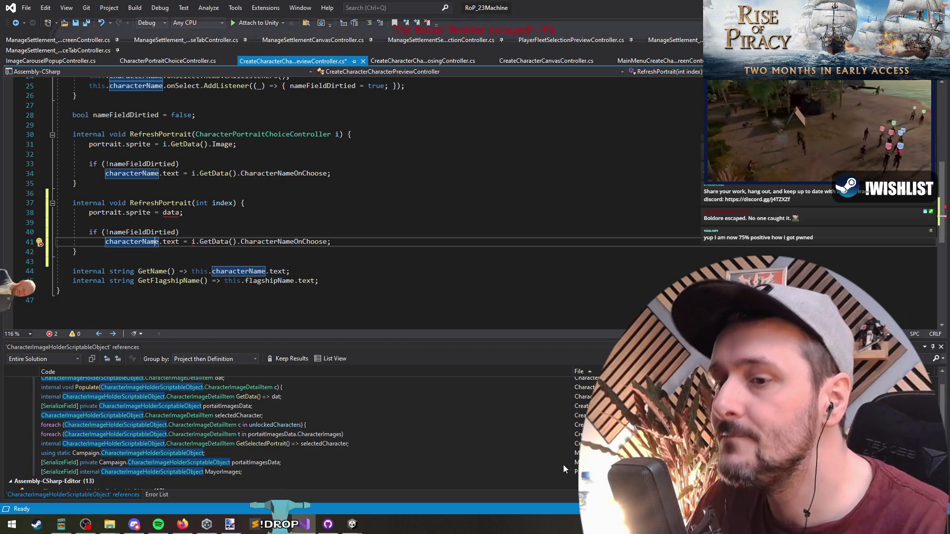
click(149, 471)
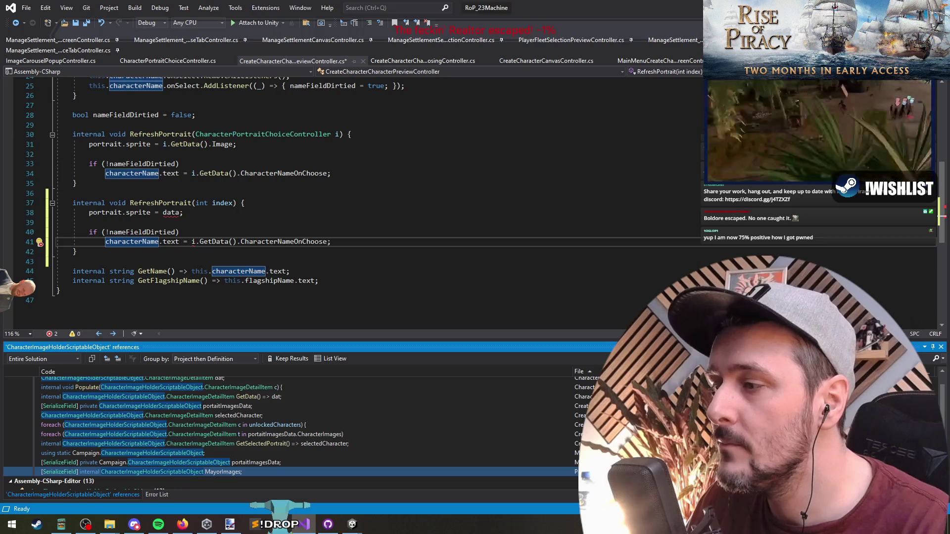
double_click(149, 471)
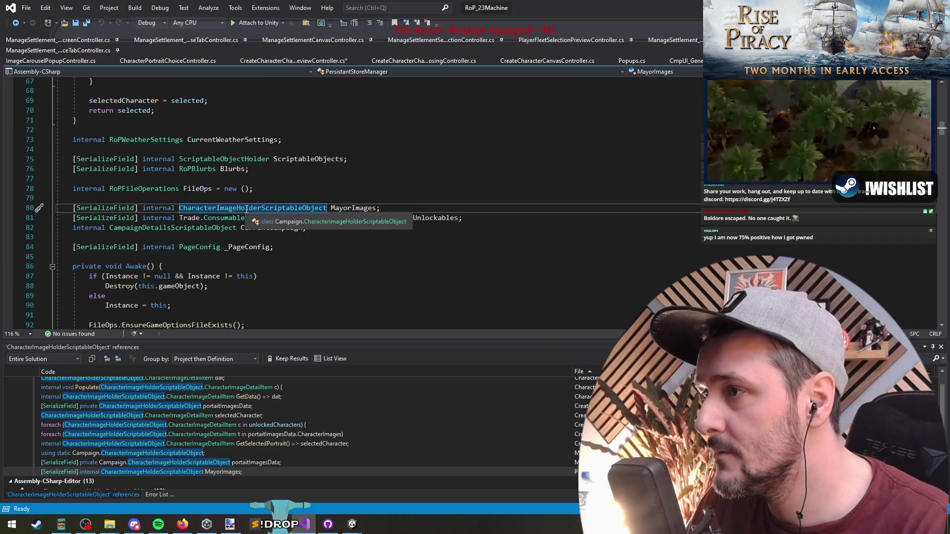
click(335, 208)
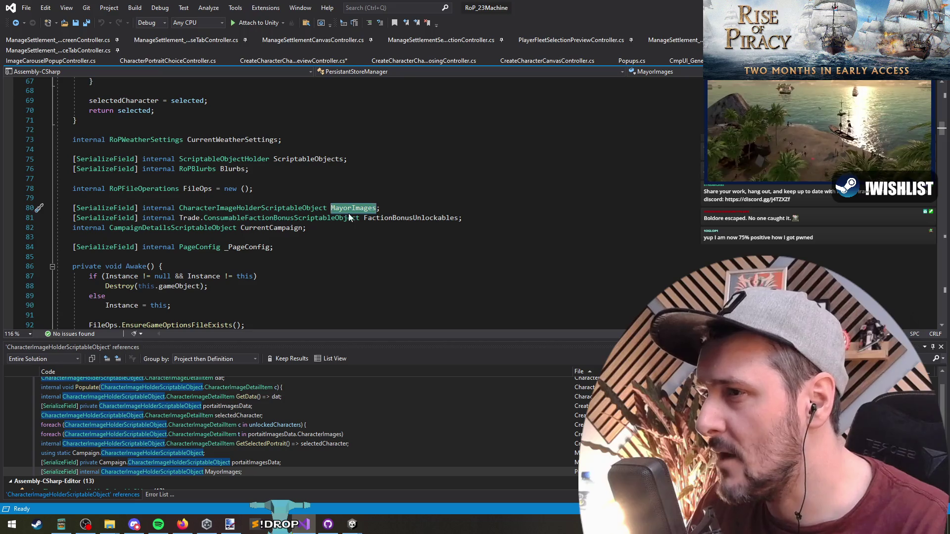
right_click(349, 212)
click(415, 310)
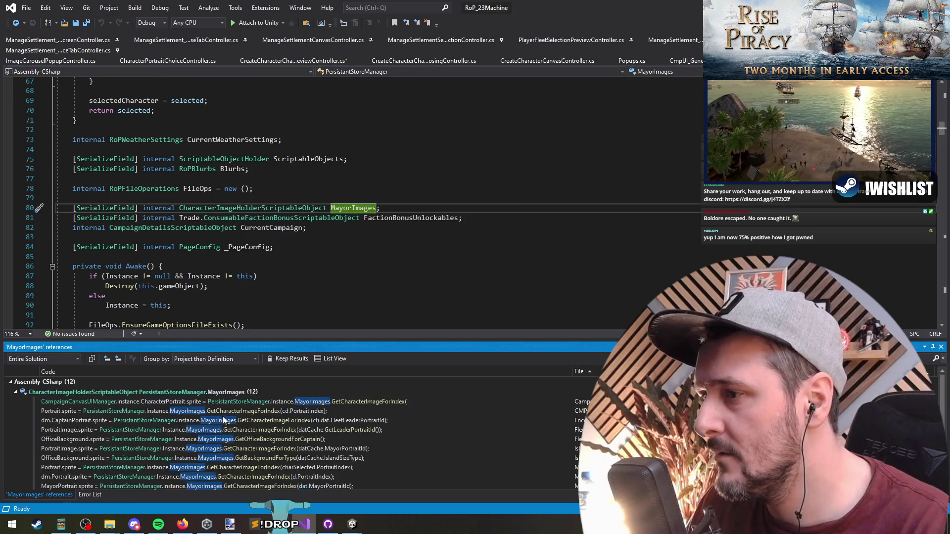
click(345, 403)
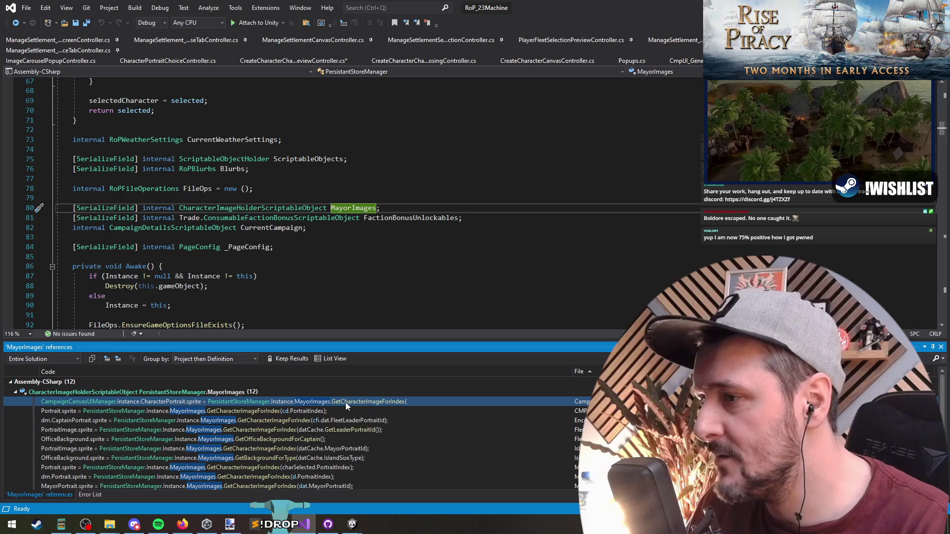
double_click(346, 403)
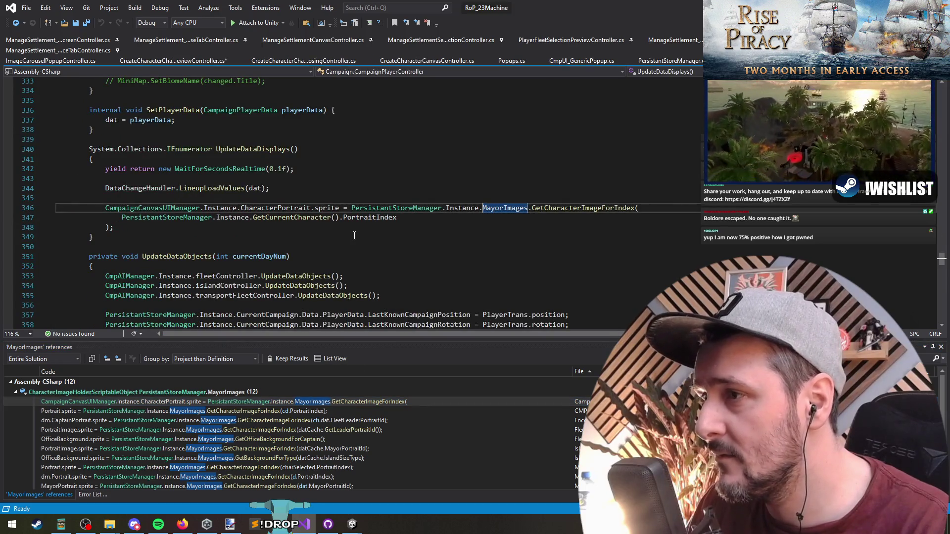
click(352, 208)
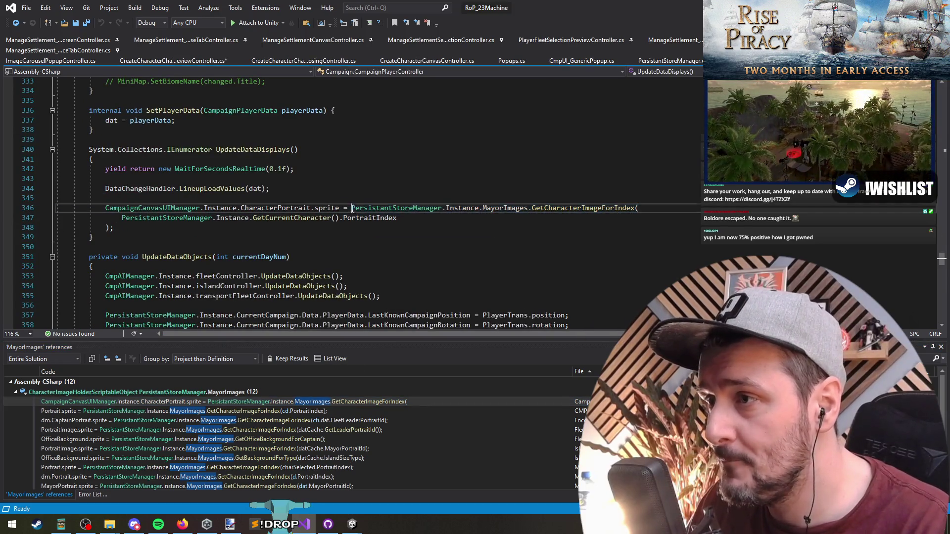
shift+click(397, 218)
key(ctrl+Tab)
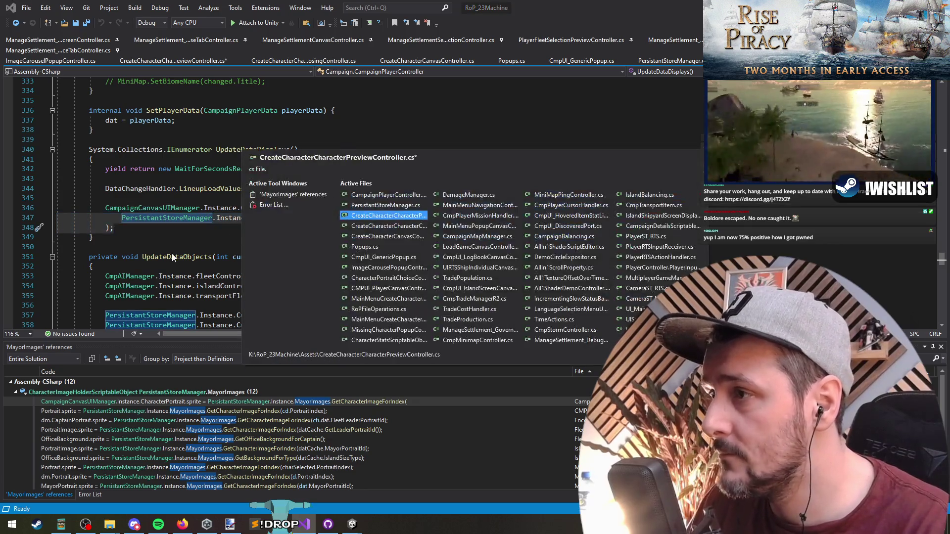
- Replace 'data' on line 38 with the MayorImages.GetCharacterImageForIndex lookup, passing index as the argument
double_click(171, 212)
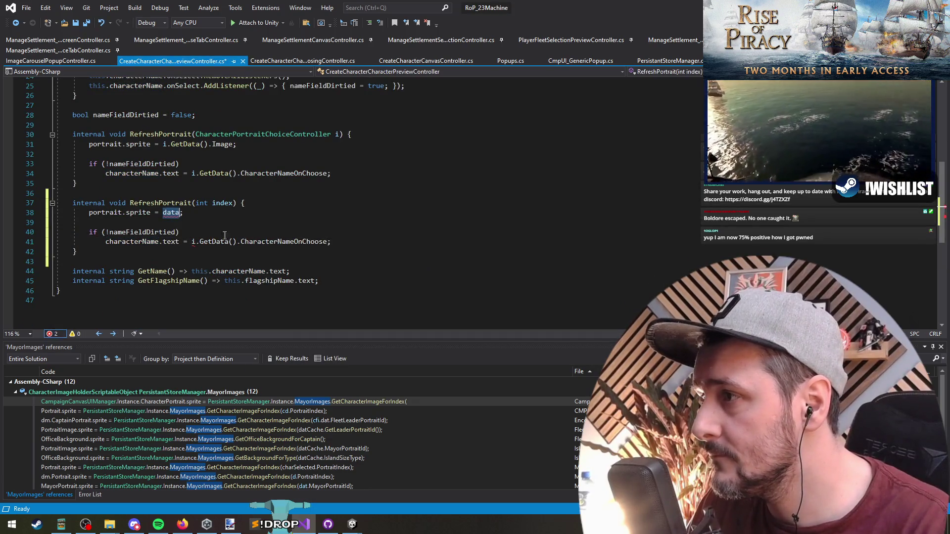
text(PersistantStoreManager.Instance.MayorImages.GetCharacterImageForIndex(                 PersistantStoreManager.Instance.GetCurrentCharacter().PortraitIndex             ))
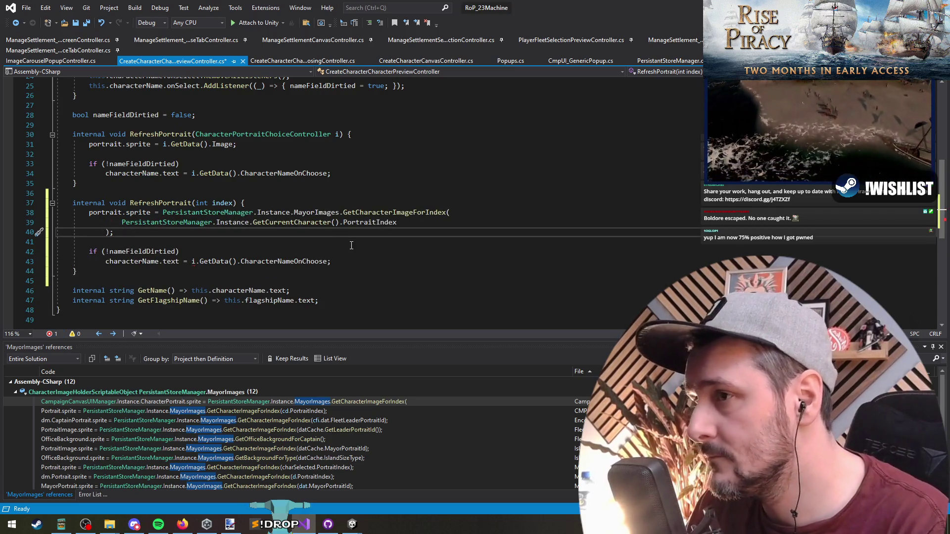
key(Up)
key(Home)
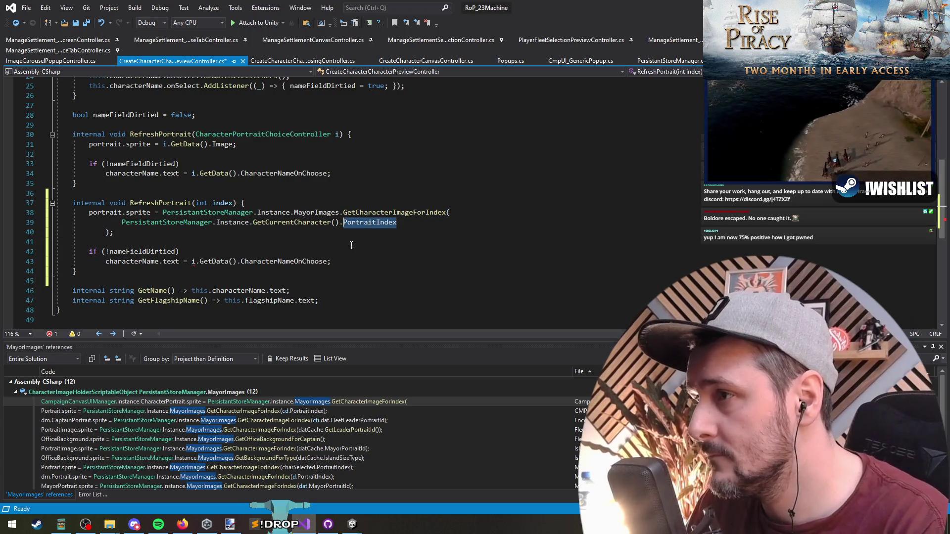
key(shift+End)
text(i)
key(Tab)
key(Home)
key(BackSpace)
key(BackSpace)
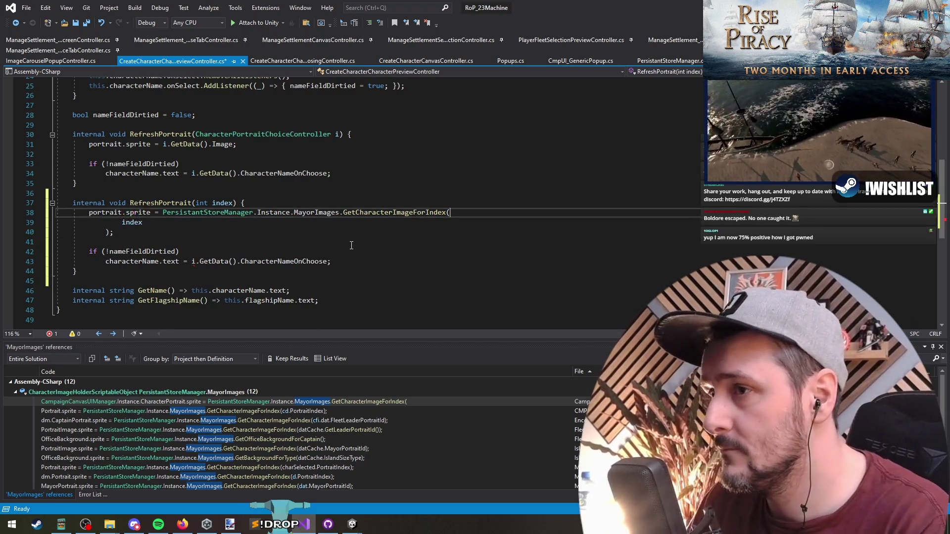
key(shift+Down)
key(shift+Home)
key(Delete)
- Delete the name-field update lines and save the preview controller
key(Down)
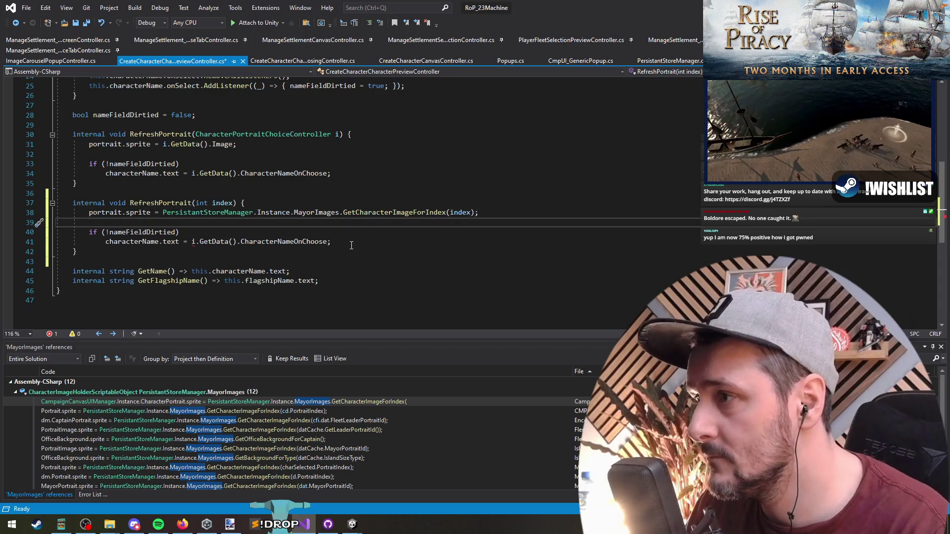
key(ctrl+x)
key(ctrl+x)
key(ctrl+x)
key(ctrl+s)
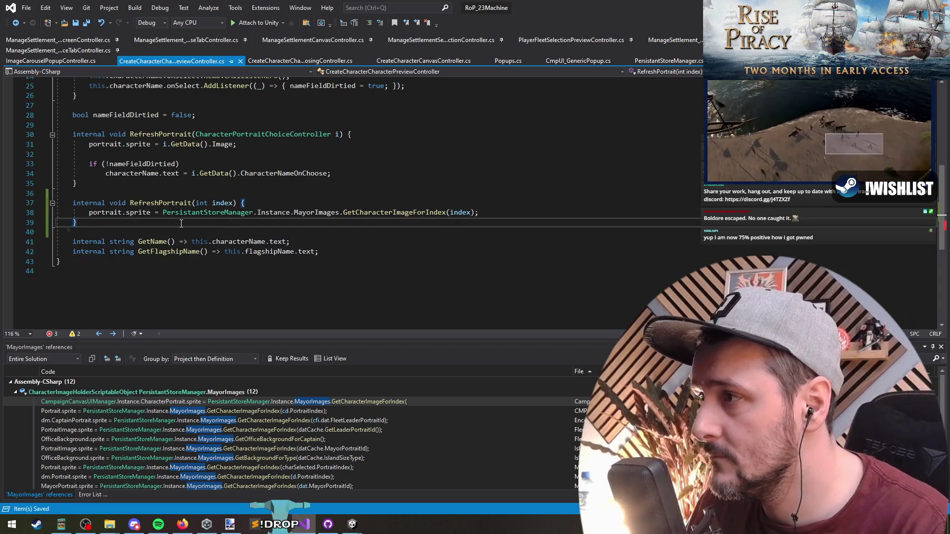
key(Up)
key(Up)
key(Up)
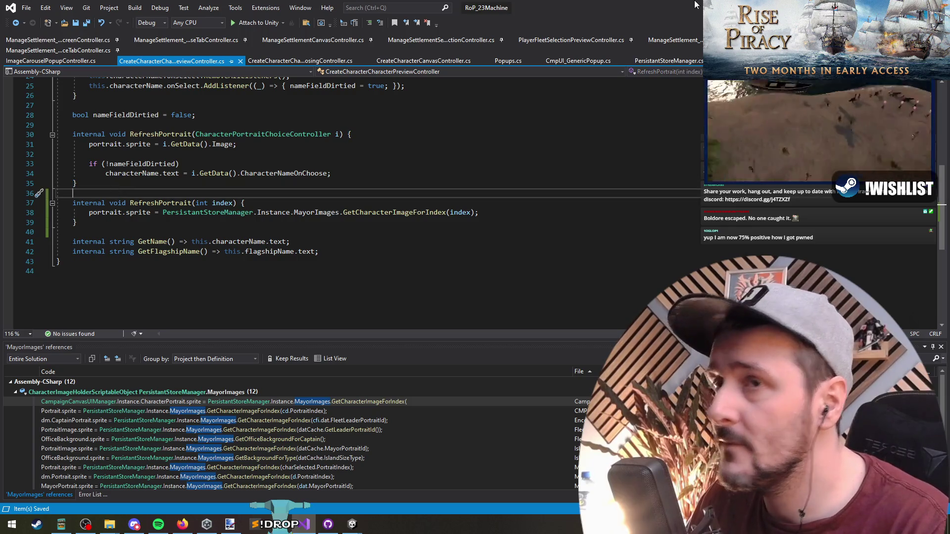
key(alt+Tab)
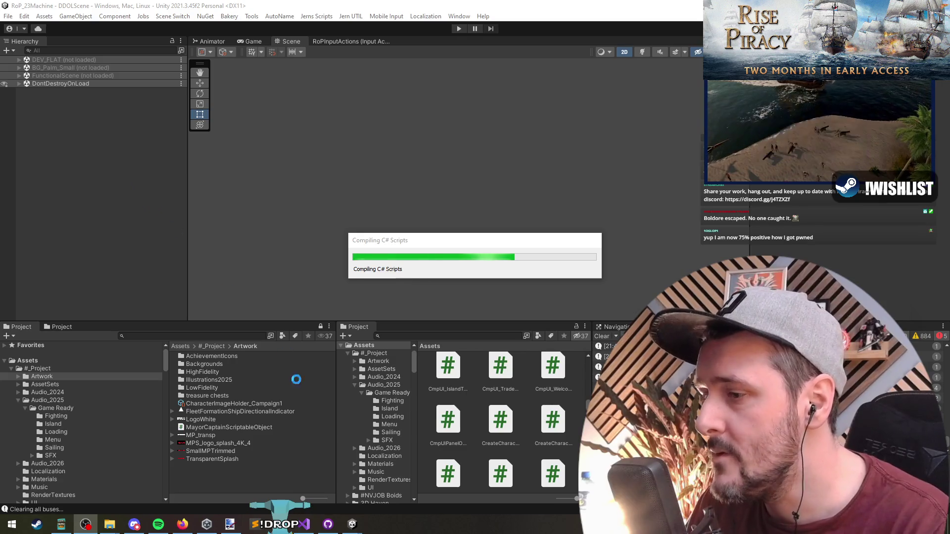
- Back in Visual Studio, review the campaign-completed check on line 44 of the choosing controller
click(293, 529)
key(Down)
key(Down)
key(Down)
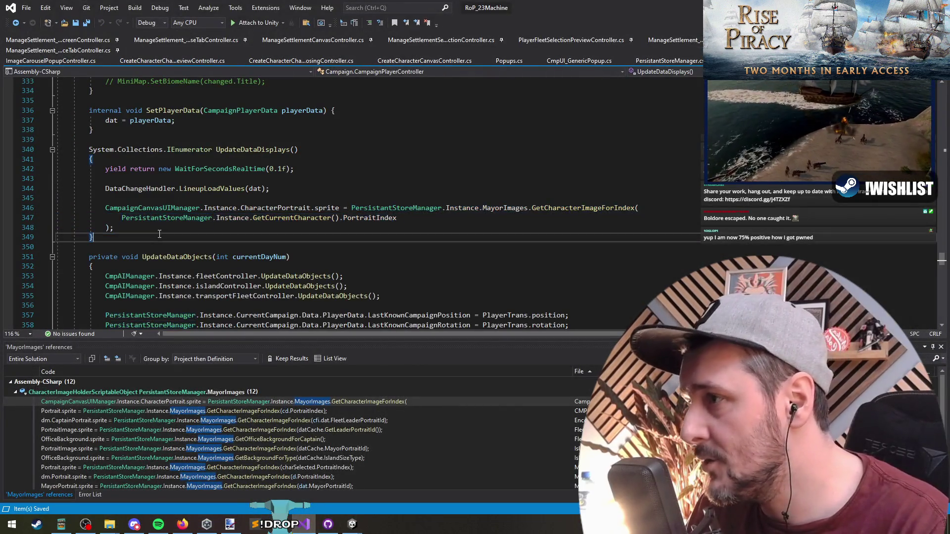
key(ctrl+Tab)
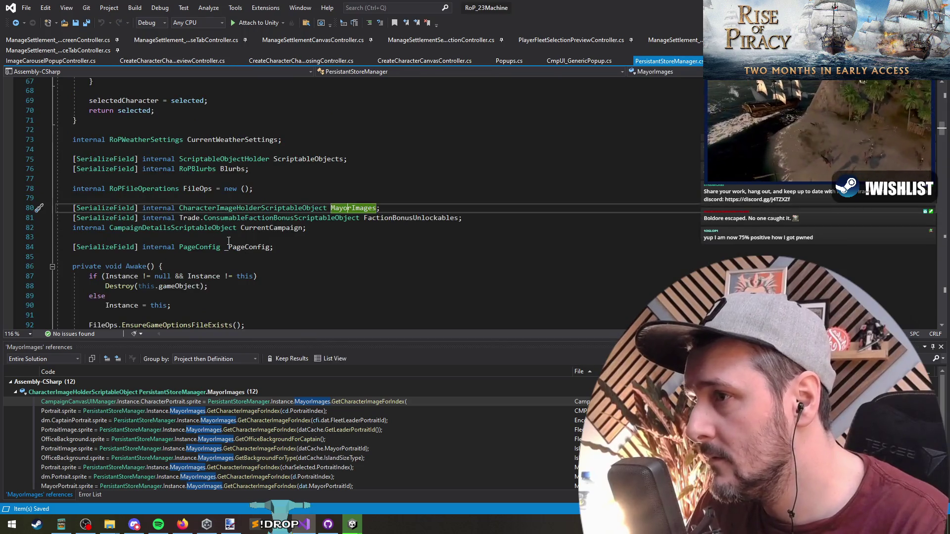
click(224, 239)
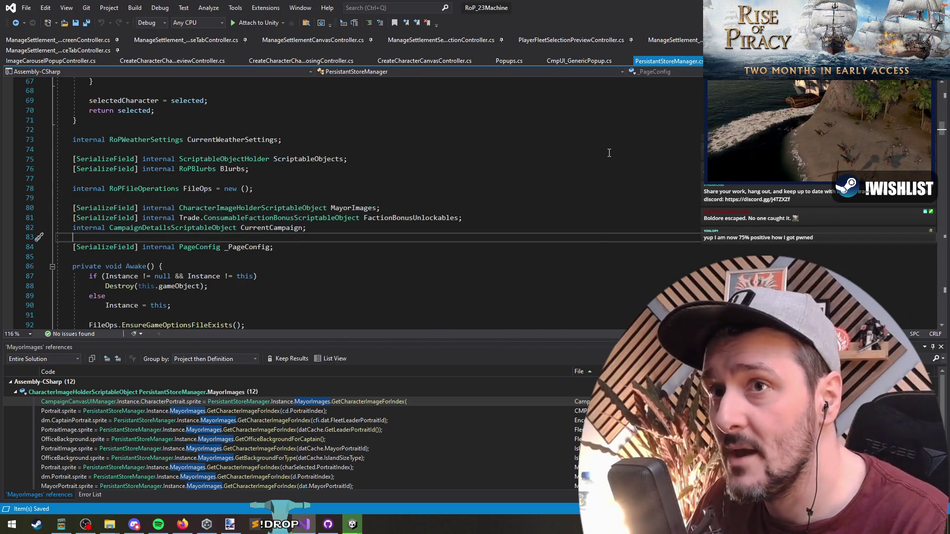
key(ctrl+Tab)
key(ctrl+Tab)
key(ctrl+Tab)
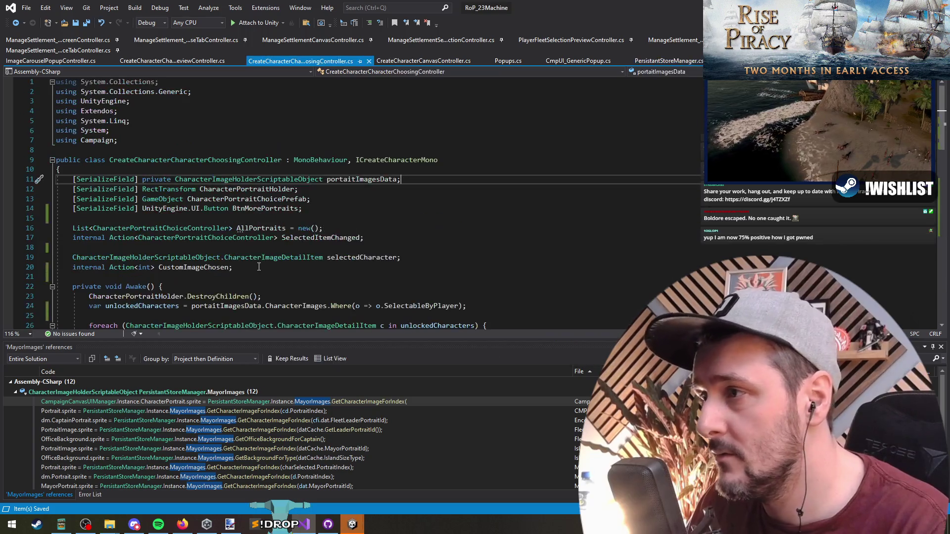
scroll(281, 248, down, 8)
scroll(281, 248, up, 4)
click(197, 208)
click(196, 179)
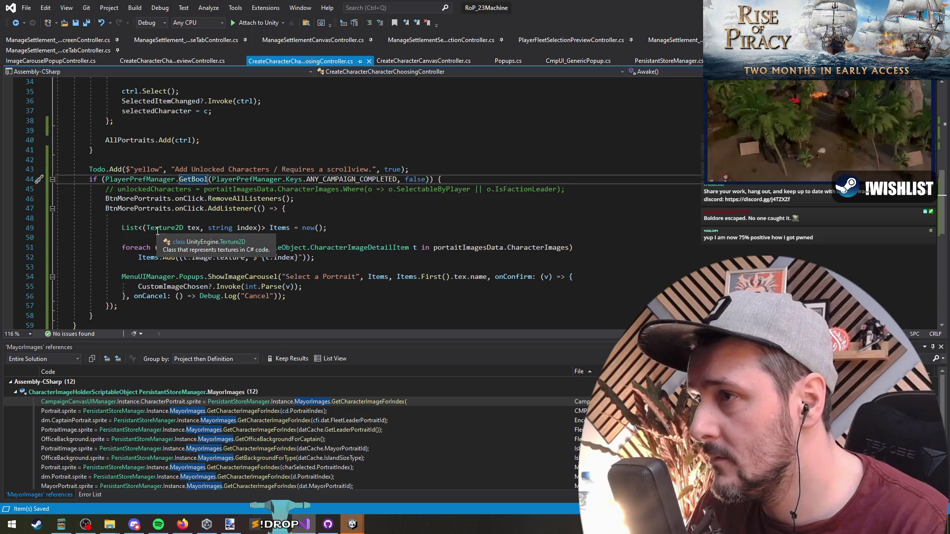
triple_click(340, 183)
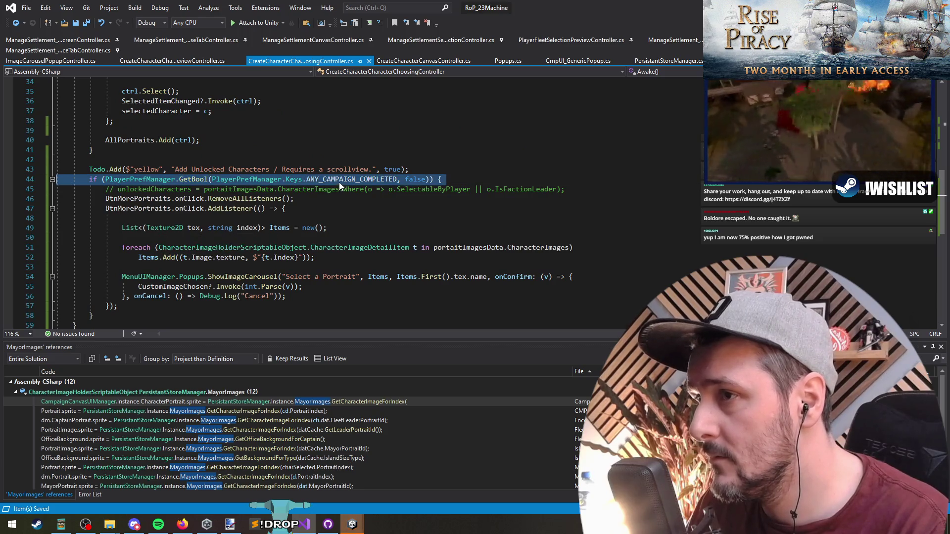
- Add BtnMorePortraits.gameObject.SetActive(true) inside the campaign-completed branch
double_click(159, 207)
key(ctrl+c)
click(393, 198)
key(ctrl+Return)
key(ctrl+v)
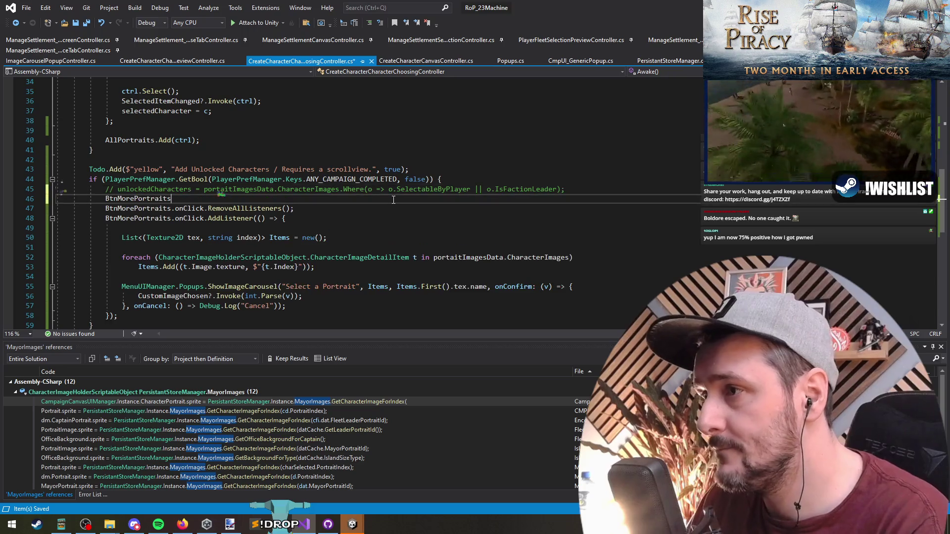
text(.game)
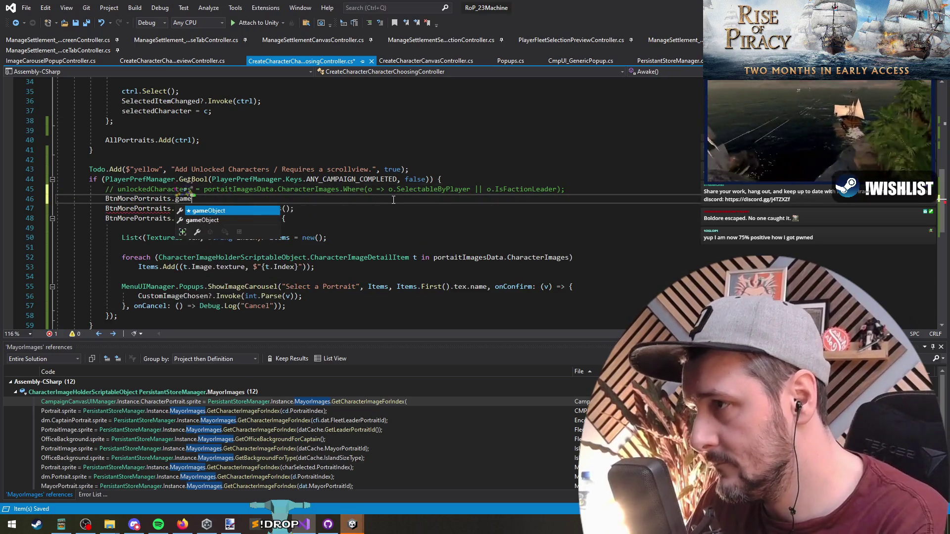
text(Object.SetActive(true)
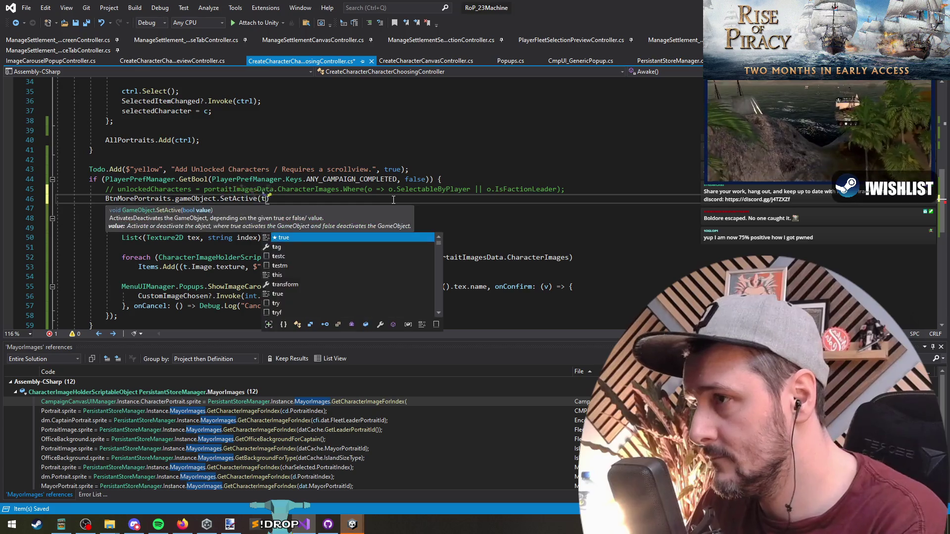
text())
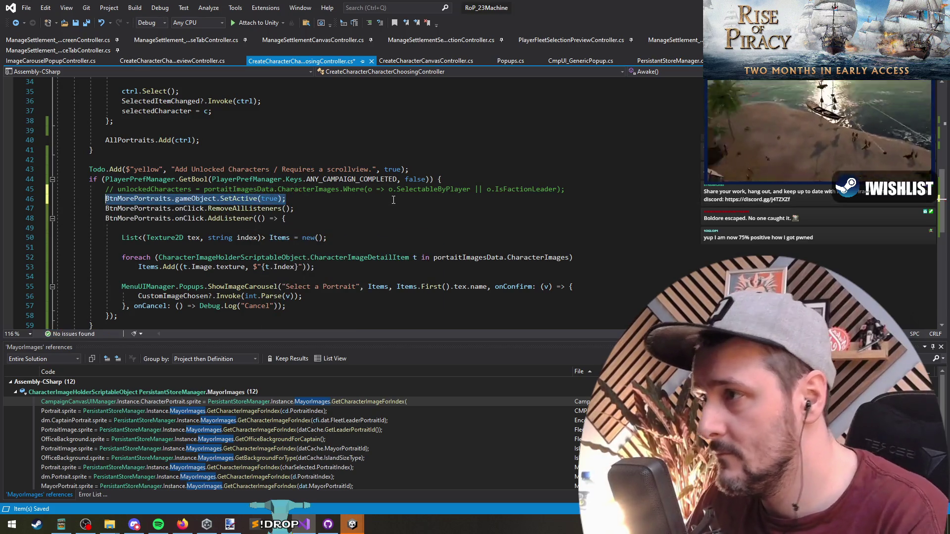
- Add an else branch calling BtnMorePortraits.gameObject.SetActive(false) and save the file
scroll(126, 292, down, 1)
click(125, 293)
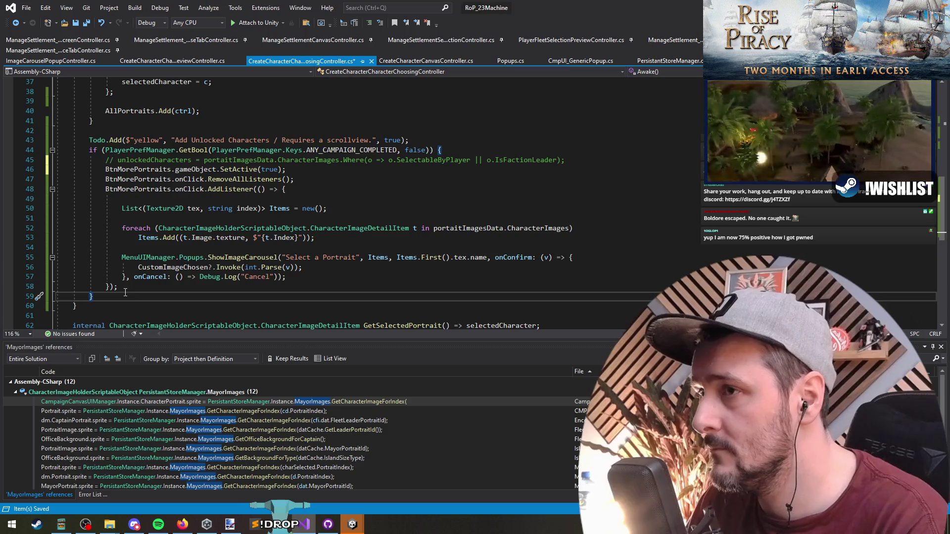
text(else {)
key(Return)
key(ctrl+v)
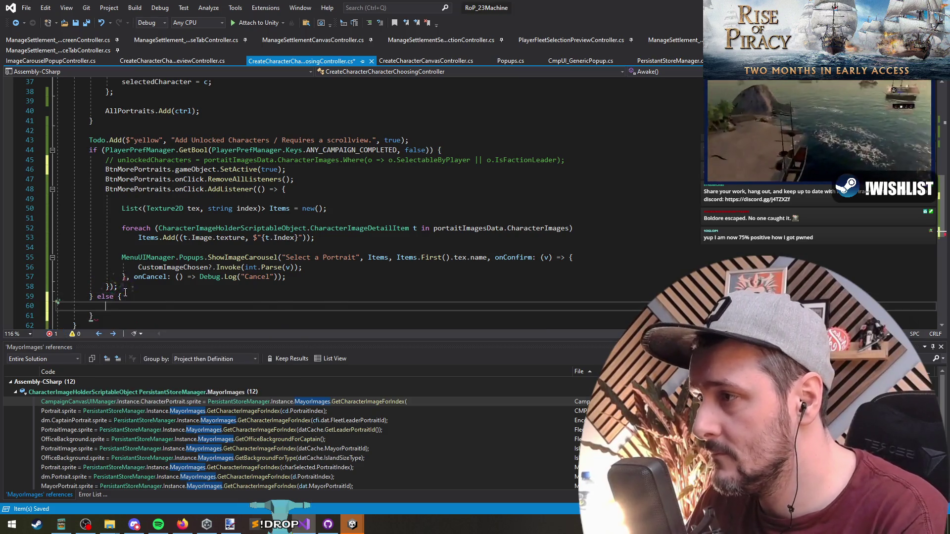
key(Left)
key(Left)
key(ctrl+shift+Left)
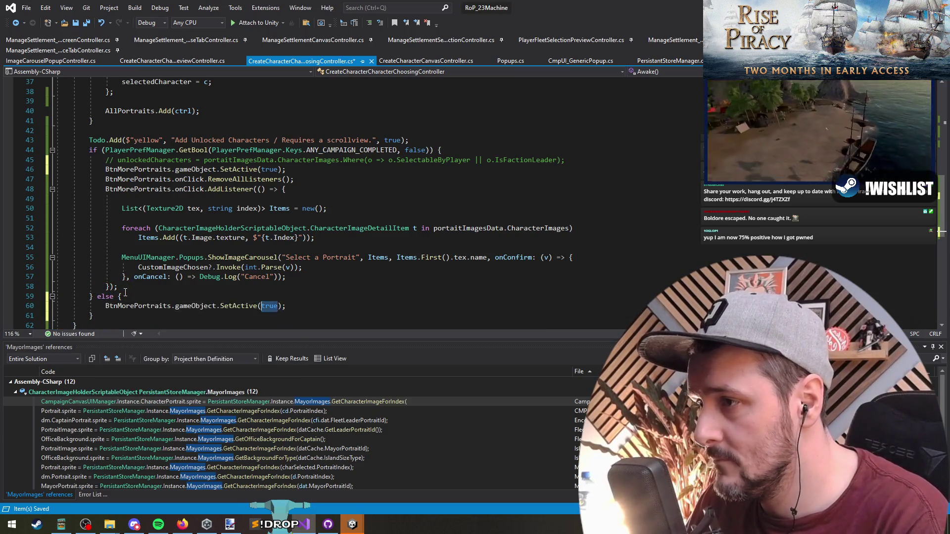
text(false)
key(Escape)
key(Down)
key(ctrl+s)
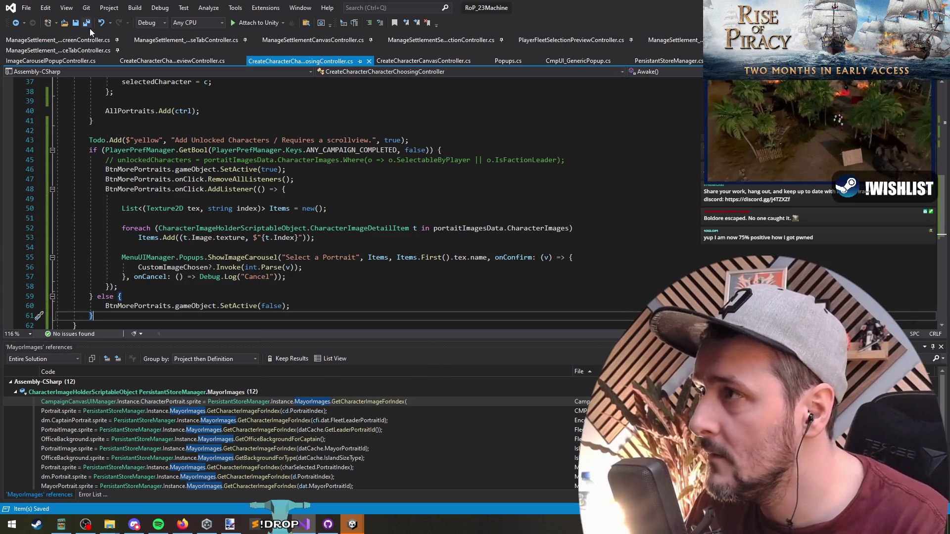
key(ctrl+minus)
key(Down)
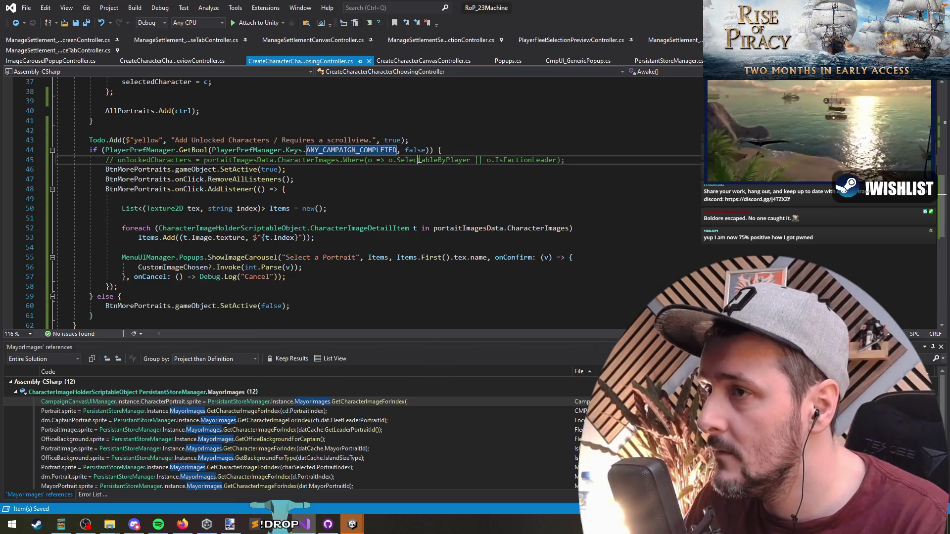
key(alt+Tab)
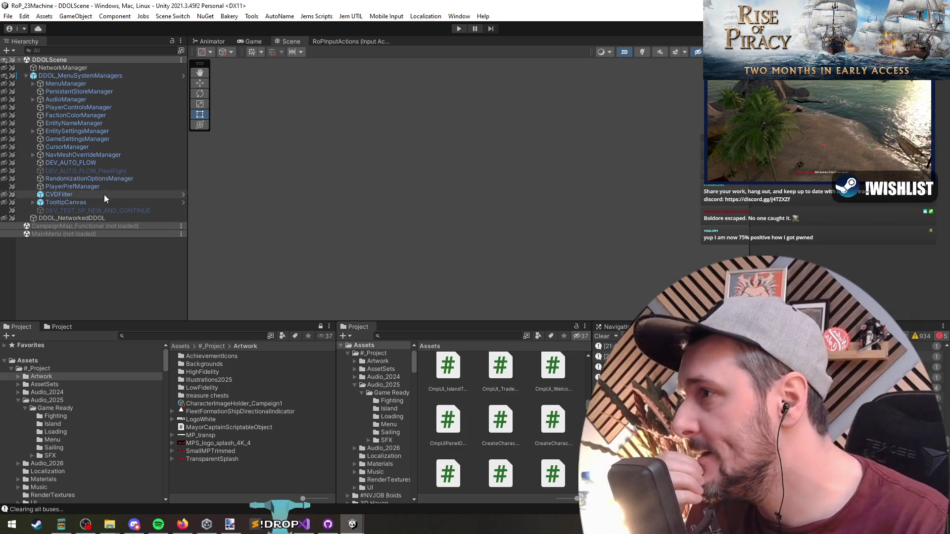
- Load the MainMenu scene and make CharacterCreationCanvas active
click(75, 164)
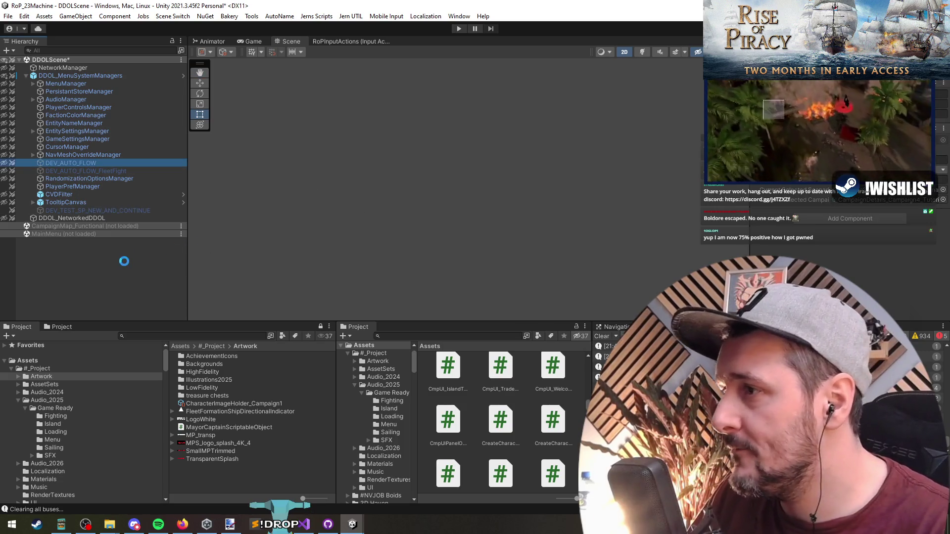
right_click(75, 234)
click(92, 242)
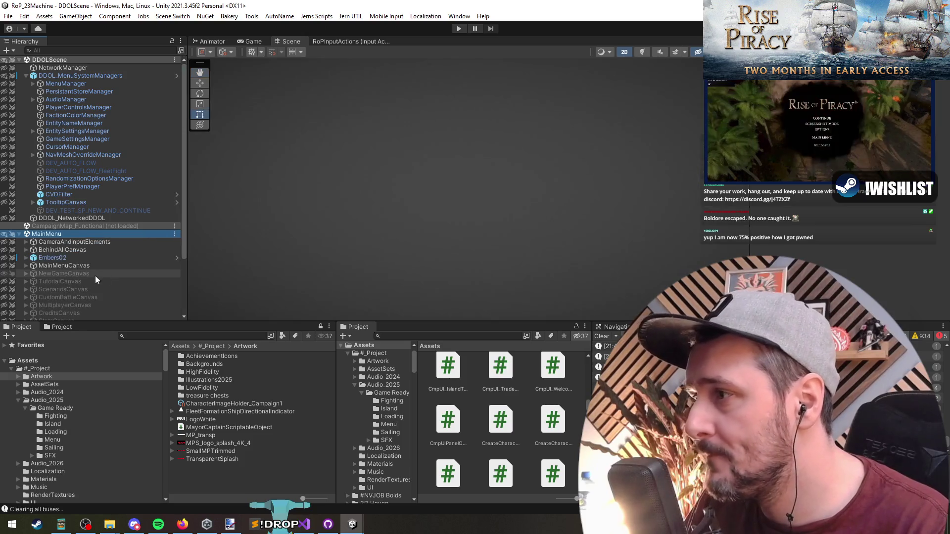
click(66, 269)
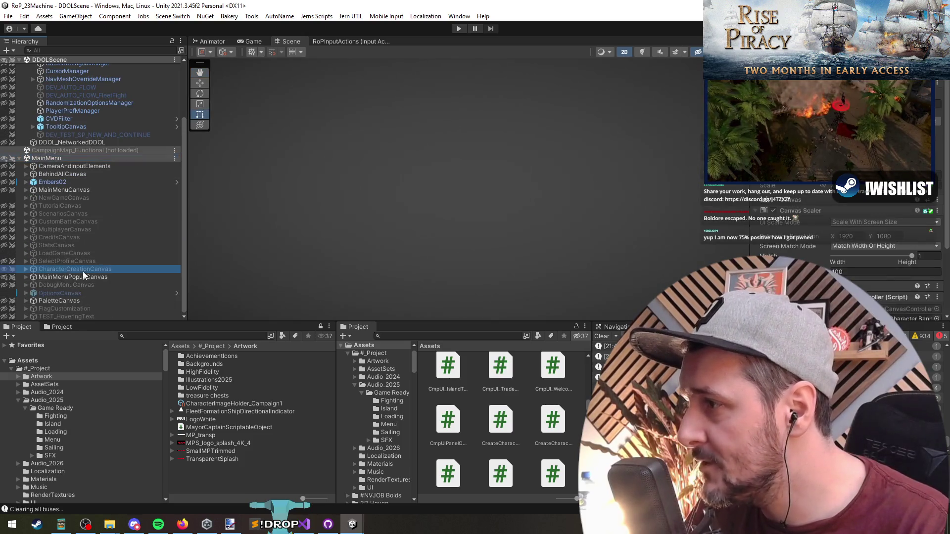
key(alt+shift+a)
- Select the Choose Character Portrait title, then the copied Create Flag button
scroll(402, 218, down, 3)
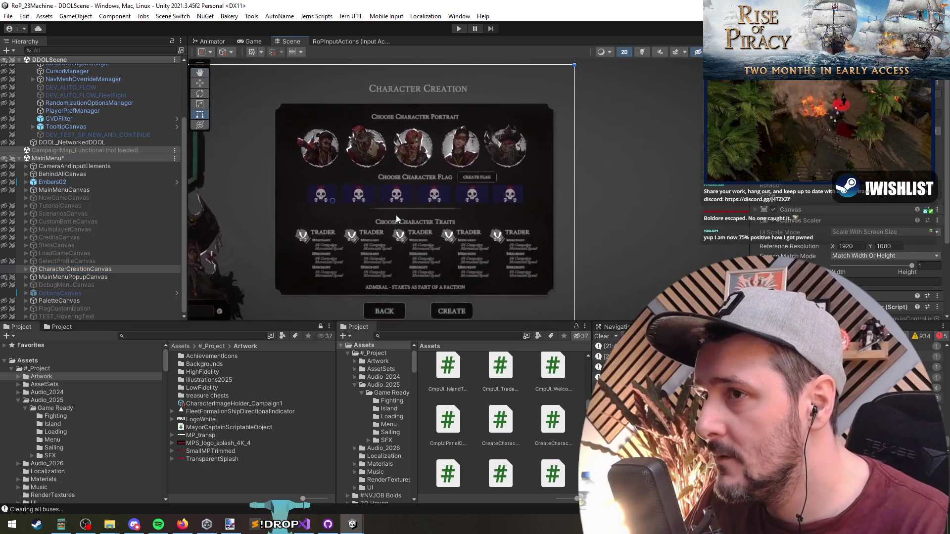
scroll(444, 144, up, 6)
scroll(469, 211, down, 2)
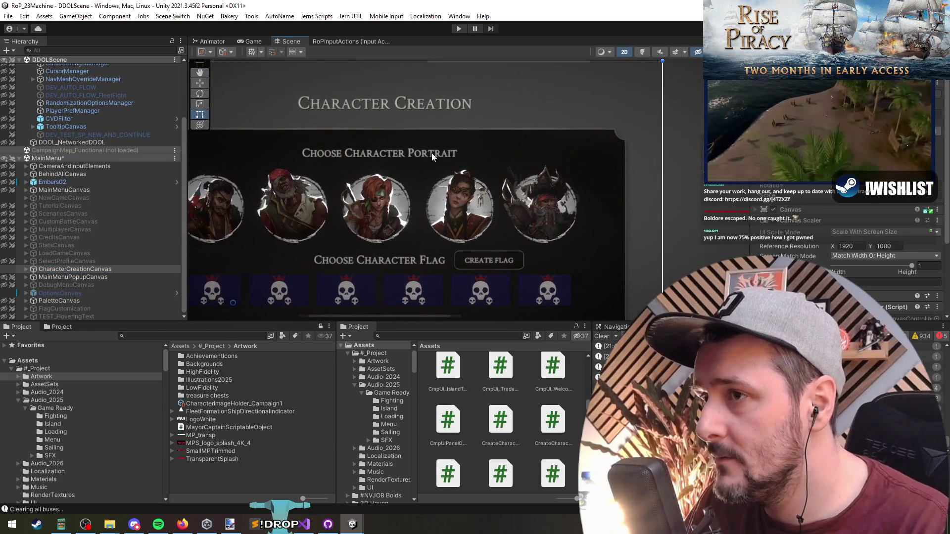
click(432, 153)
scroll(346, 253, down, 1)
click(461, 226)
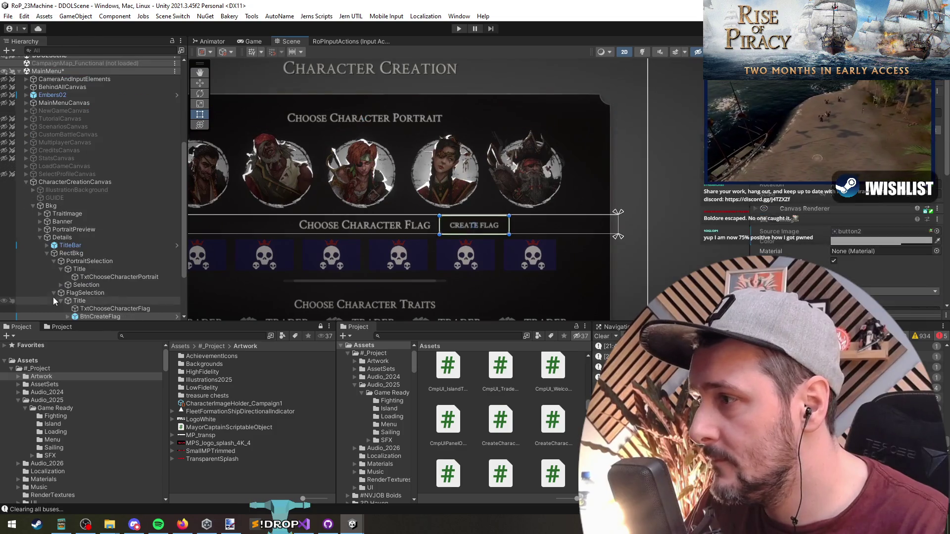
- Place the copied button beside the portrait title and change its label to 'More'
drag(85, 296, 87, 251)
mouse_move(474, 225)
mouse_down()
mouse_move(615, 128)
mouse_move(490, 110)
mouse_move(506, 97)
mouse_move(506, 108)
mouse_move(548, 128)
mouse_up()
click(109, 254)
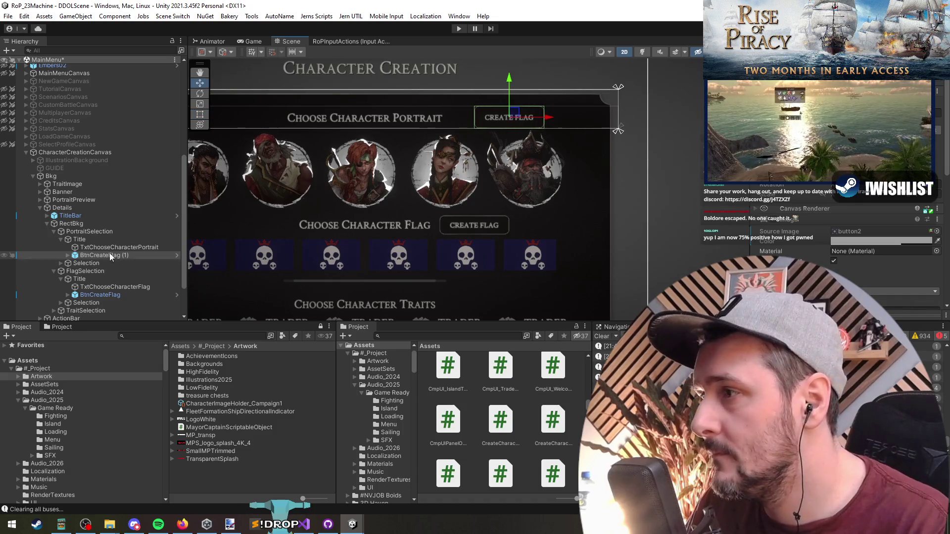
key(Return)
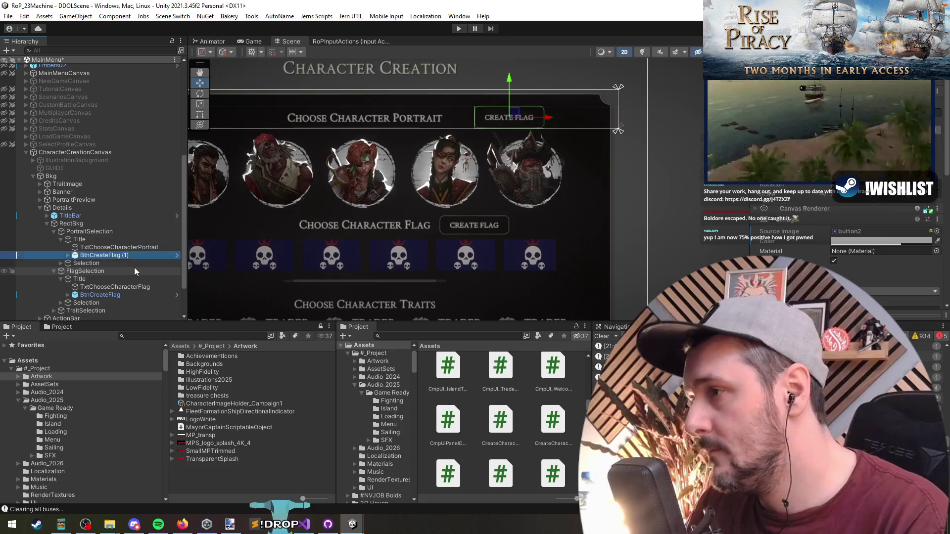
key(Right)
key(Down)
click(872, 257)
text(More)
- Move the button into PortraitSelection below the portraits on the right, labelled 'More..'
click(102, 256)
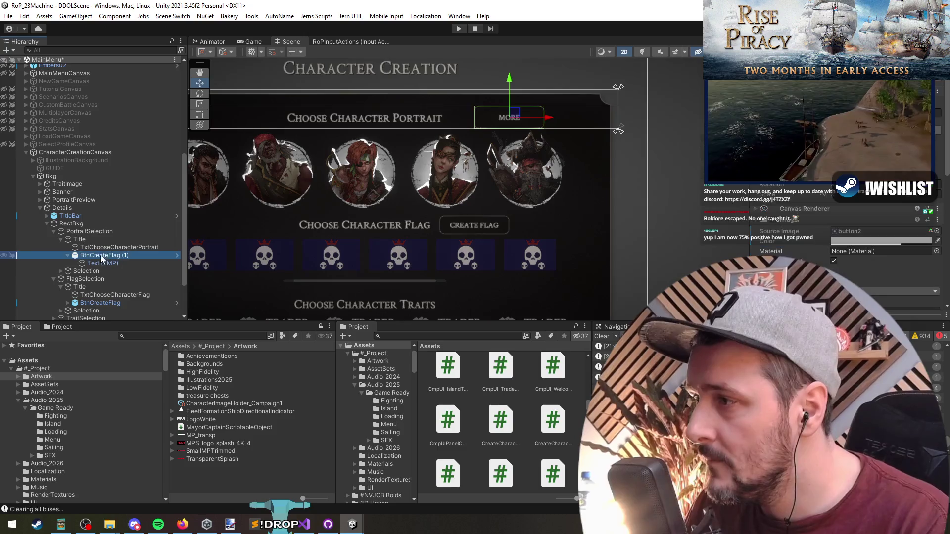
drag(85, 280, 86, 277)
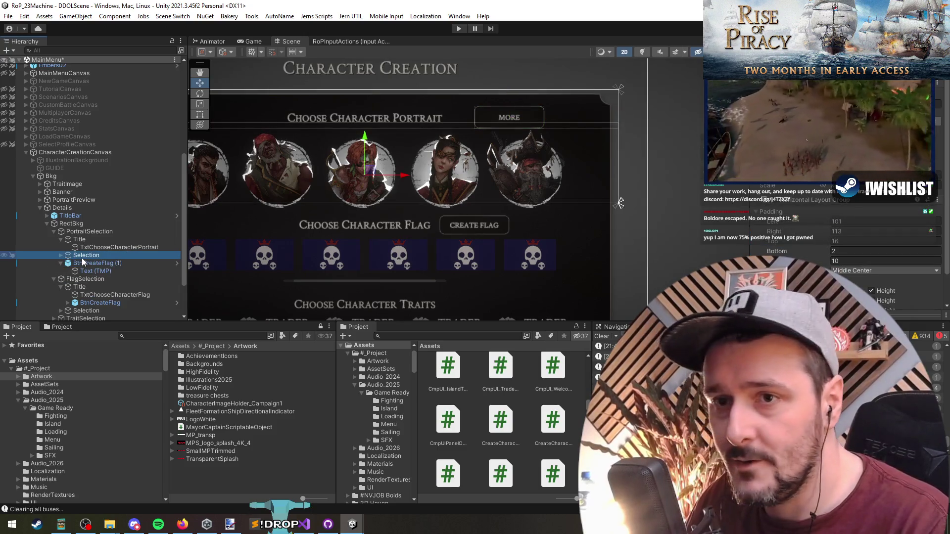
mouse_move(514, 117)
mouse_down()
mouse_move(576, 184)
mouse_move(585, 212)
mouse_move(583, 201)
mouse_up()
click(141, 270)
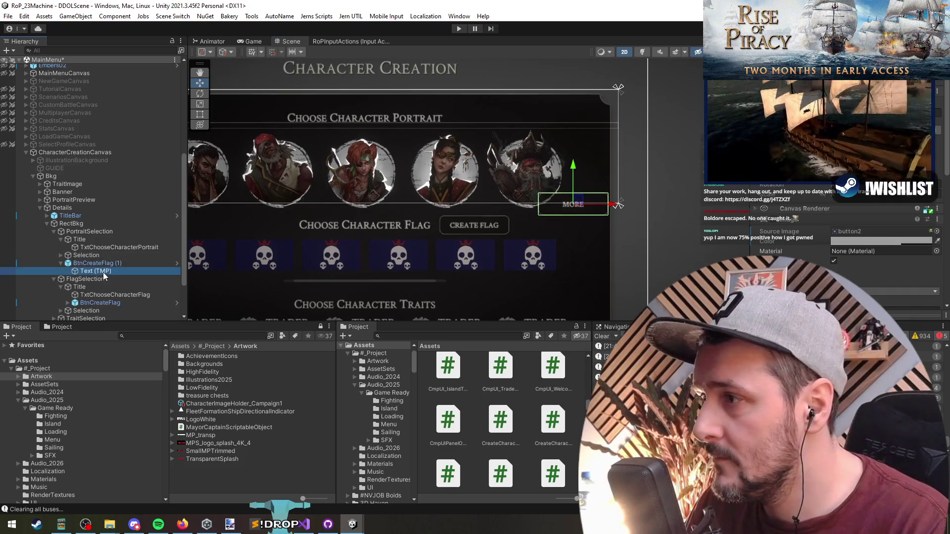
click(842, 252)
click(842, 253)
text(..)
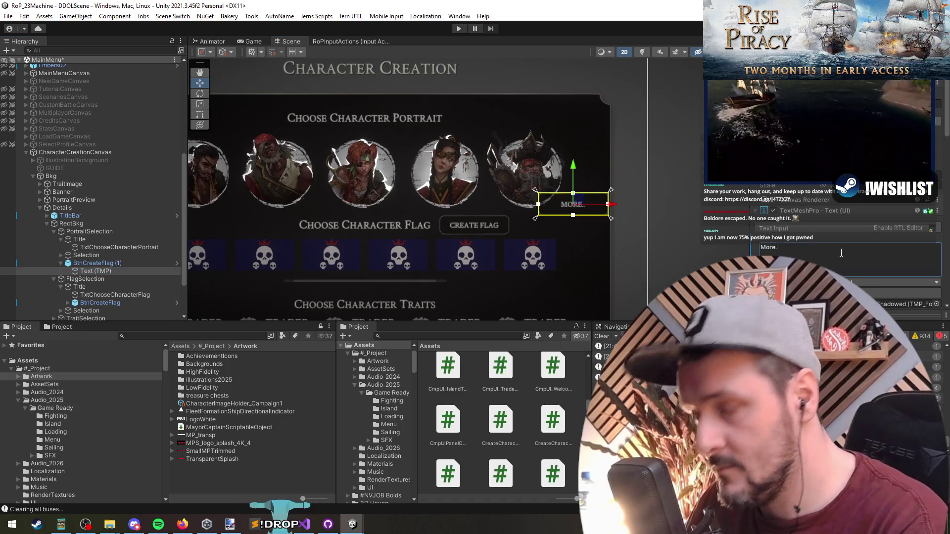
- Make the MORE button narrower and shorter with the Rect tool
scroll(542, 233, up, 3)
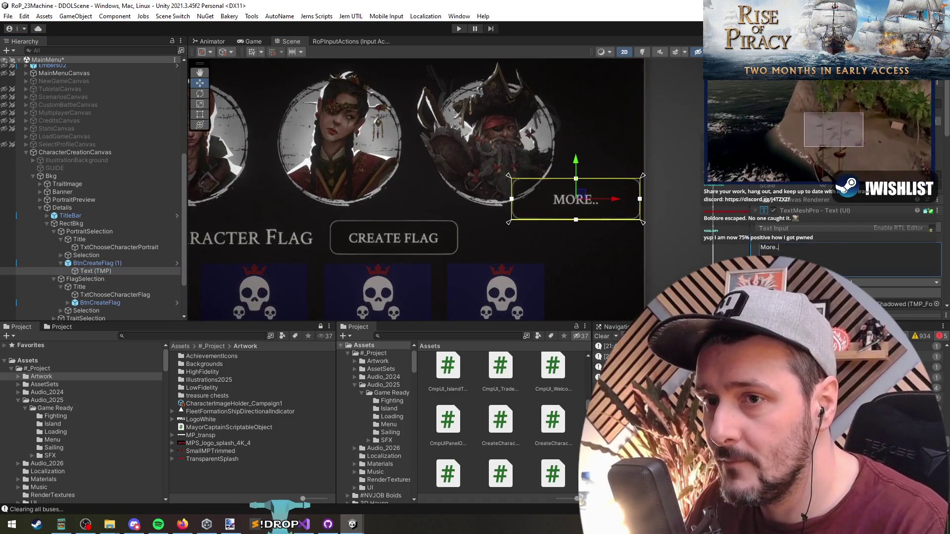
scroll(466, 227, down, 3)
scroll(518, 292, up, 5)
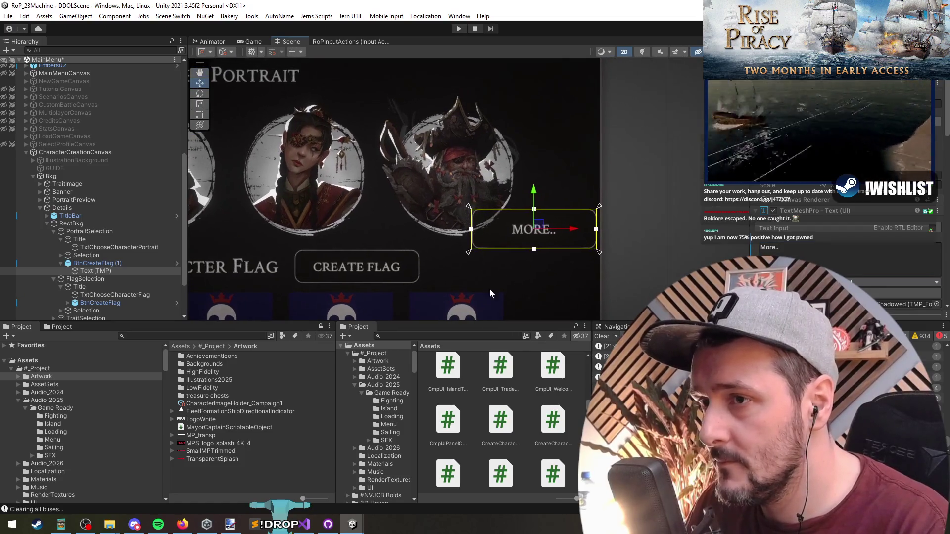
key(t)
drag(472, 237, 514, 237)
drag(583, 249, 583, 233)
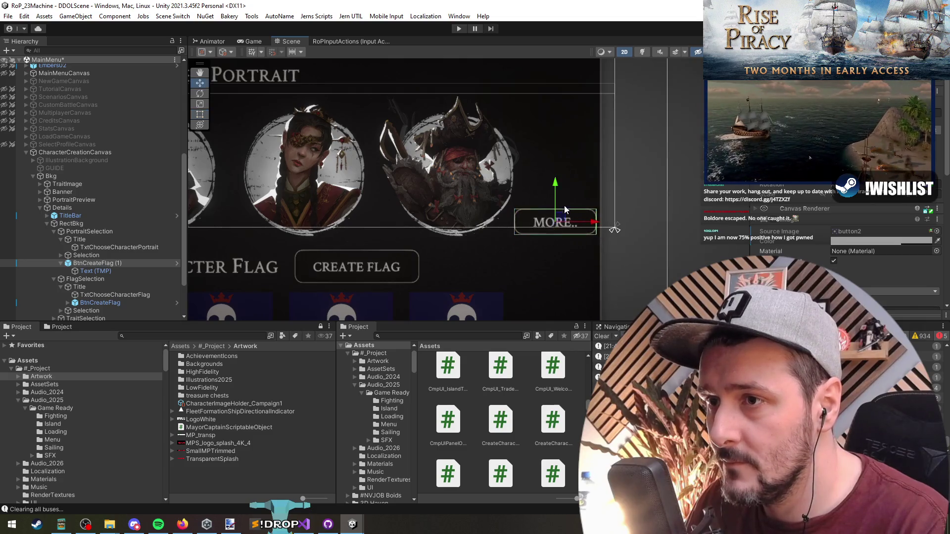
- Remove the MORE button's inherited On Click action
scroll(547, 237, down, 2)
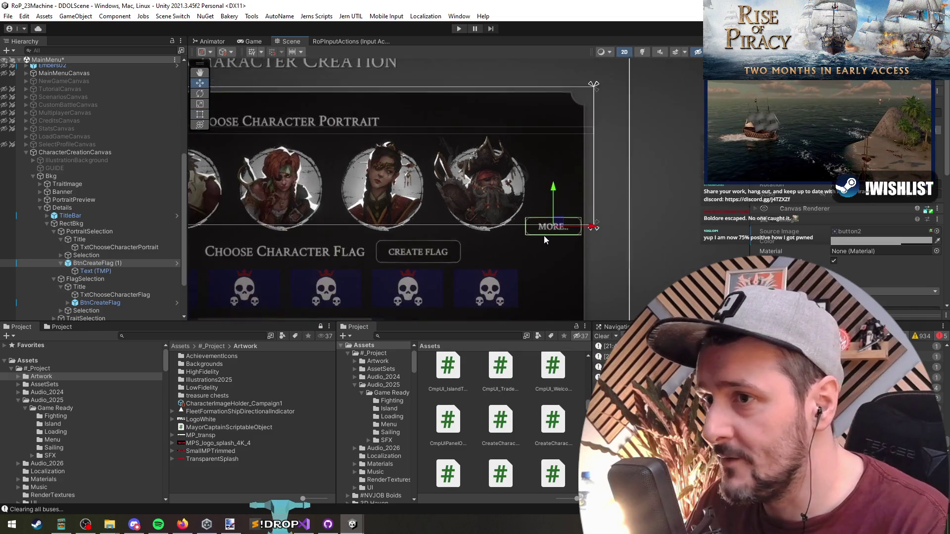
scroll(547, 239, down, 3)
click(83, 264)
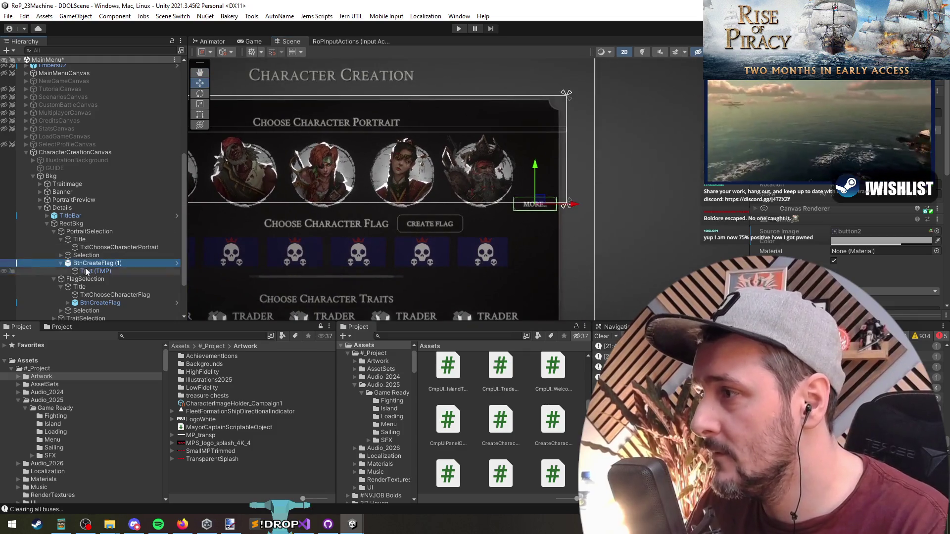
scroll(830, 268, down, 5)
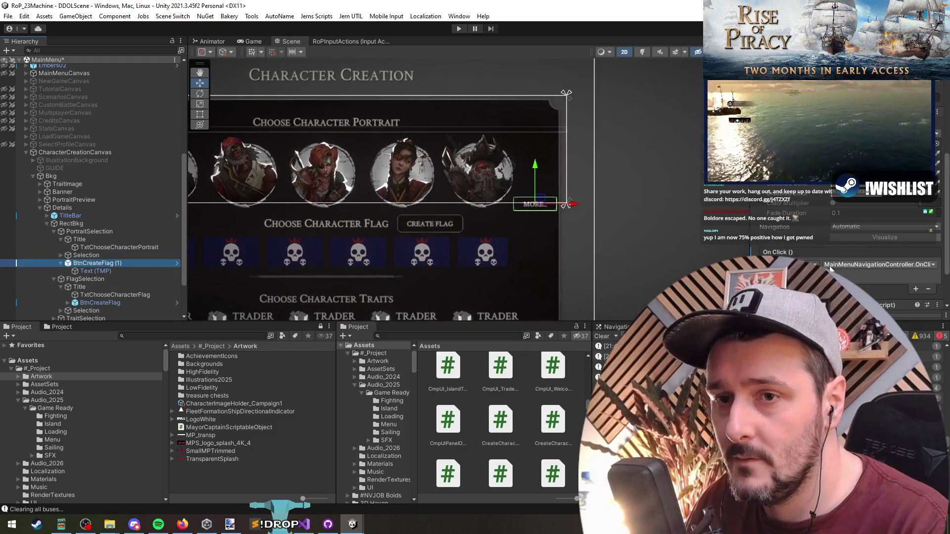
click(850, 280)
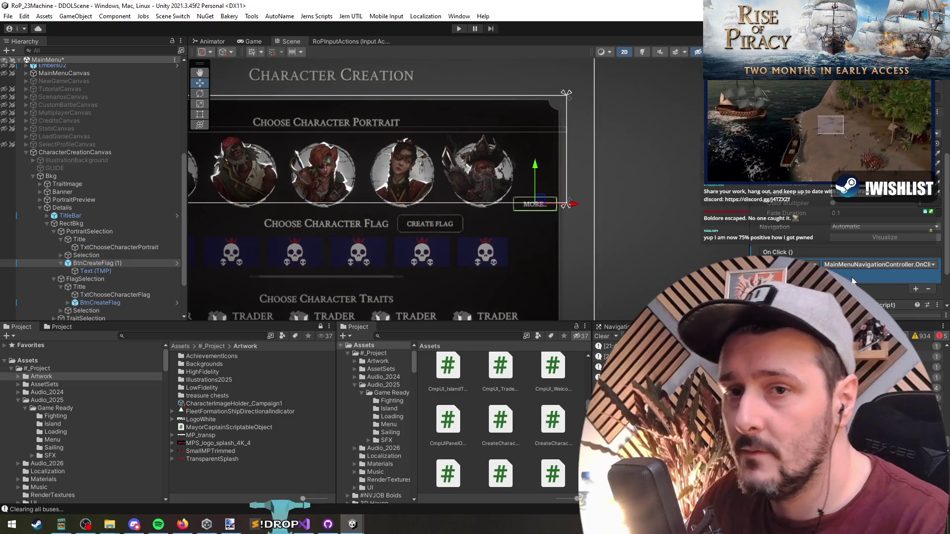
click(929, 289)
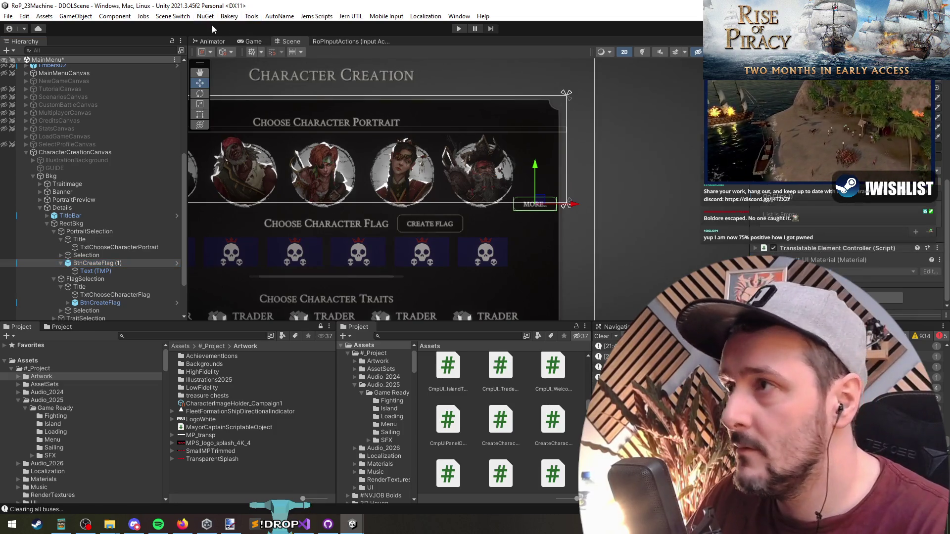
click(229, 15)
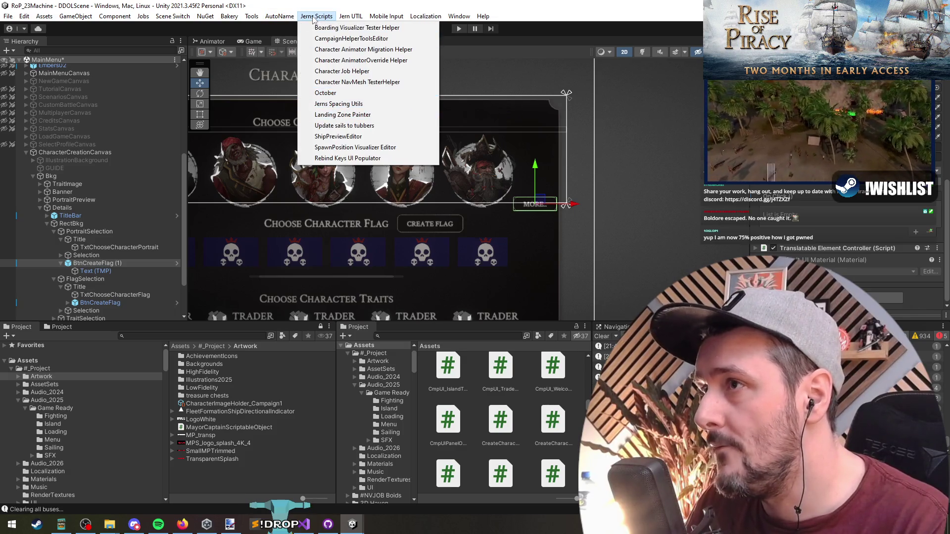
mouse_move(222, 17)
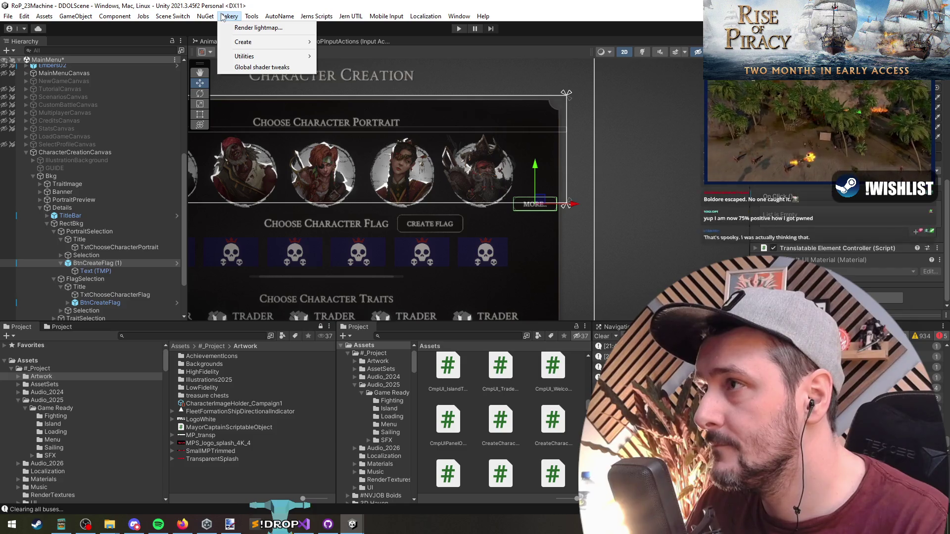
- Auto-name the new TMPro button from its label and trim it to BTN_More
mouse_move(282, 19)
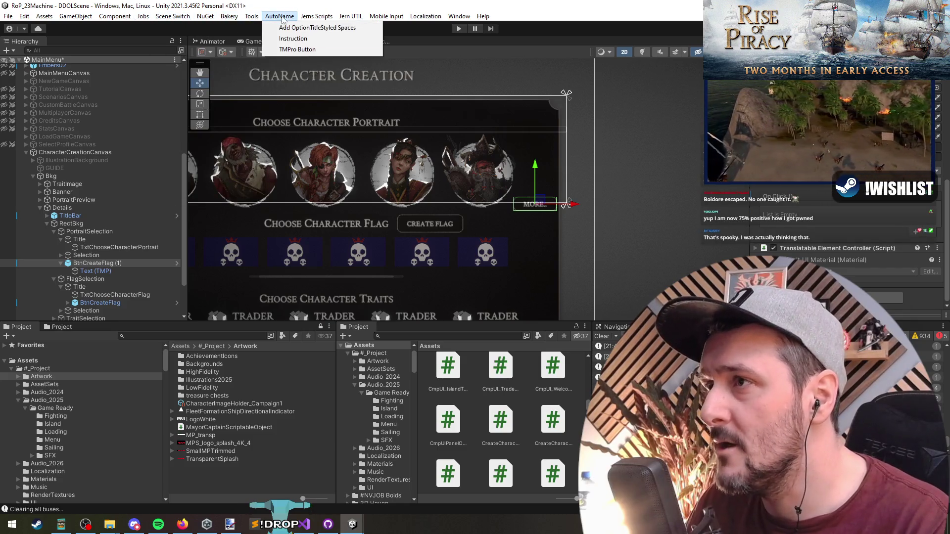
click(297, 50)
scroll(554, 216, up, 2)
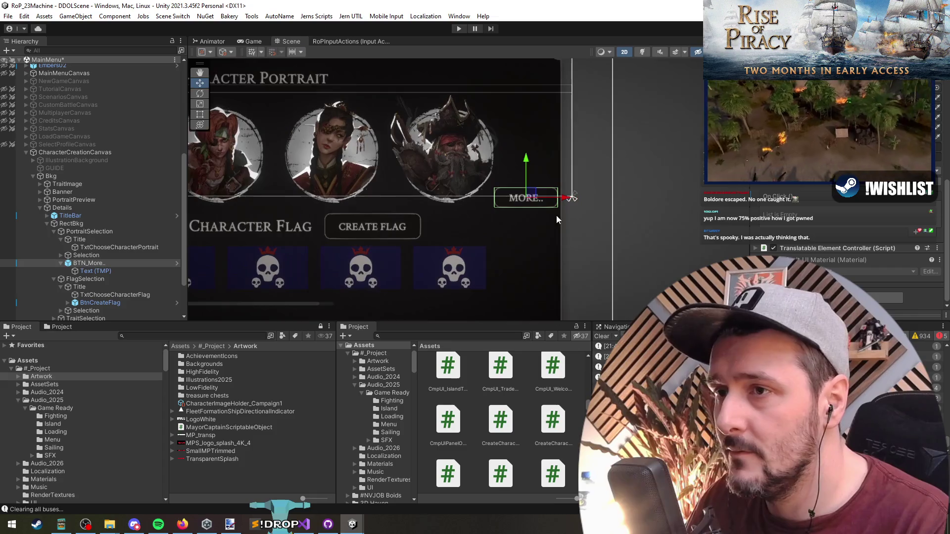
key(BackSpace)
key(BackSpace)
key(Return)
click(106, 272)
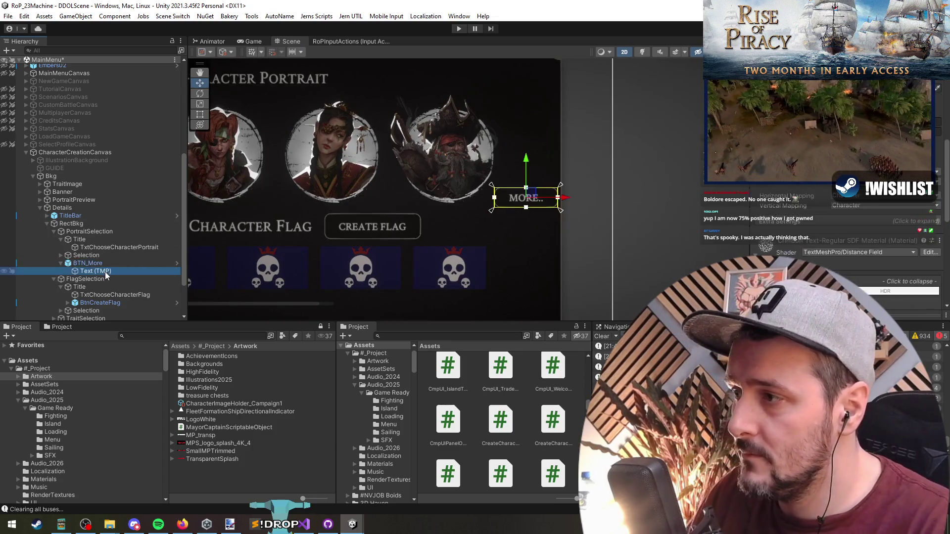
click(88, 264)
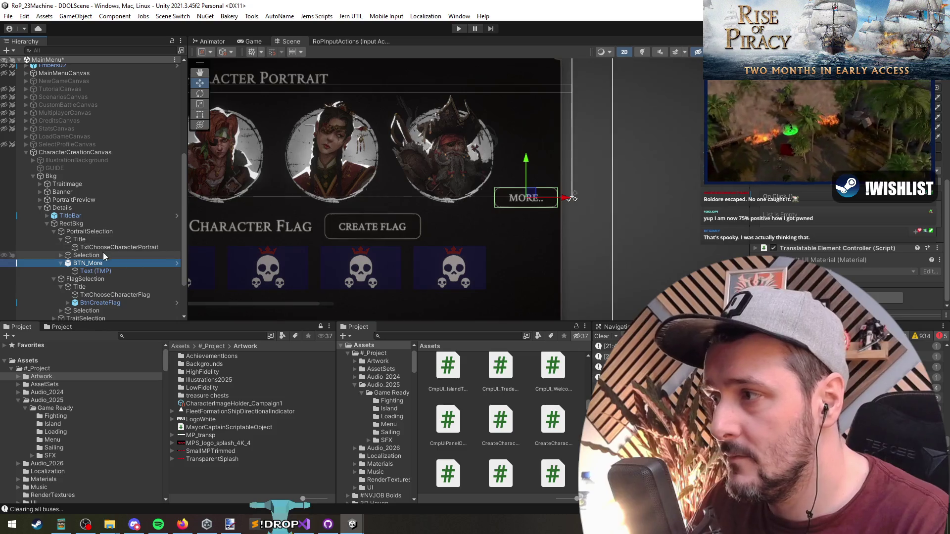
- Assign BTN_More to PortraitSelection's Btn More Portraits field, then run the game
click(60, 153)
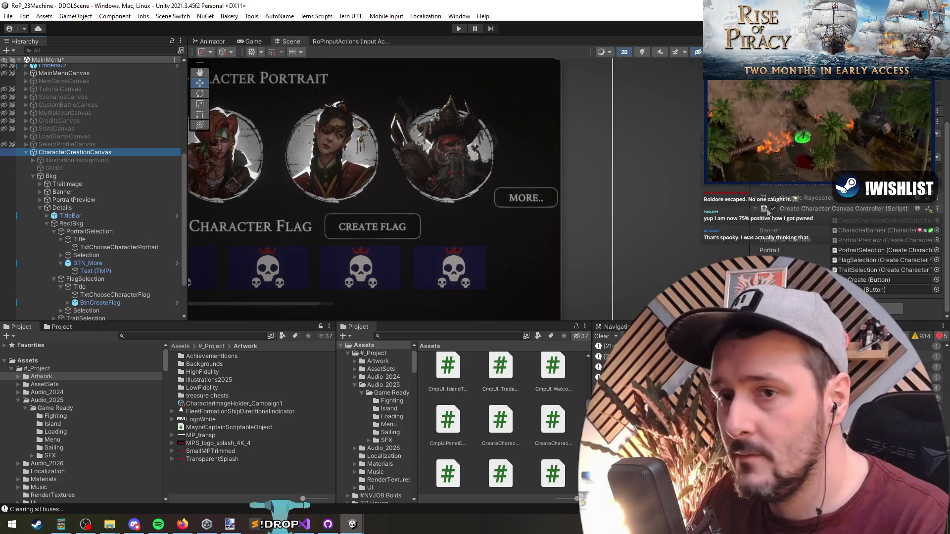
double_click(856, 251)
click(811, 253)
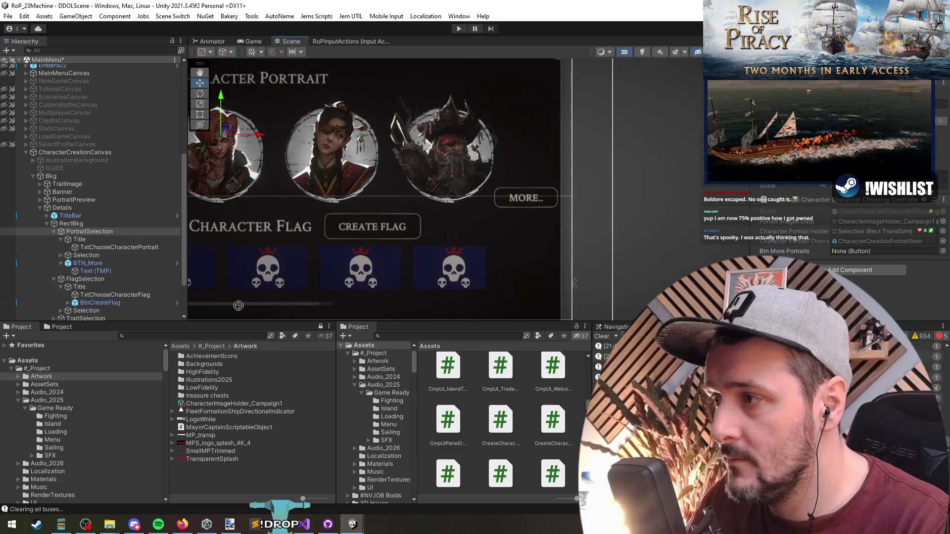
drag(88, 263, 861, 255)
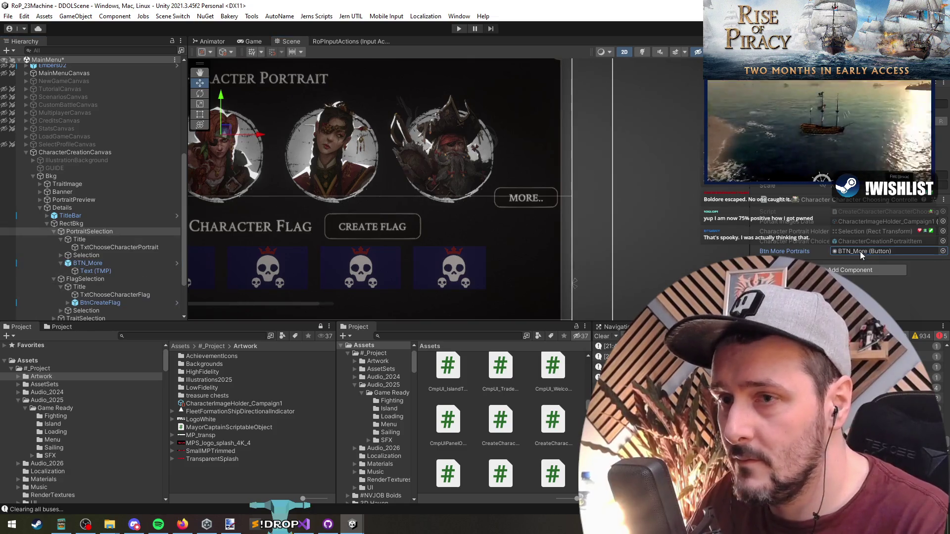
double_click(62, 153)
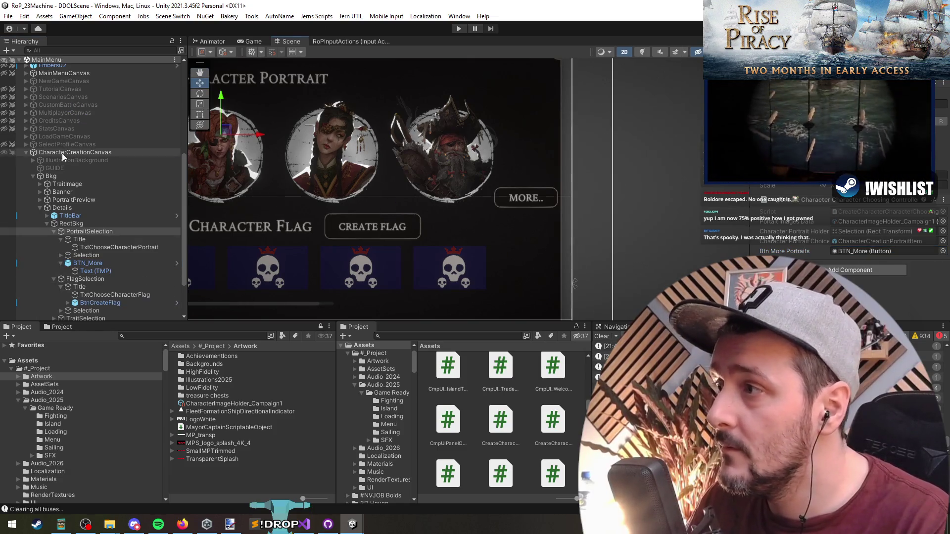
key(ctrl+p)
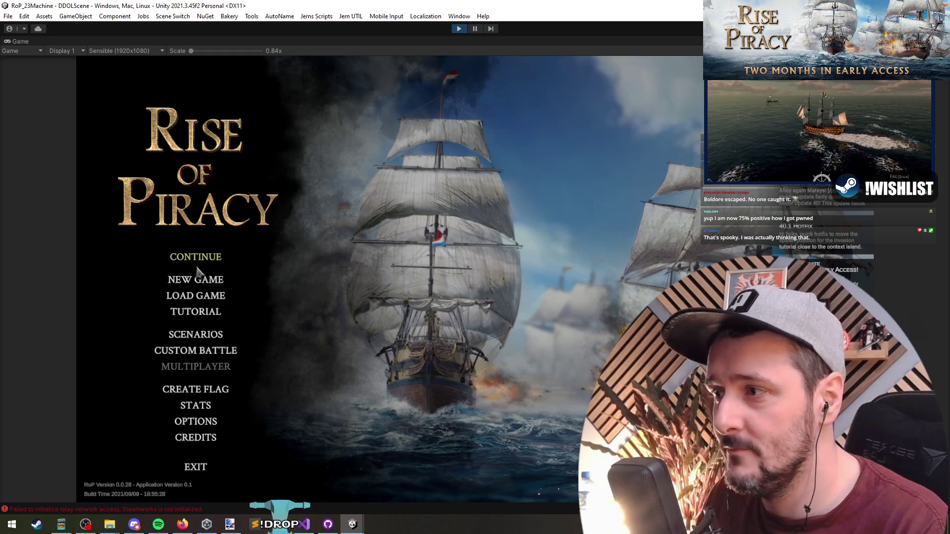
- Begin the Rival Encounter scenario and cycle the new captain through two characters
click(201, 336)
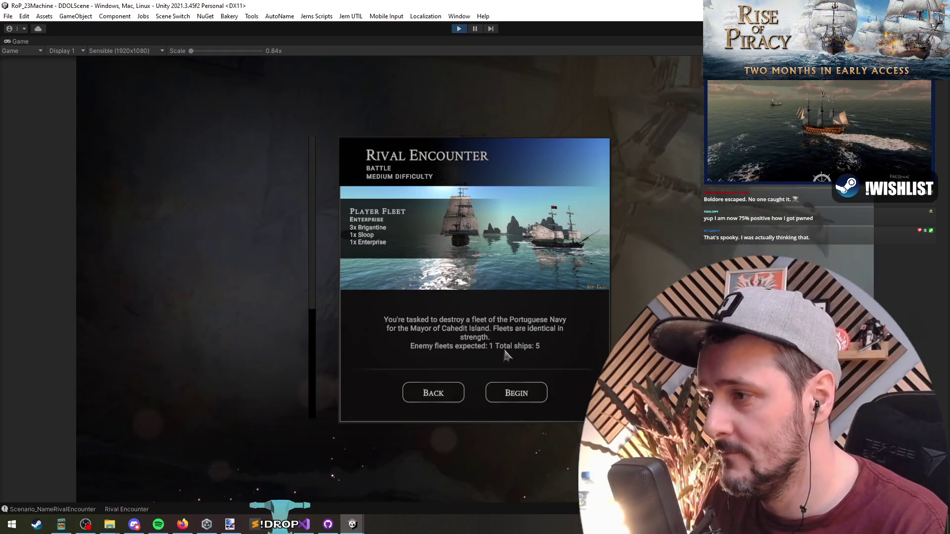
click(510, 396)
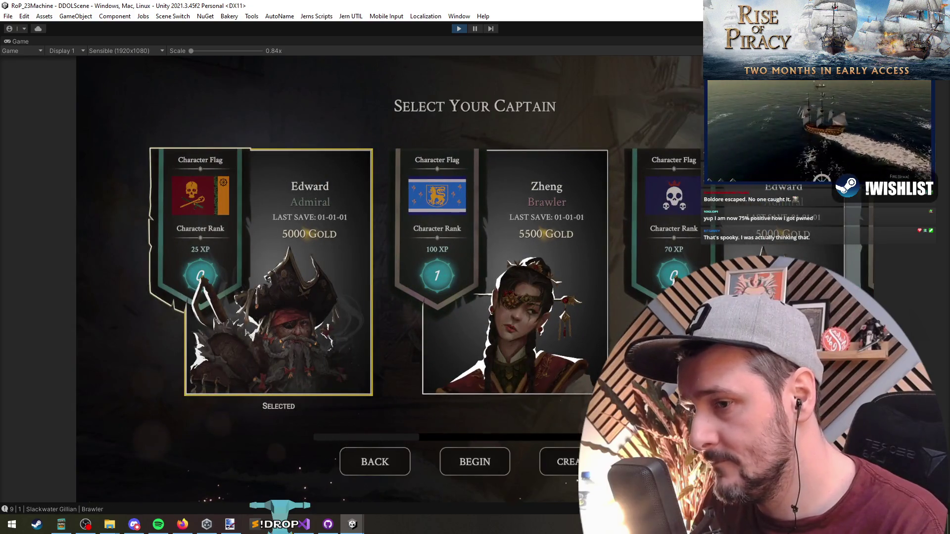
click(572, 468)
click(608, 191)
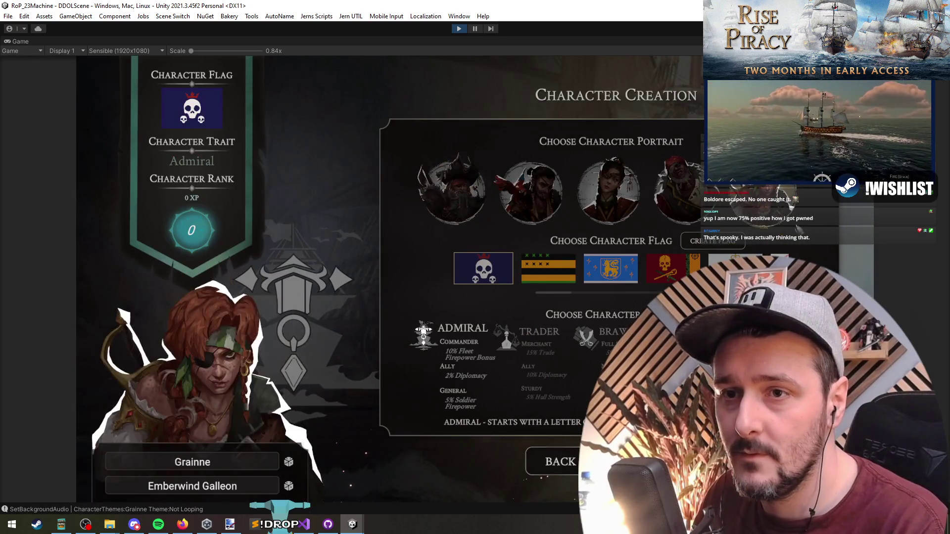
click(531, 193)
- Back out to the Tutorial campaign list, then go to line 44's if condition in Visual Studio
click(566, 456)
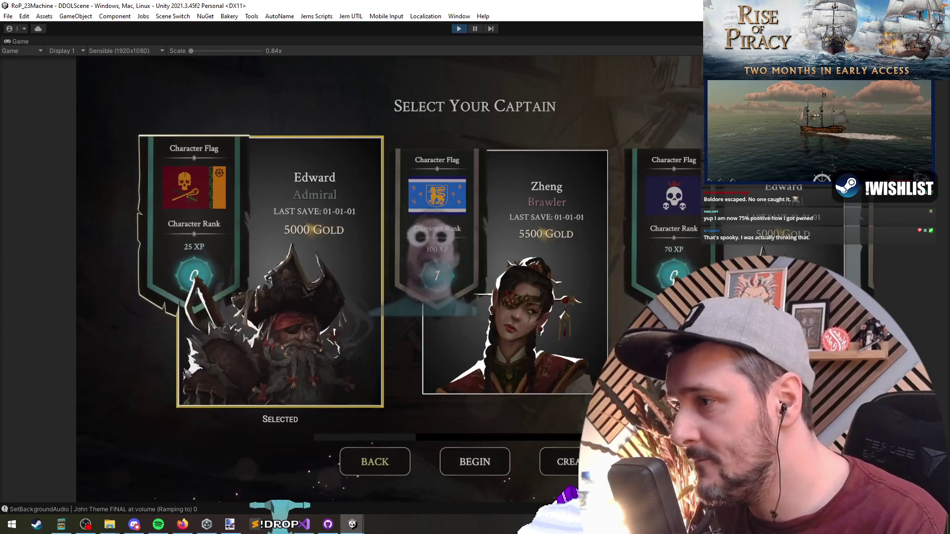
click(378, 462)
click(452, 401)
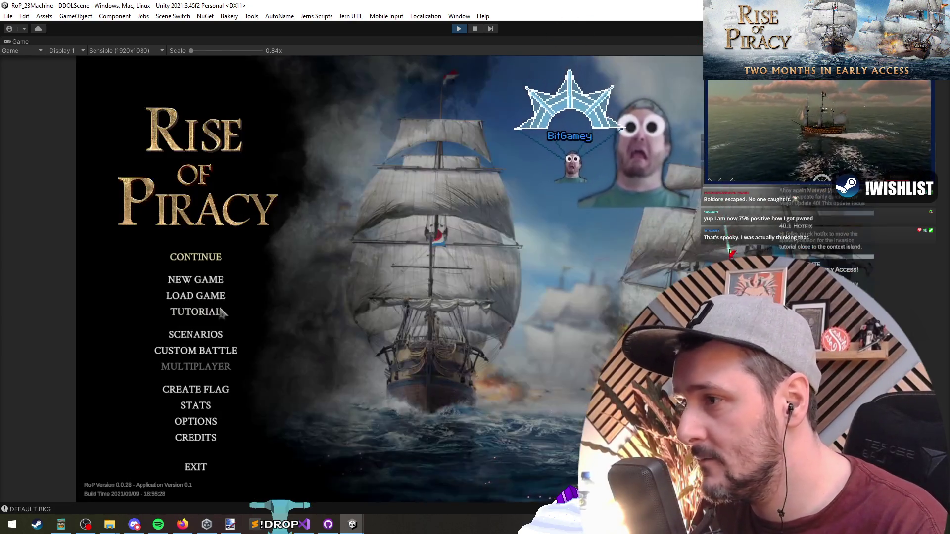
click(230, 310)
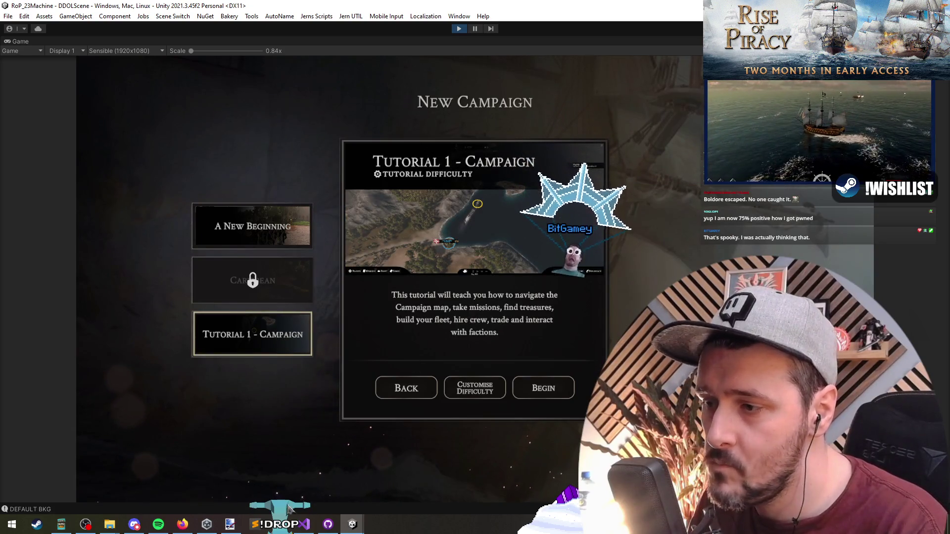
click(304, 524)
click(198, 150)
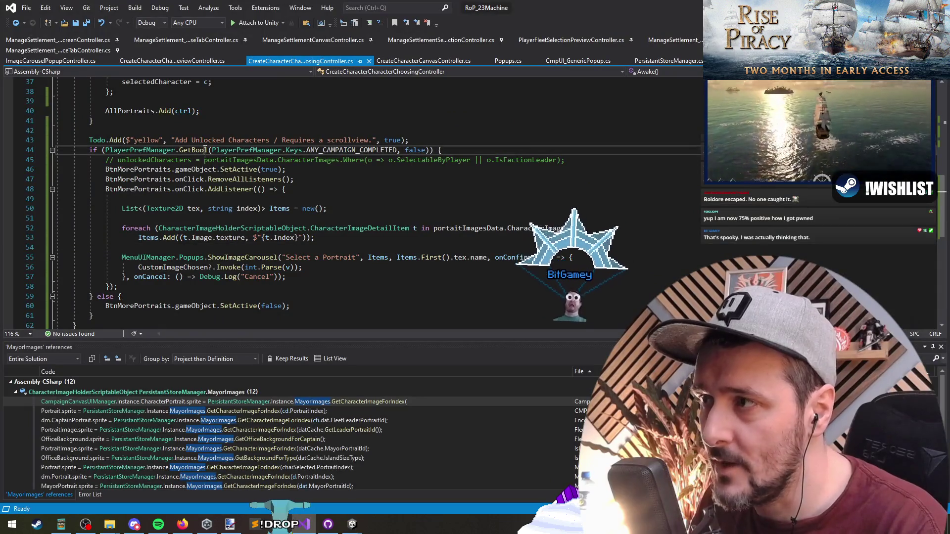
- Prefix line 44's condition with 'Debug.isDebugBuild ||', save the script, and return to Unity
text(()
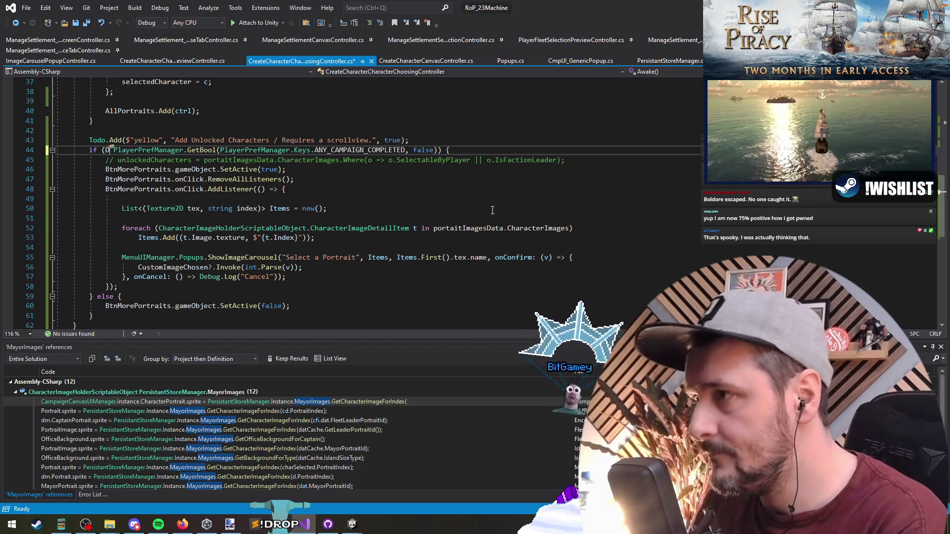
text(Debug.isDebugBuild)
text( ||)
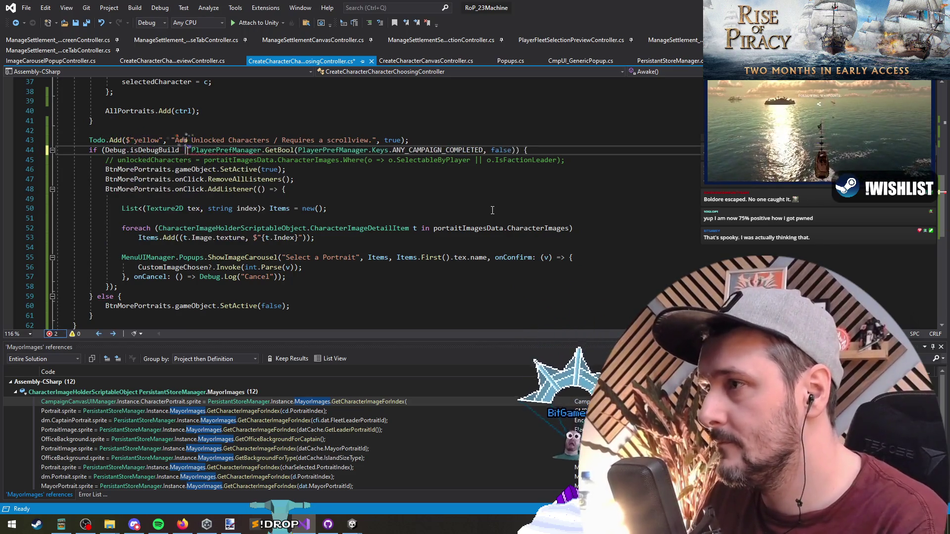
key(Down)
key(ctrl+s)
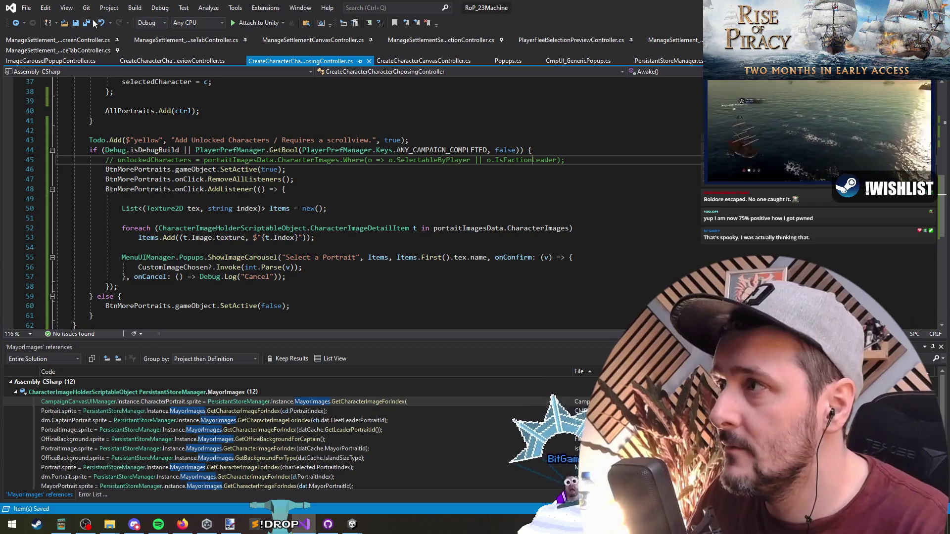
key(alt+Tab)
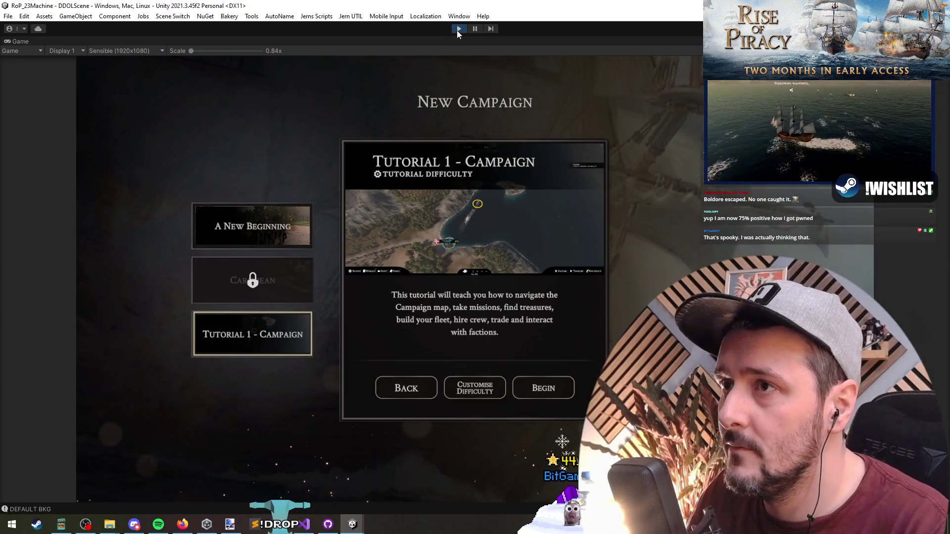
- Stop Play mode, collapse CharacterCreationCanvas, select the MainMenu scene, and play again
click(457, 29)
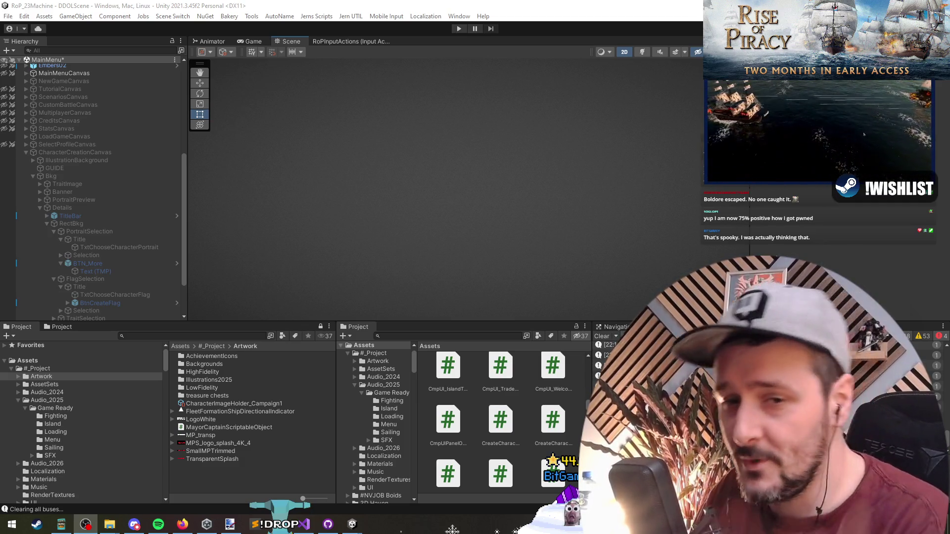
click(457, 240)
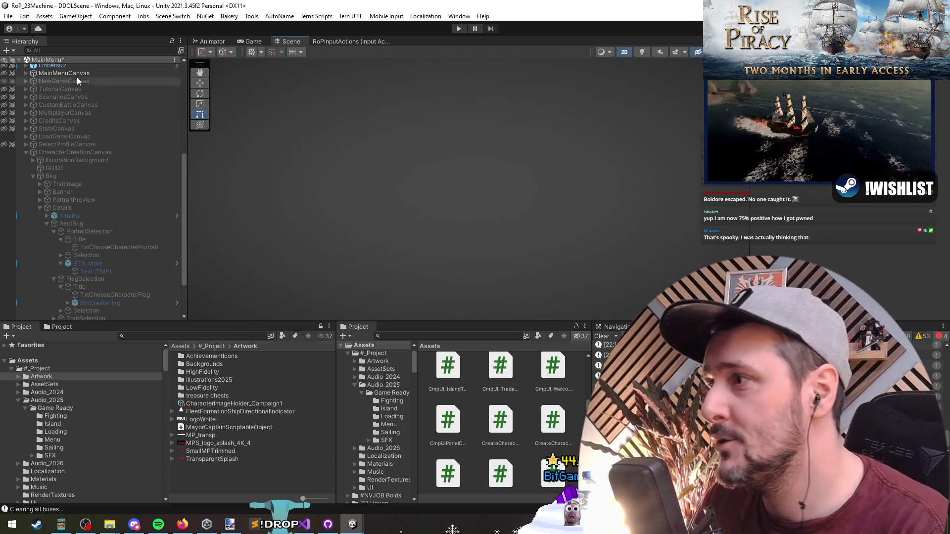
click(73, 155)
key(Left)
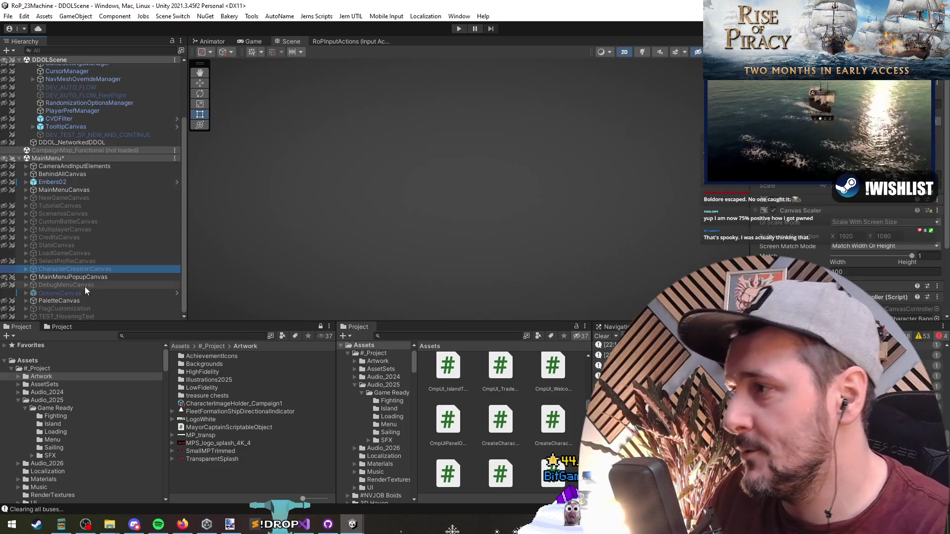
click(70, 158)
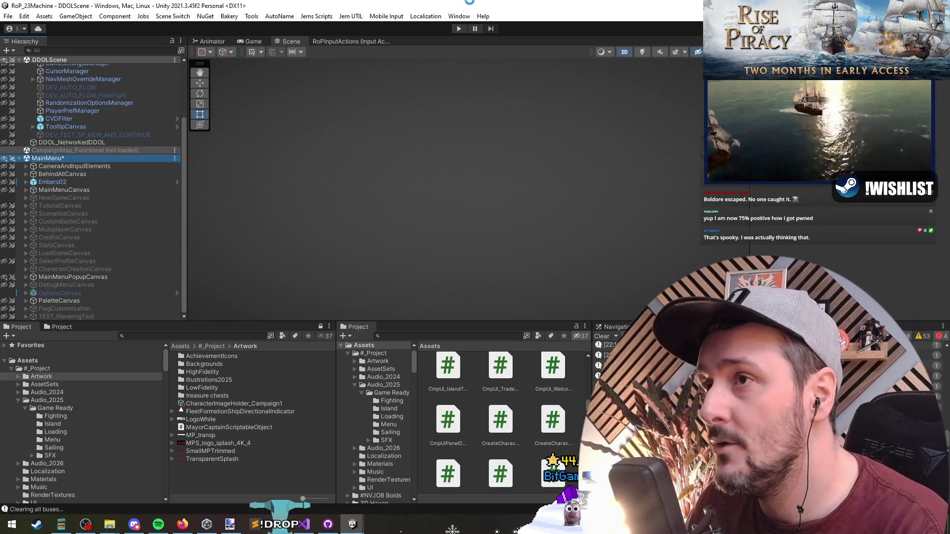
click(459, 29)
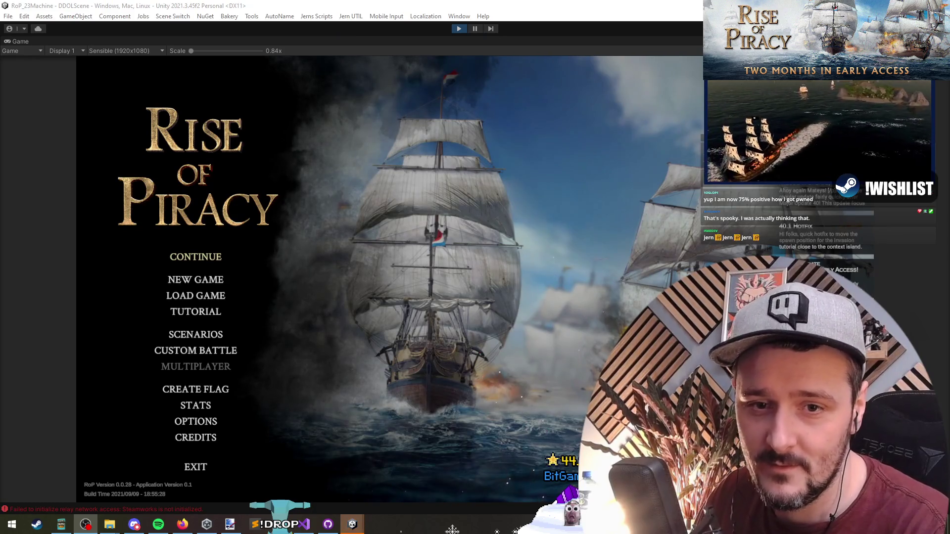
- Go through Scenarios, Begin Rival Encounter and Create, then open the More portraits carousel
click(237, 303)
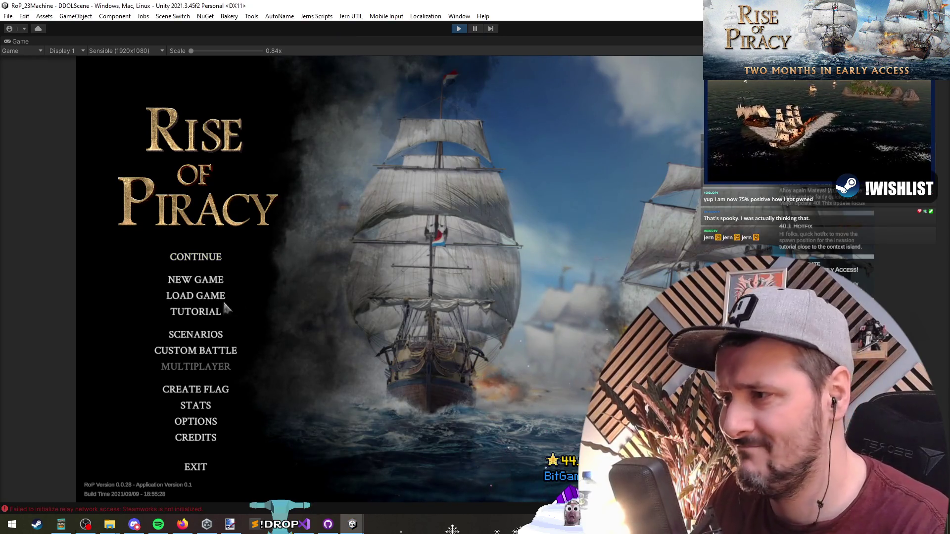
click(190, 330)
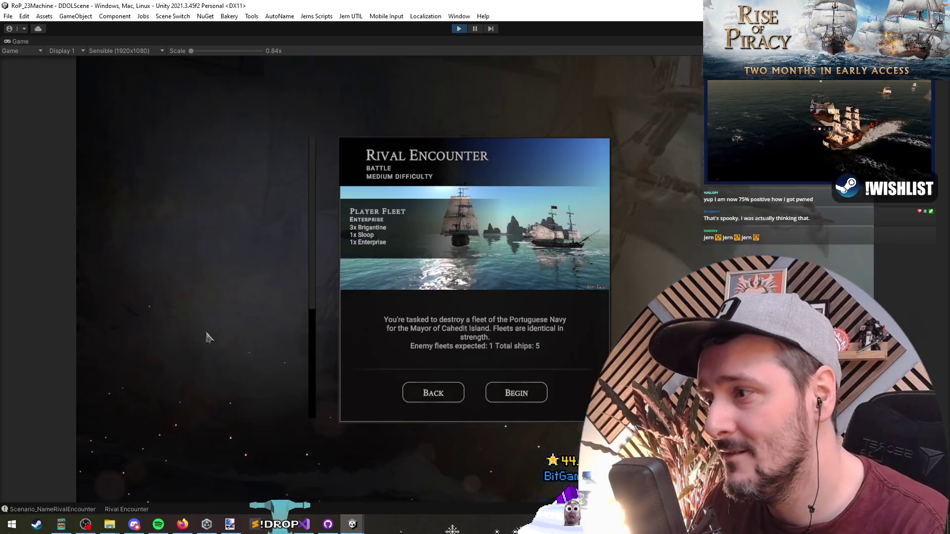
click(529, 395)
click(816, 243)
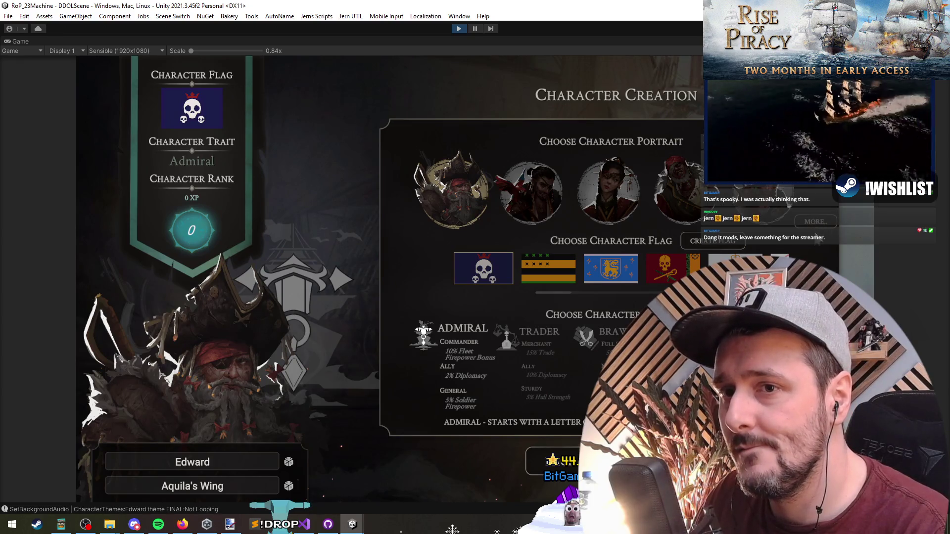
click(529, 277)
- Browse and confirm a carousel portrait, dismiss the Missing Required Info warning, and reroll the name
click(556, 282)
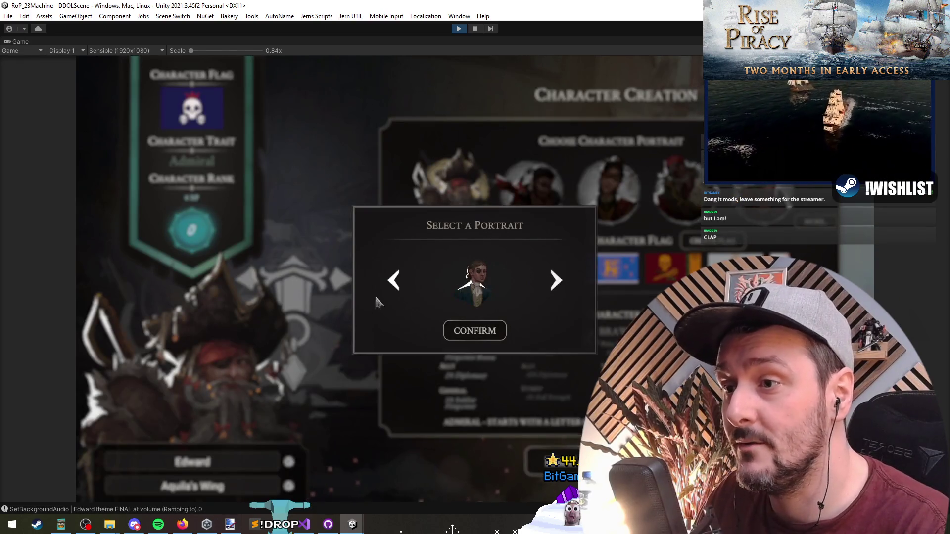
click(397, 286)
click(561, 289)
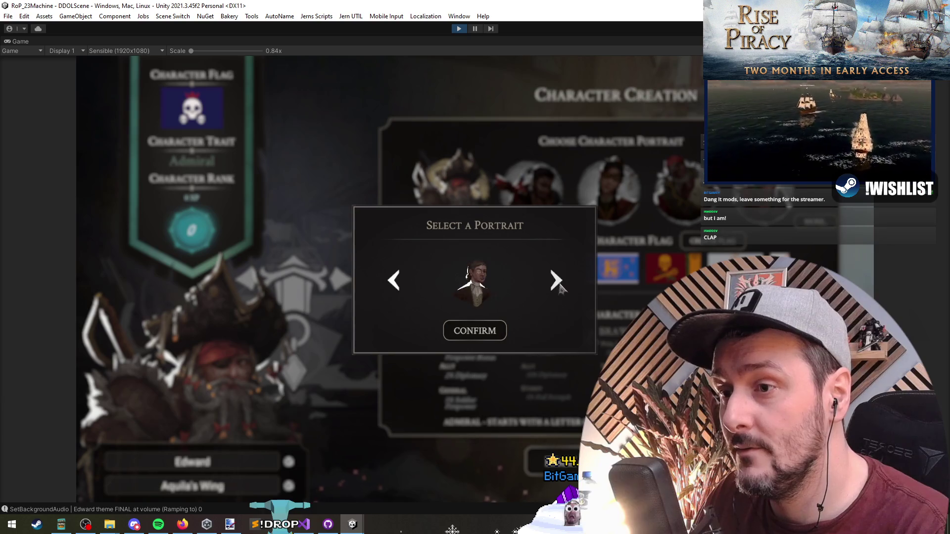
click(562, 289)
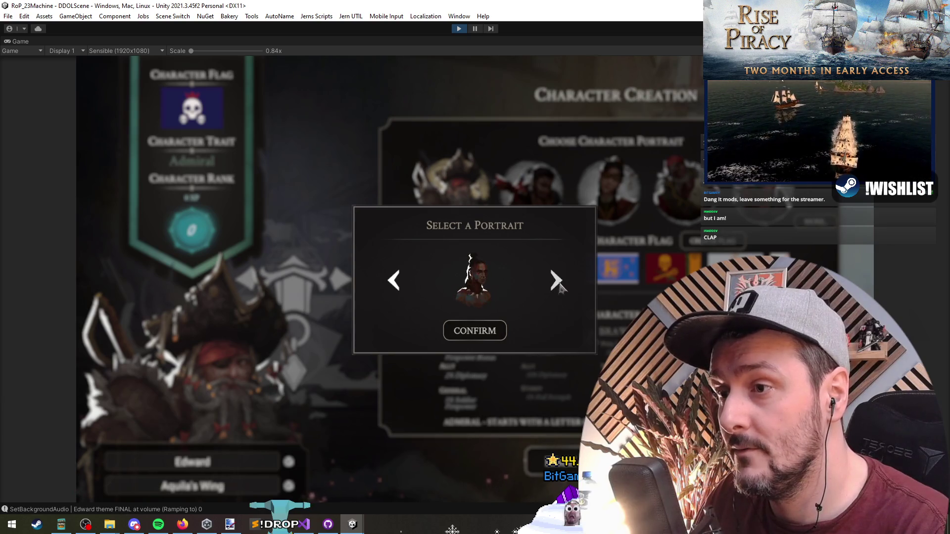
click(485, 329)
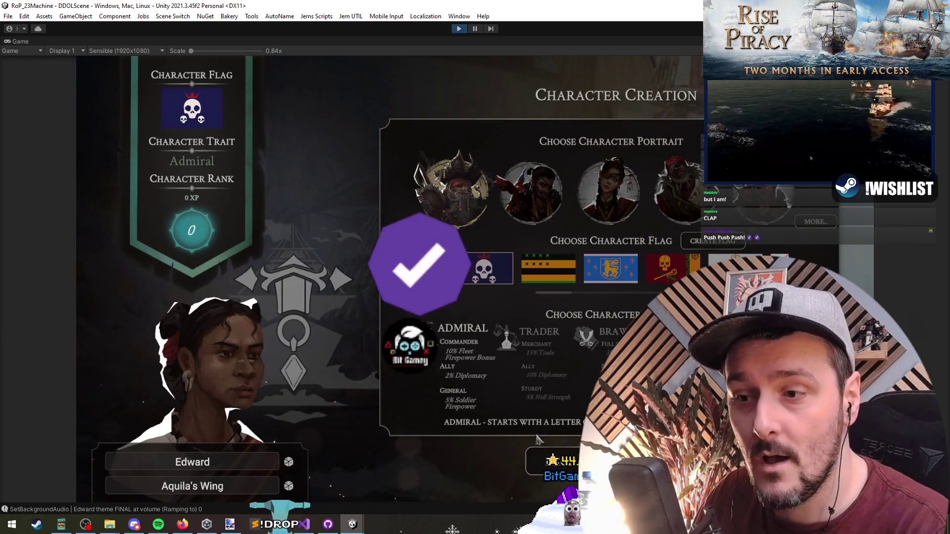
click(475, 313)
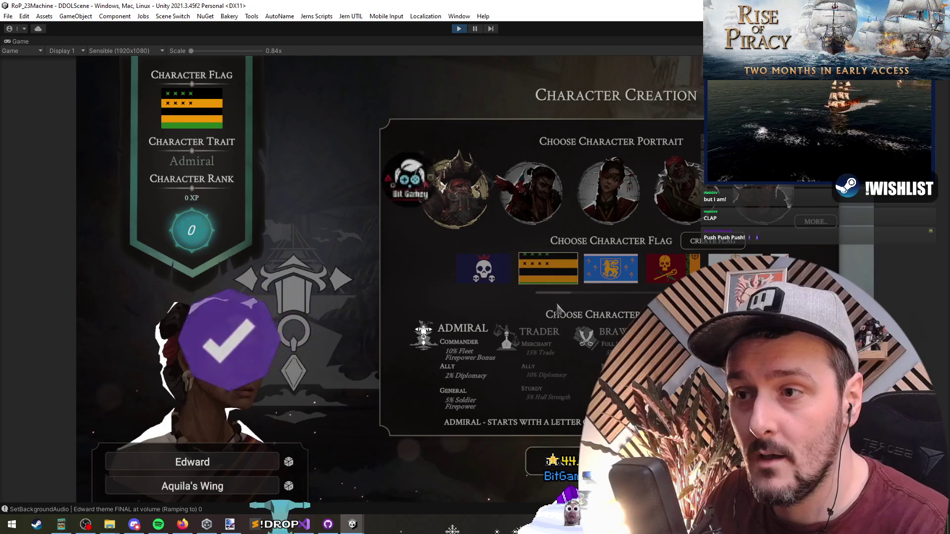
click(475, 313)
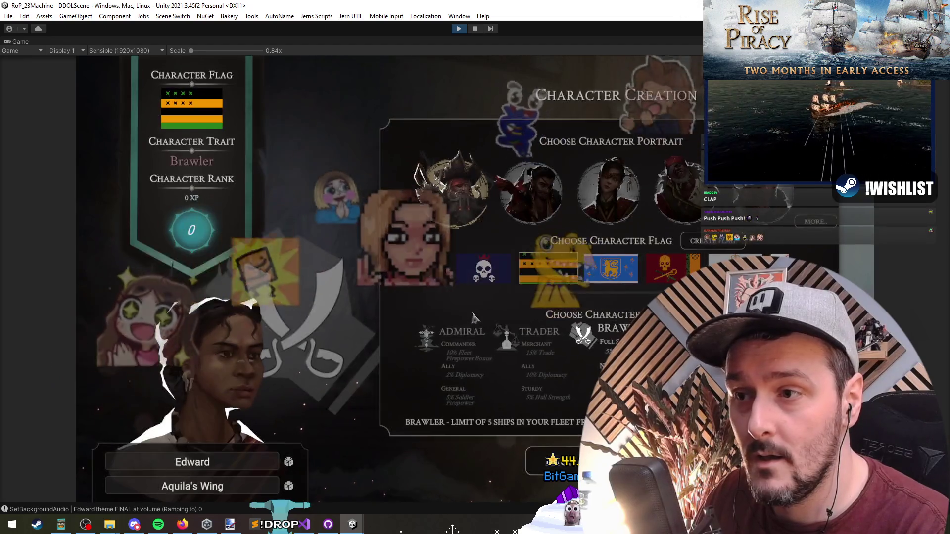
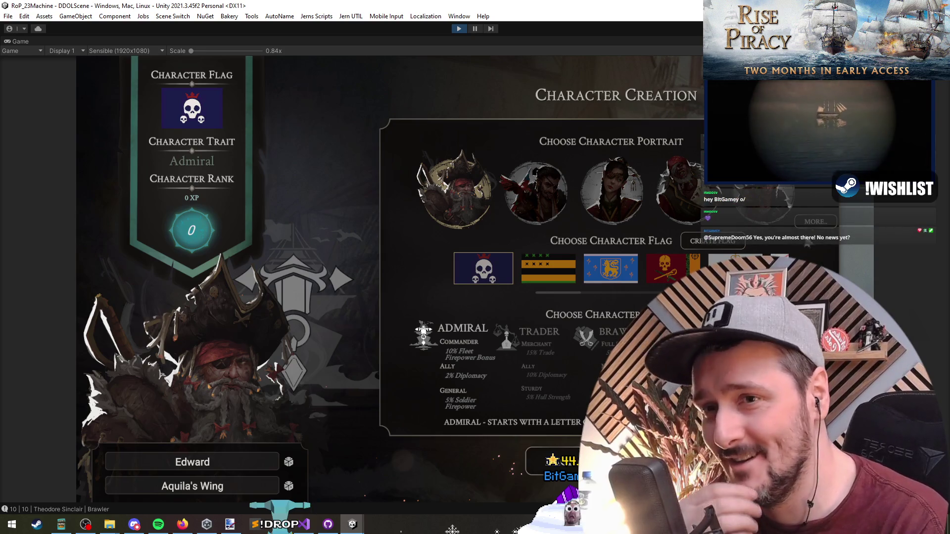
- Preview the 'Select a Portrait' carousel in the running game, stop play mode, and return to the controller script
click(817, 219)
click(458, 29)
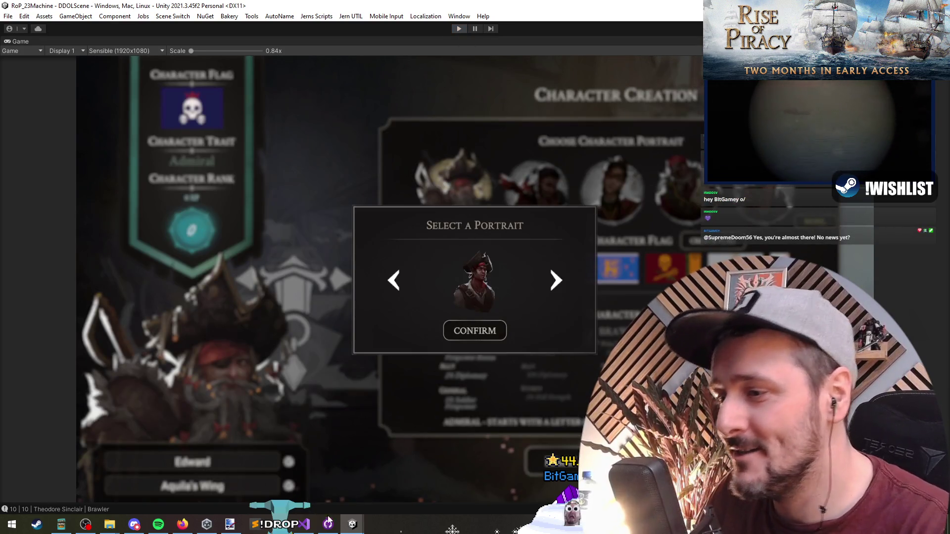
click(328, 524)
click(459, 151)
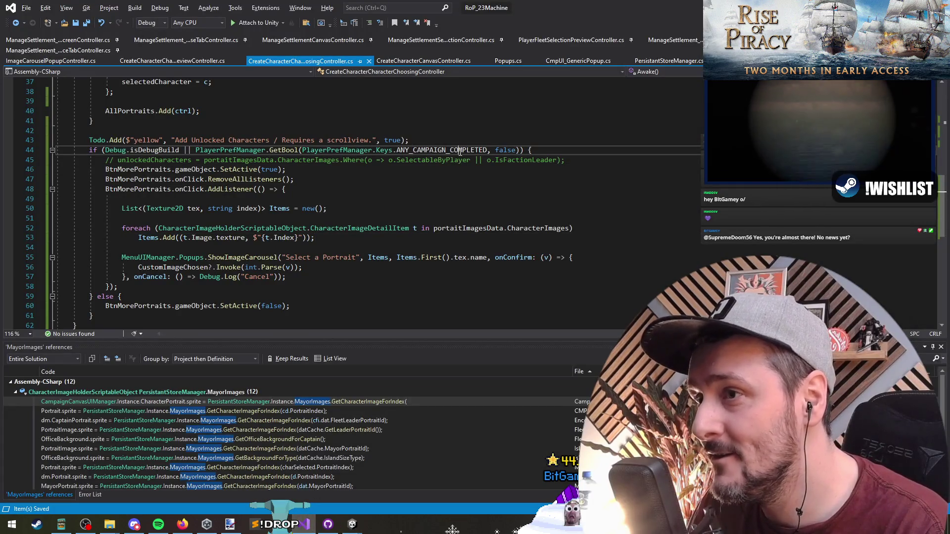
- Append .Where(o => o.IsFactionLeader) to CharacterImages on line 52 and save the script
click(548, 228)
text(.Where(o=>o)
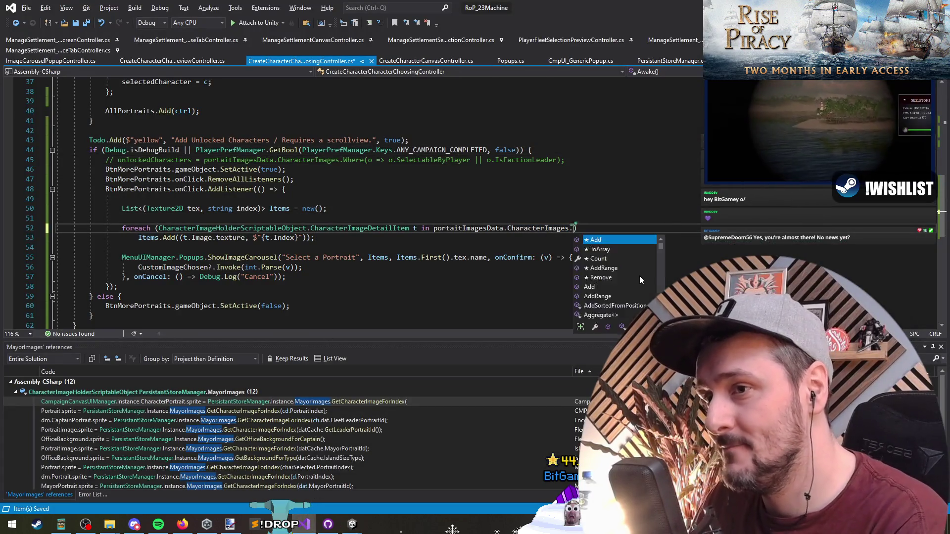
text(.is)
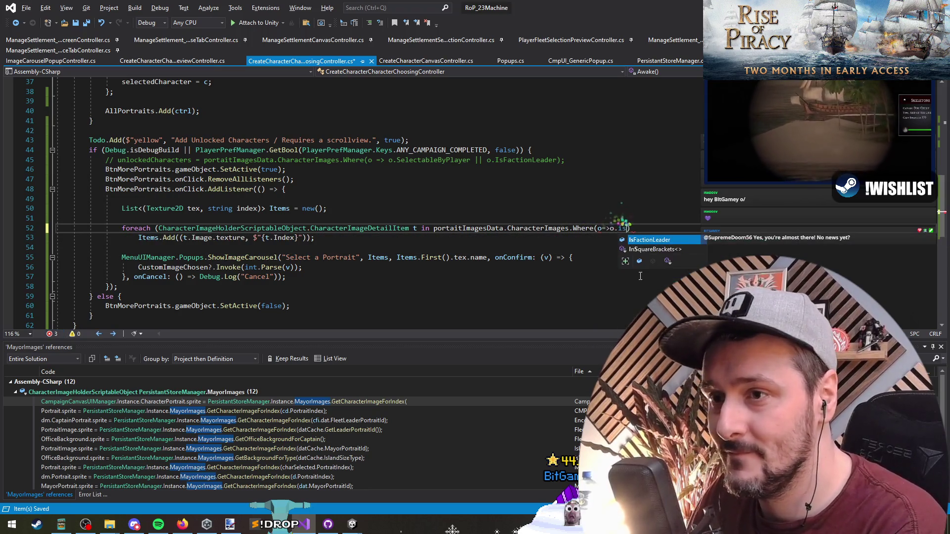
text())
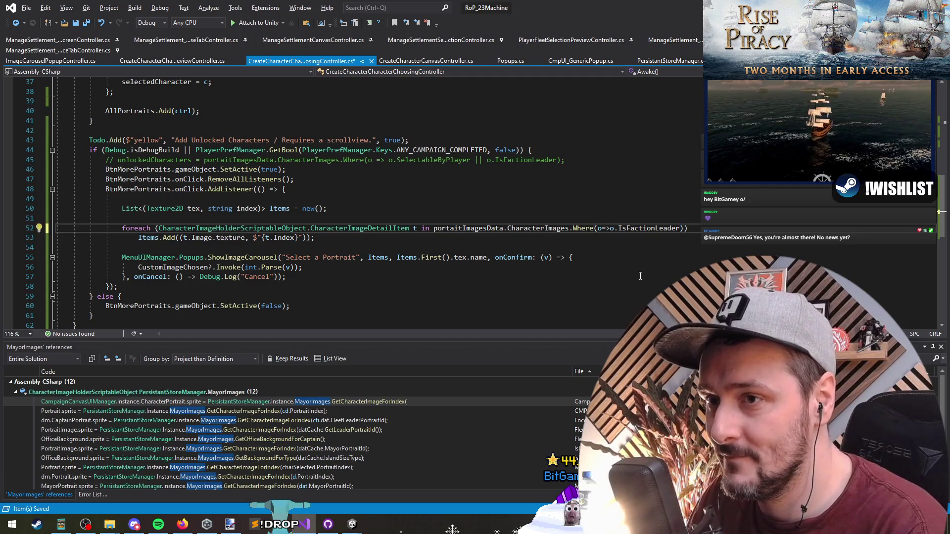
text(o.isUn)
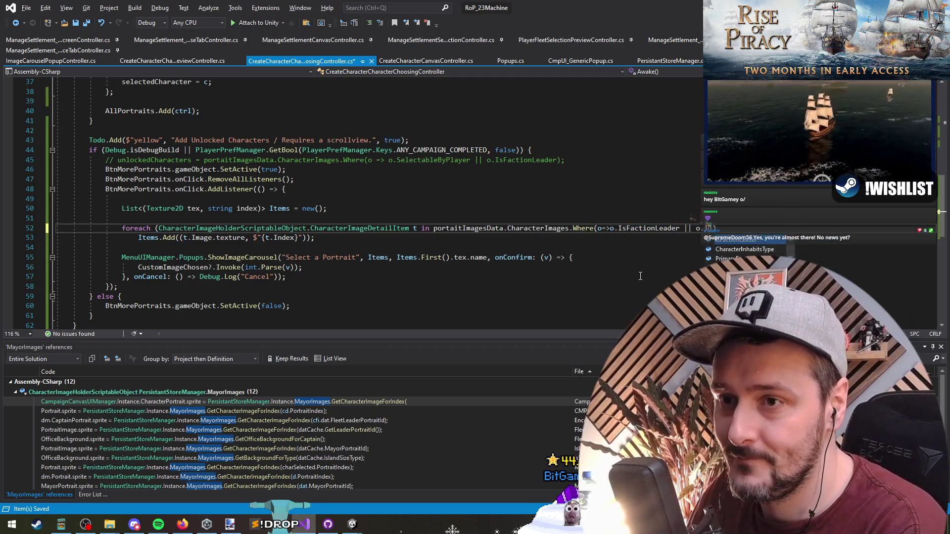
key(ctrl+z)
key(ctrl+z)
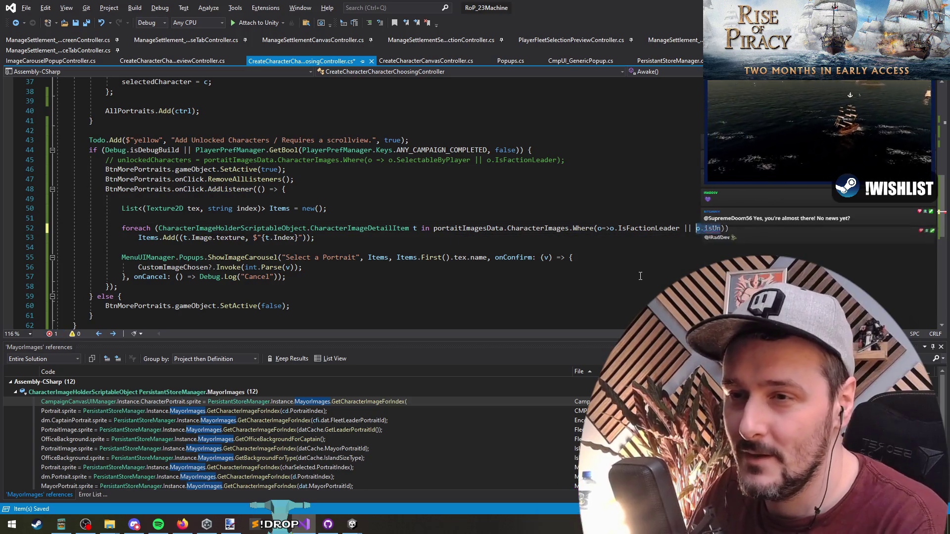
key(Down)
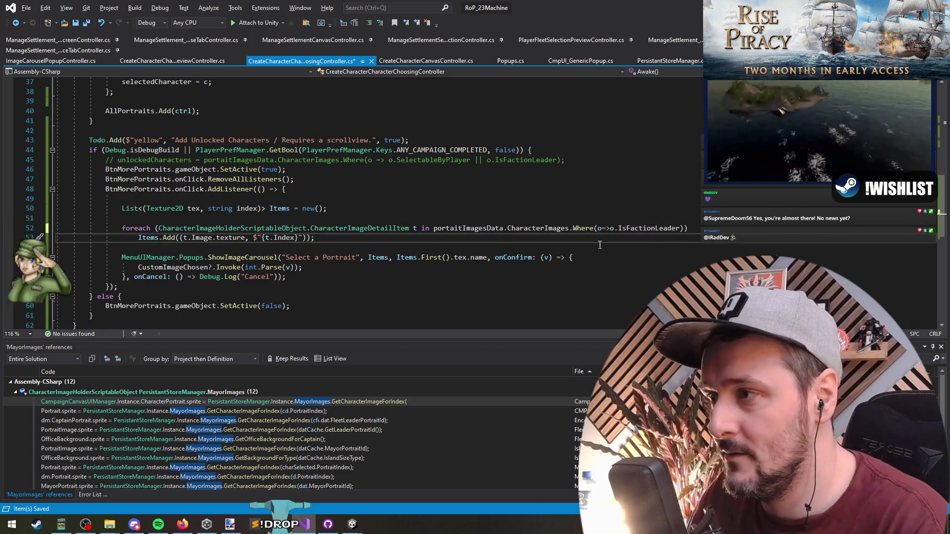
key(ctrl+s)
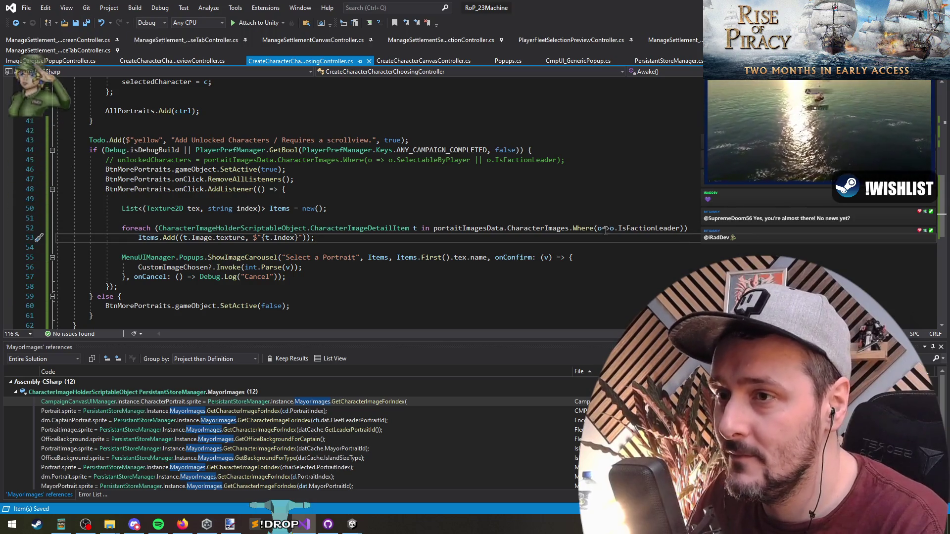
click(601, 229)
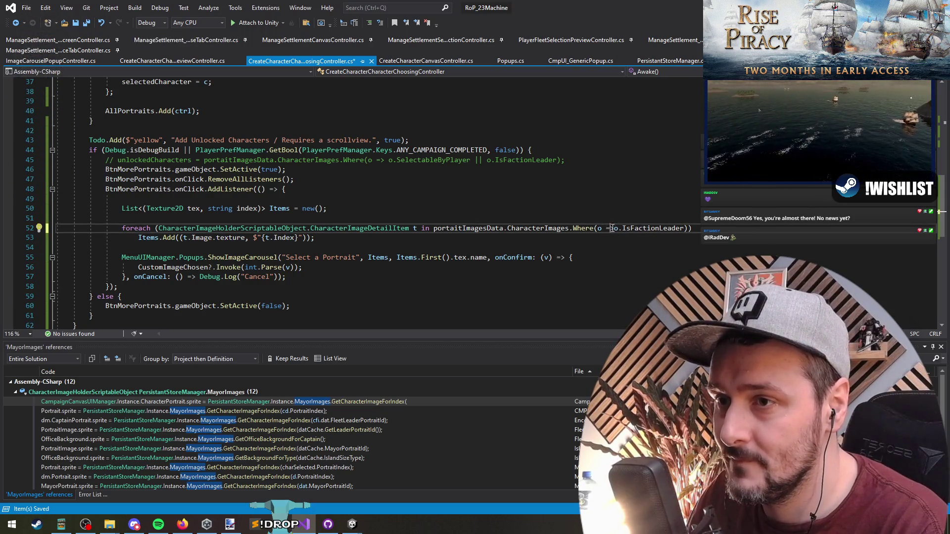
key(Down)
key(ctrl+s)
- Review the lines around the portrait loop, then bring up the open-file switcher
click(340, 249)
click(337, 278)
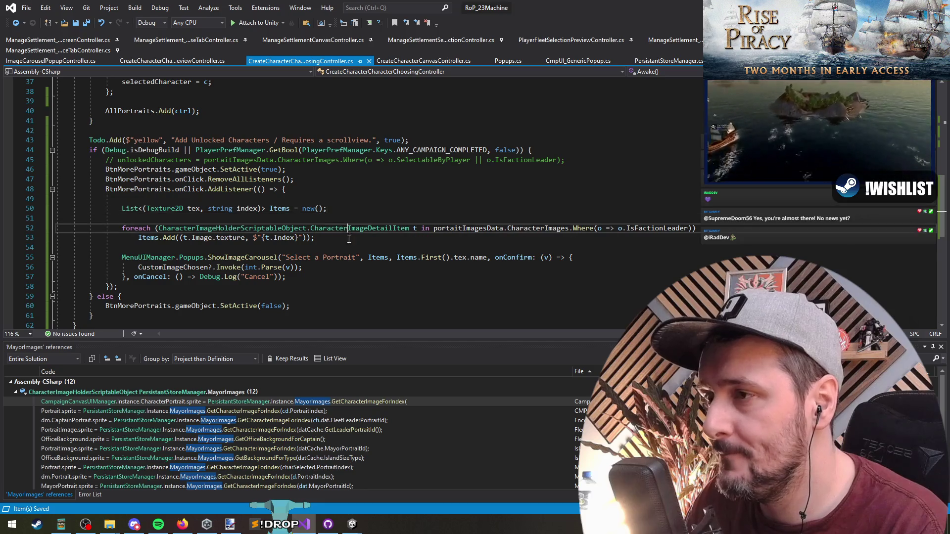
click(342, 218)
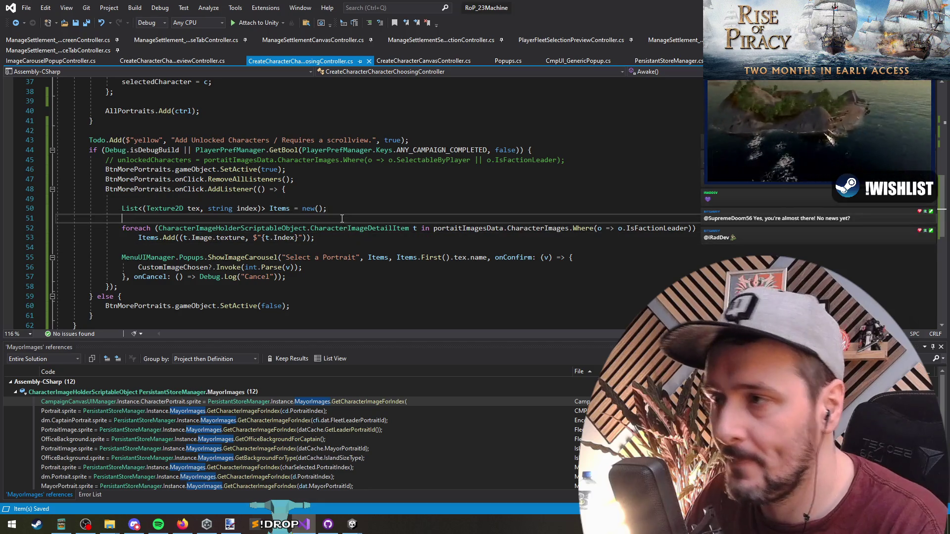
click(333, 248)
key(ctrl+Tab)
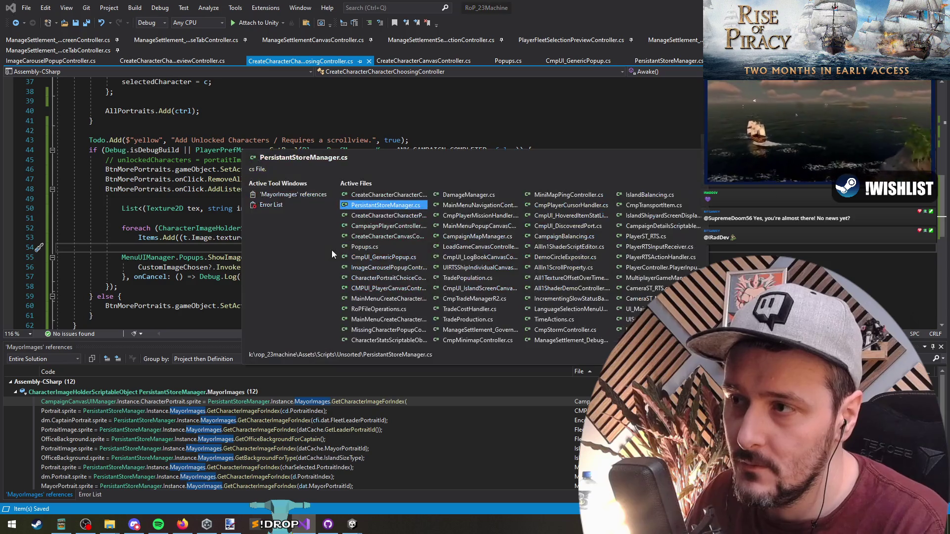
- Find all references to CreateCharacterCharacterPreviewController and open CreateCharacterCanvasController.cs from the results
key(Tab)
click(229, 203)
click(232, 185)
scroll(232, 189, up, 8)
click(223, 178)
click(178, 143)
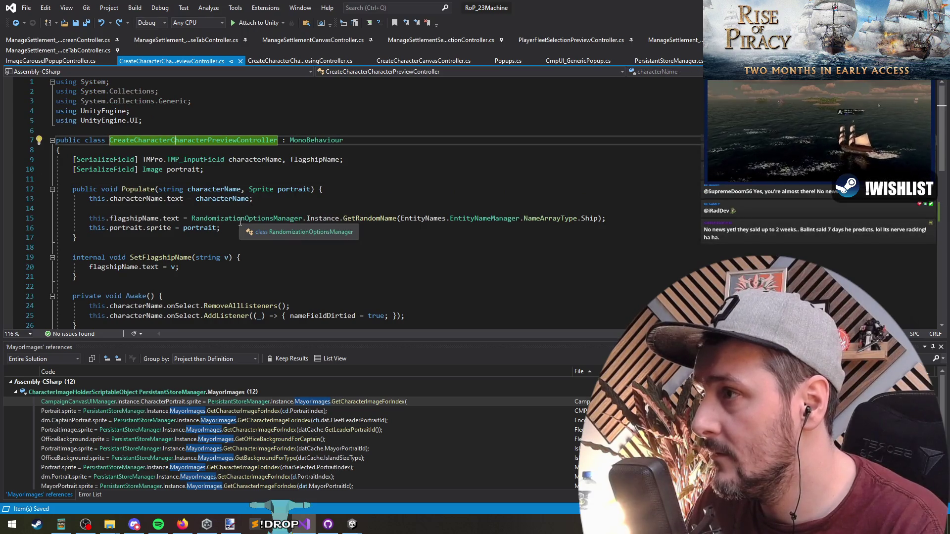
right_click(202, 142)
click(227, 244)
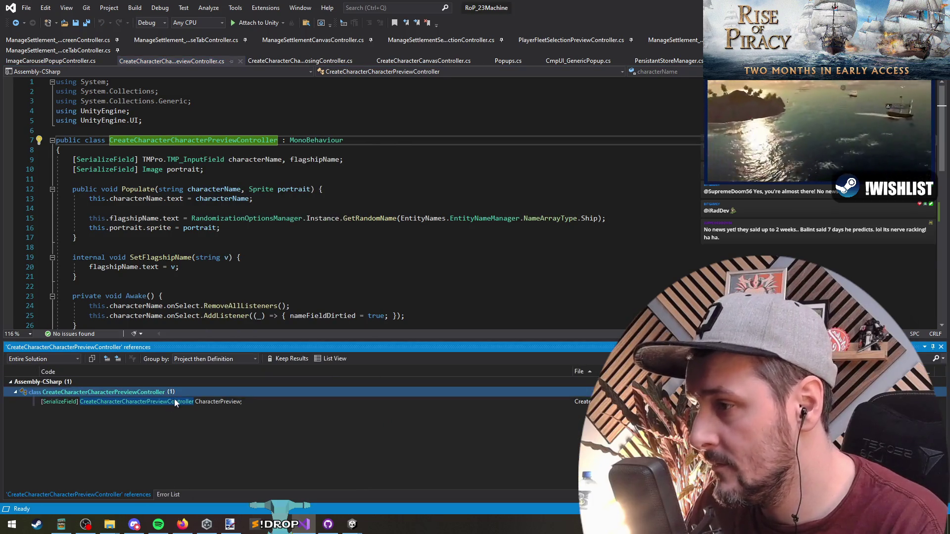
double_click(173, 401)
- Read through the create-button handler's name and portrait validation checks down to the perk bonus switch
click(332, 234)
scroll(333, 235, down, 7)
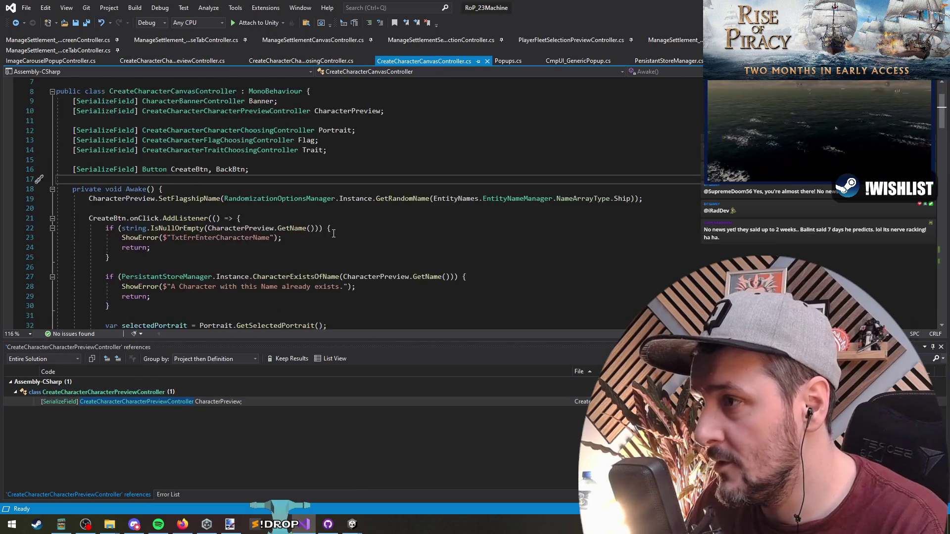
scroll(334, 236, up, 3)
click(145, 140)
click(179, 162)
click(250, 208)
scroll(252, 193, down, 3)
key(Down)
key(Down)
key(Down)
key(Down)
key(Down)
key(Down)
key(Up)
key(Up)
key(Up)
key(Down)
key(Down)
key(Down)
key(Up)
key(Up)
key(Up)
key(Down)
key(Down)
key(Down)
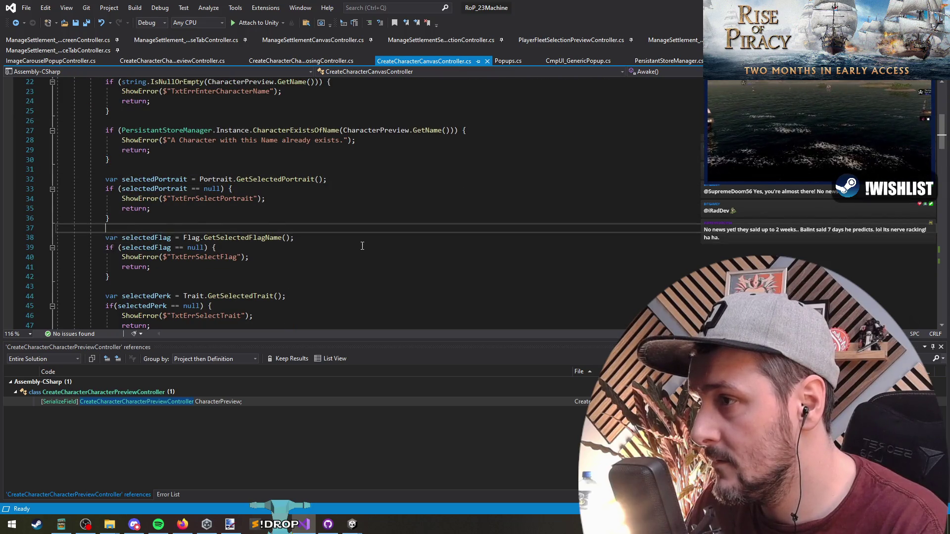
scroll(178, 233, down, 4)
key(Down)
key(Down)
key(Down)
key(Down)
key(Down)
key(Down)
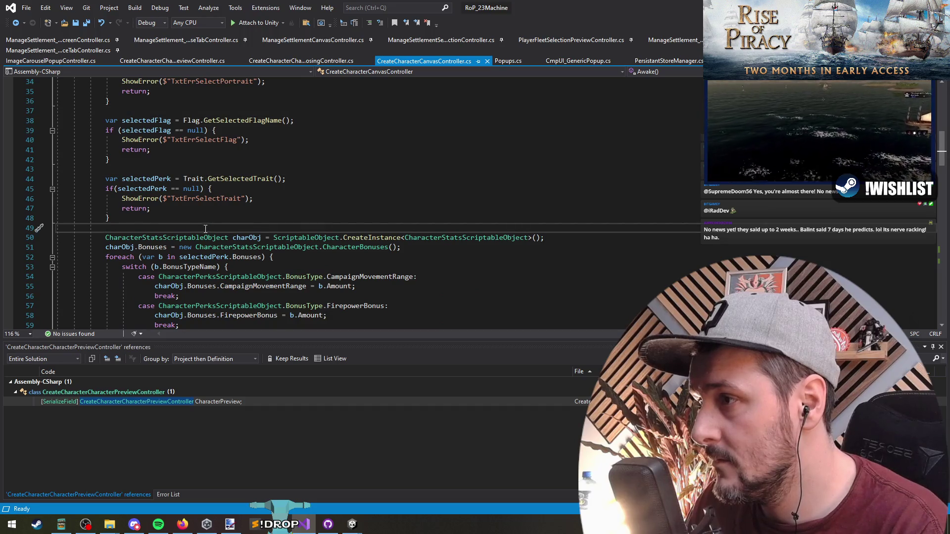
scroll(205, 228, down, 4)
scroll(260, 163, down, 7)
click(258, 208)
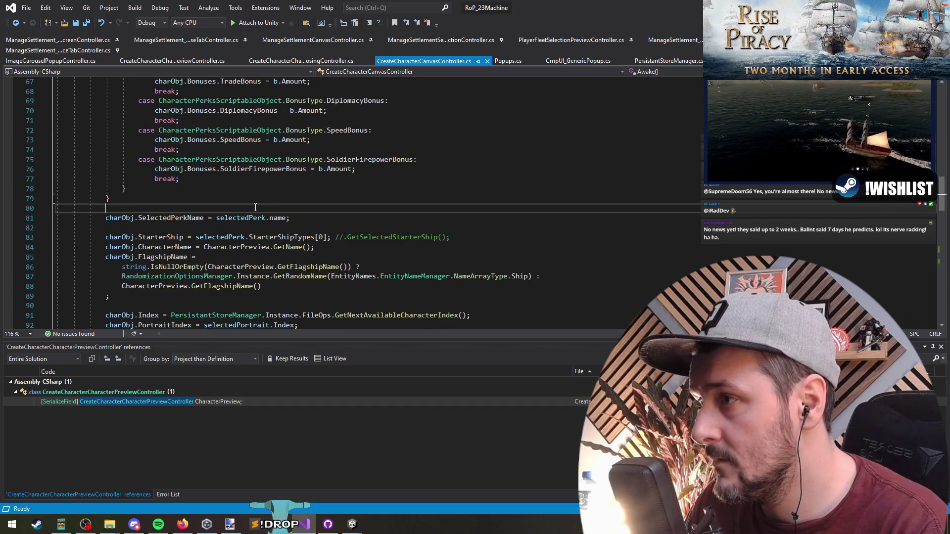
scroll(257, 216, down, 4)
- Inspect the PortraitIndex = selectedPortrait.Index assignment on line 92, peeking the Index definition
click(179, 190)
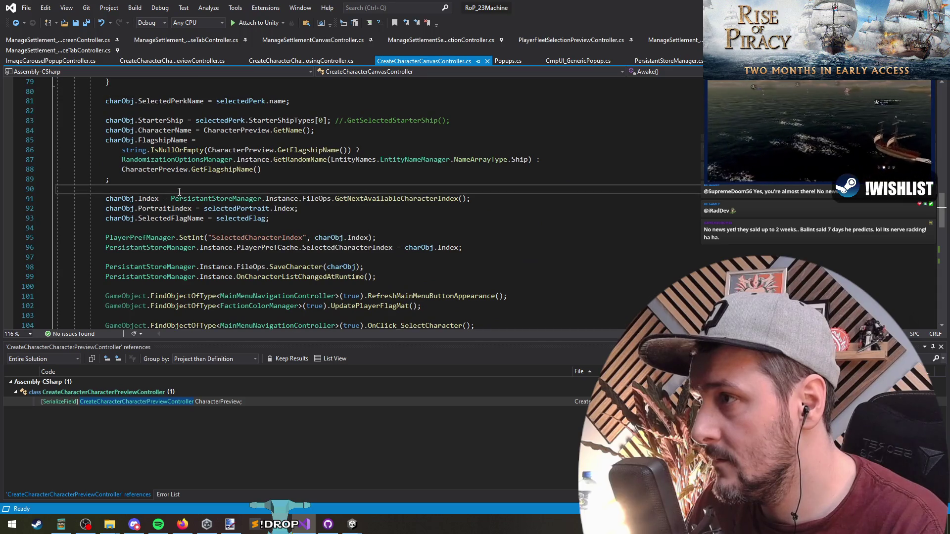
click(148, 198)
click(224, 208)
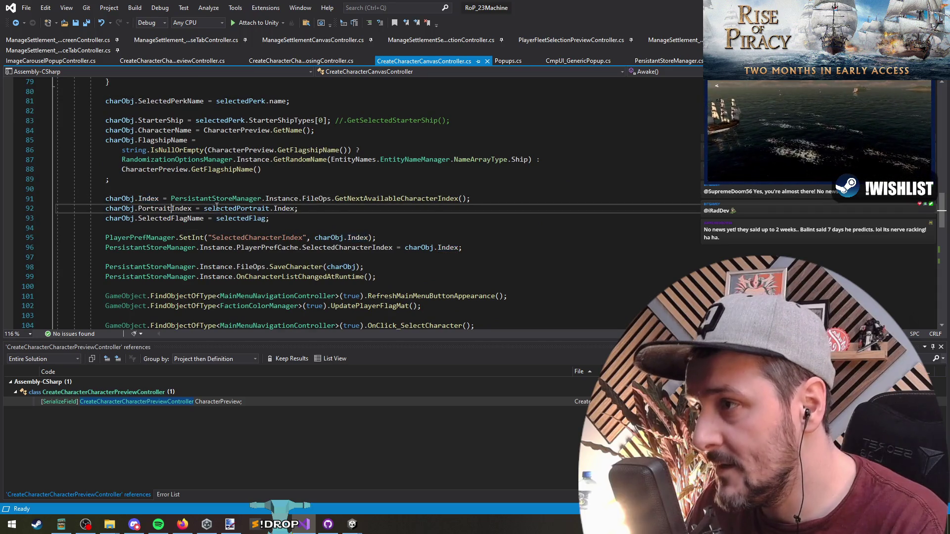
click(287, 209)
key(F12)
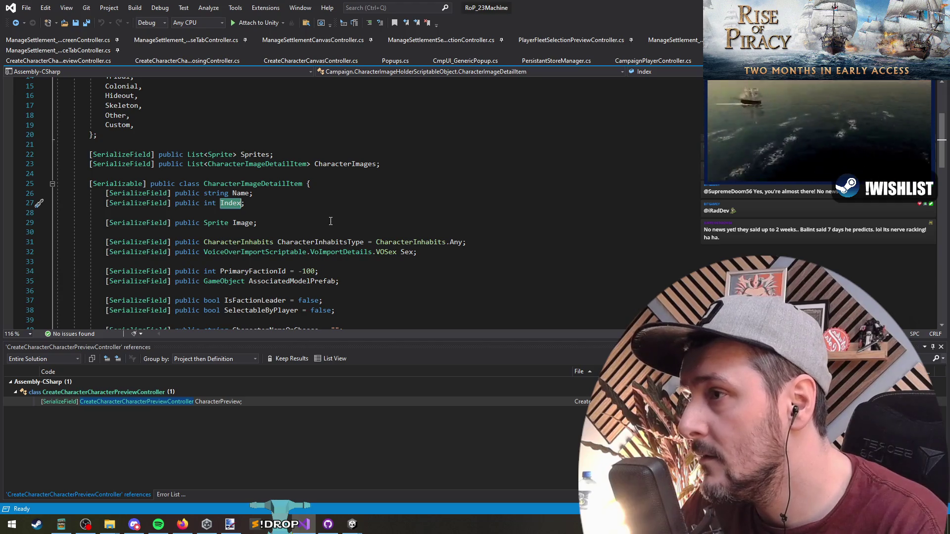
click(16, 23)
click(204, 209)
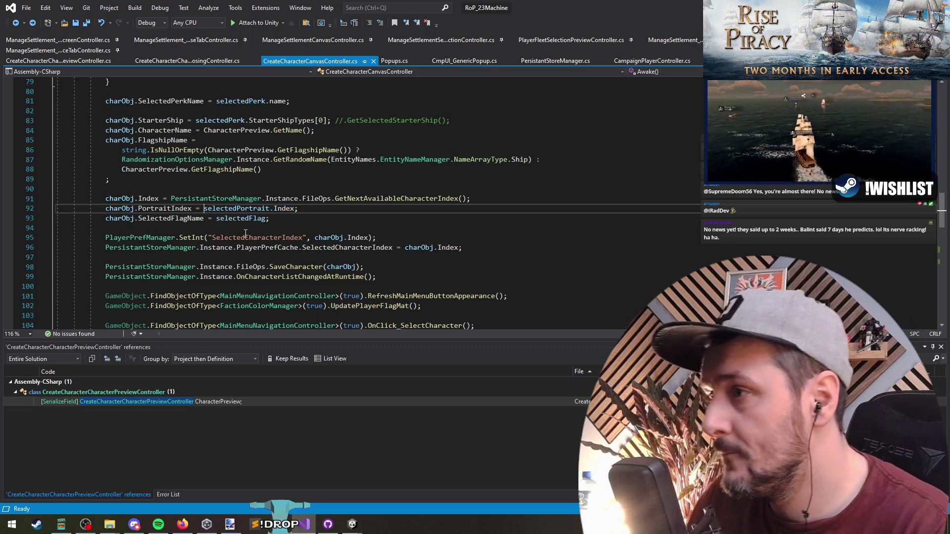
- Change line 92 to Portrait.isCustomSelected ? Portrait.customPortraitIndex : selectedPortrait.Index and save
key(Left)
text(s)
key(BackSpace)
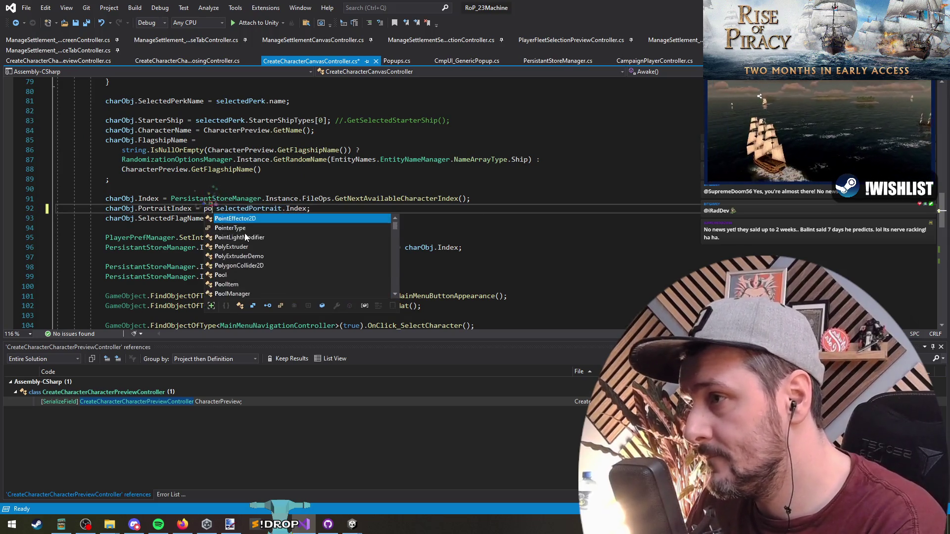
text(Portrait.)
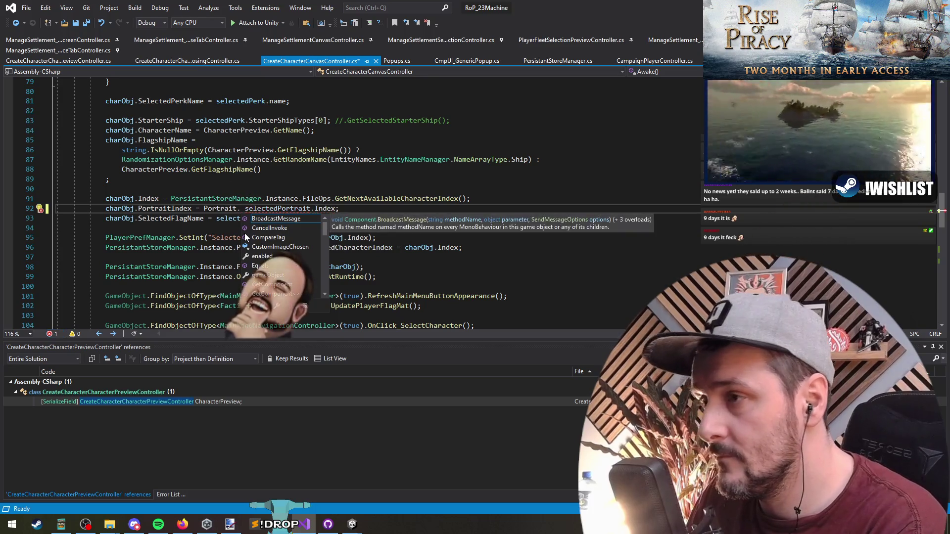
text(is)
key(Tab)
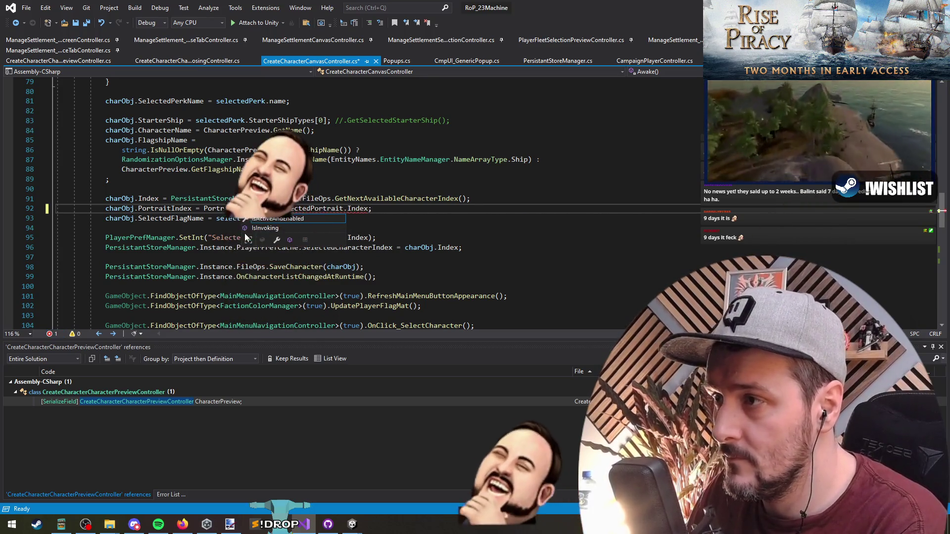
text(?)
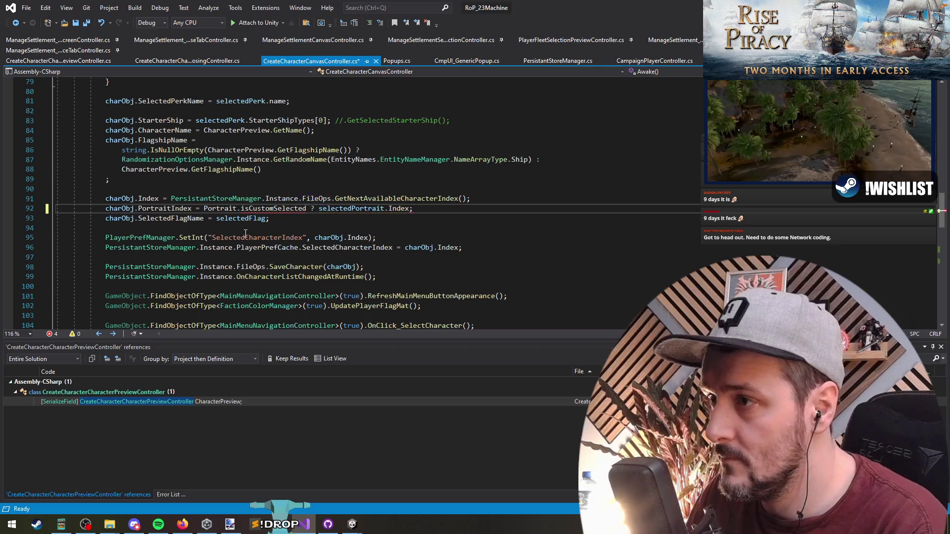
text( Port)
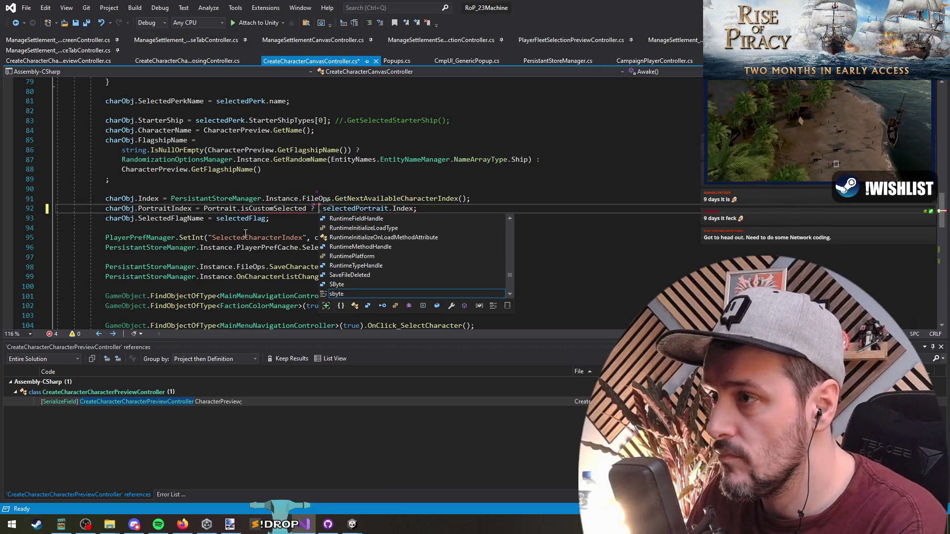
text(rait.GetInde)
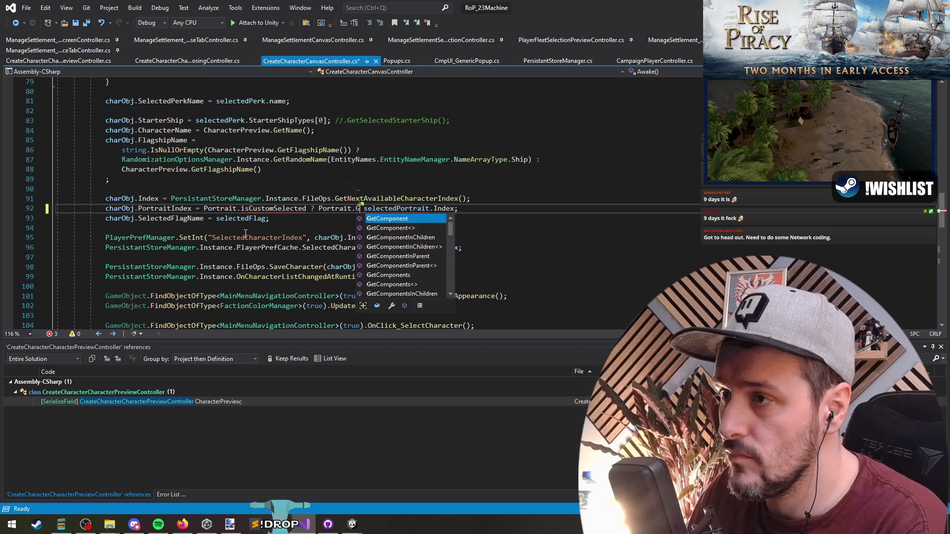
key(BackSpace)
key(BackSpace)
key(BackSpace)
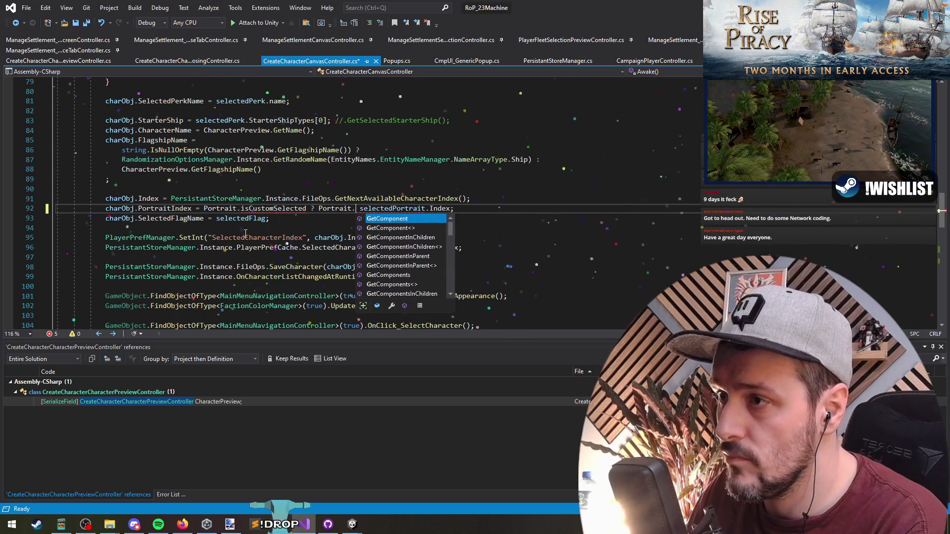
text(.customIndex )
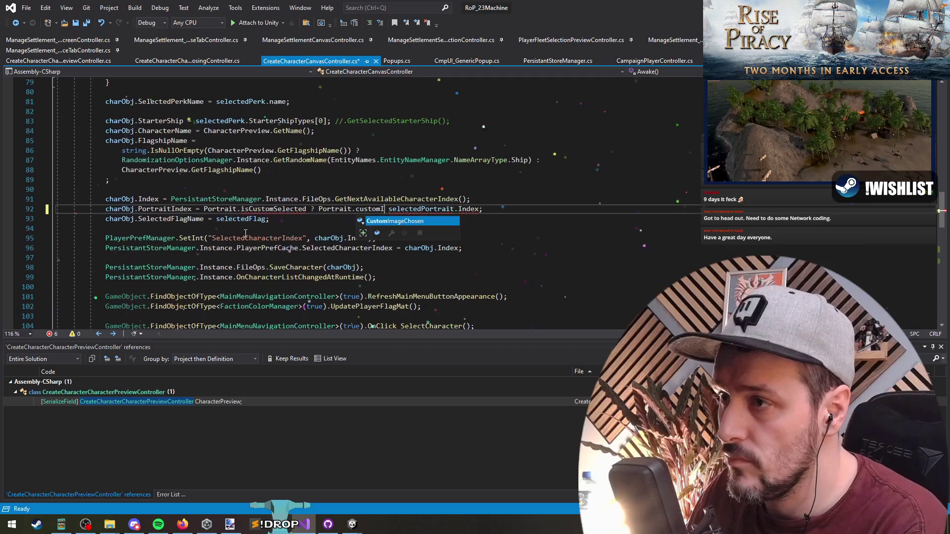
text(:)
key(Down)
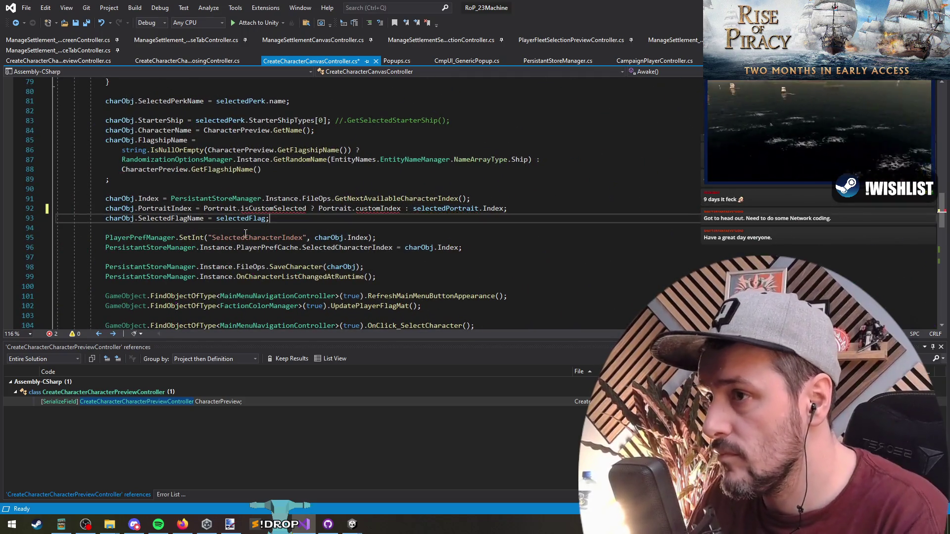
click(379, 209)
text(Portra)
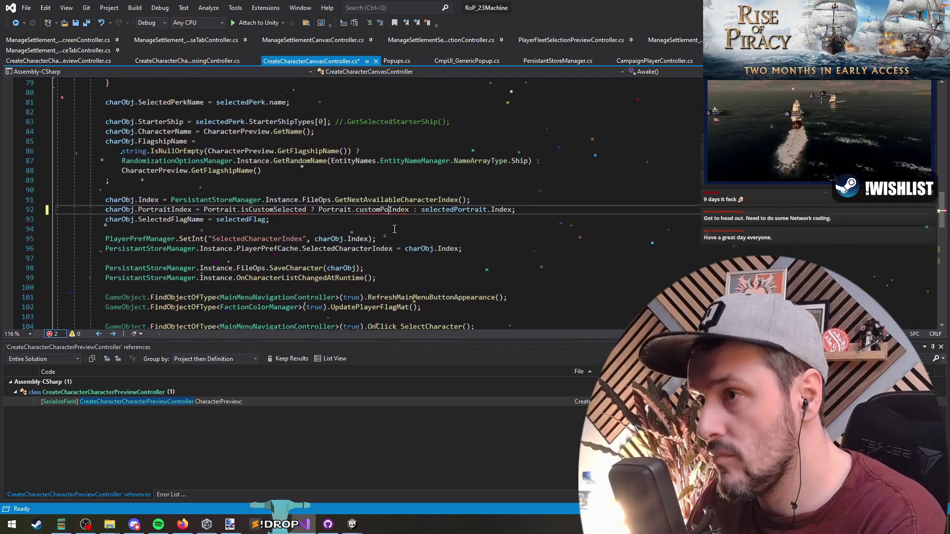
text(it)
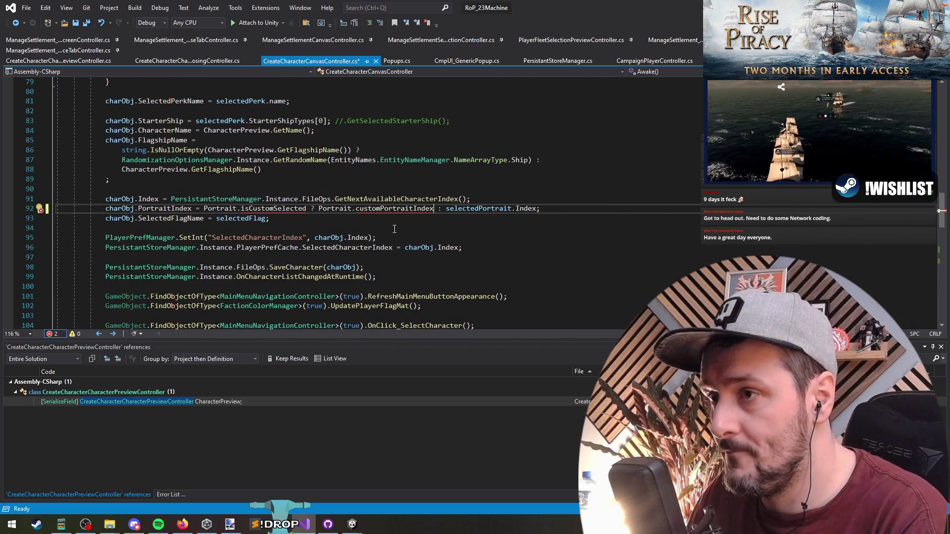
key(ctrl+s)
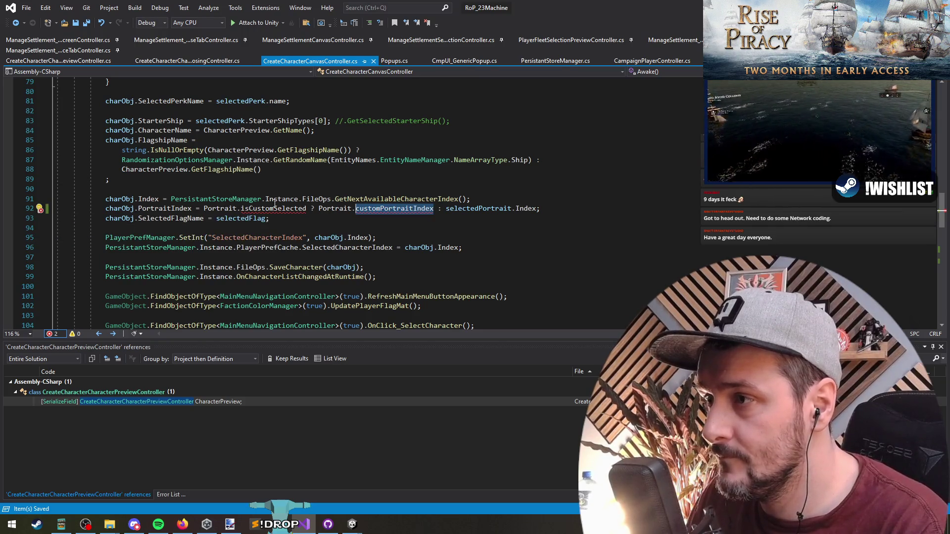
- Generate the isCustomSelected field in the choosing controller, initialise it to false, and save
click(40, 208)
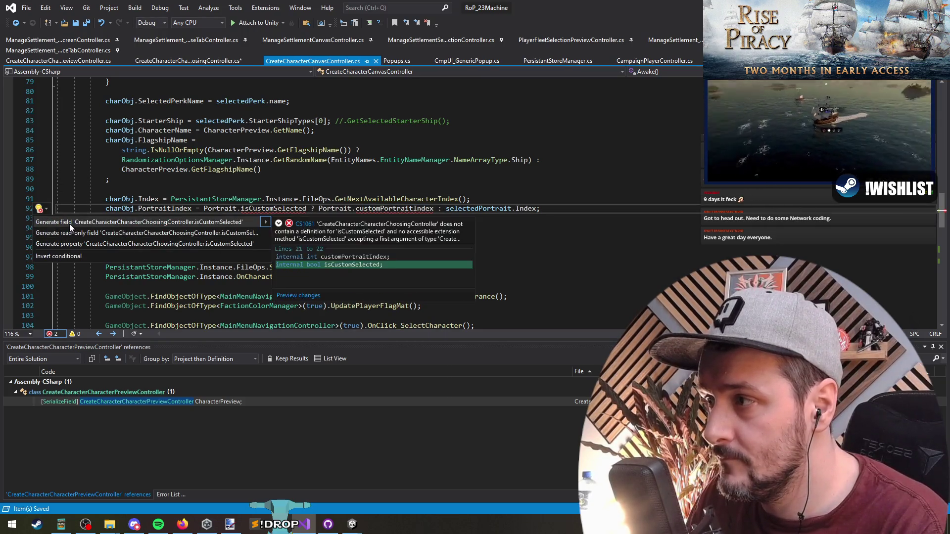
click(69, 223)
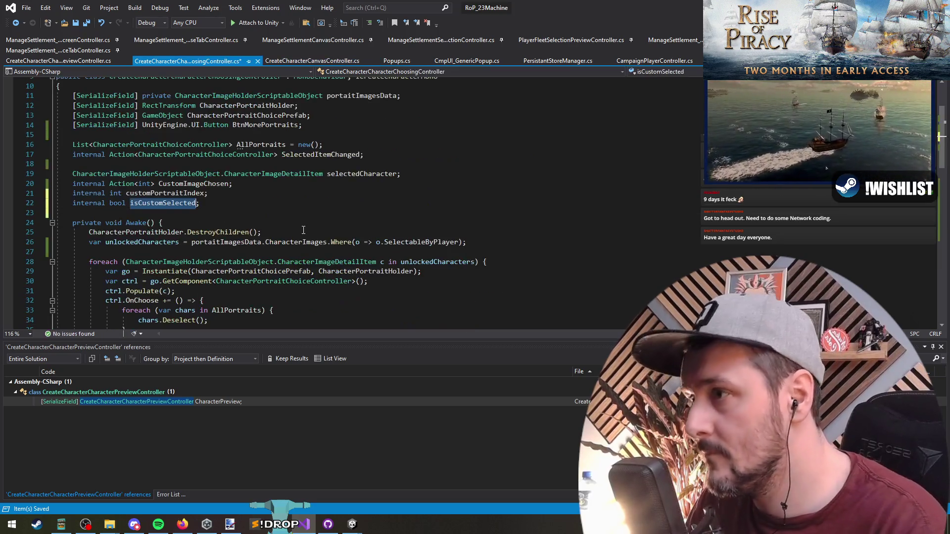
key(Right)
text(= false)
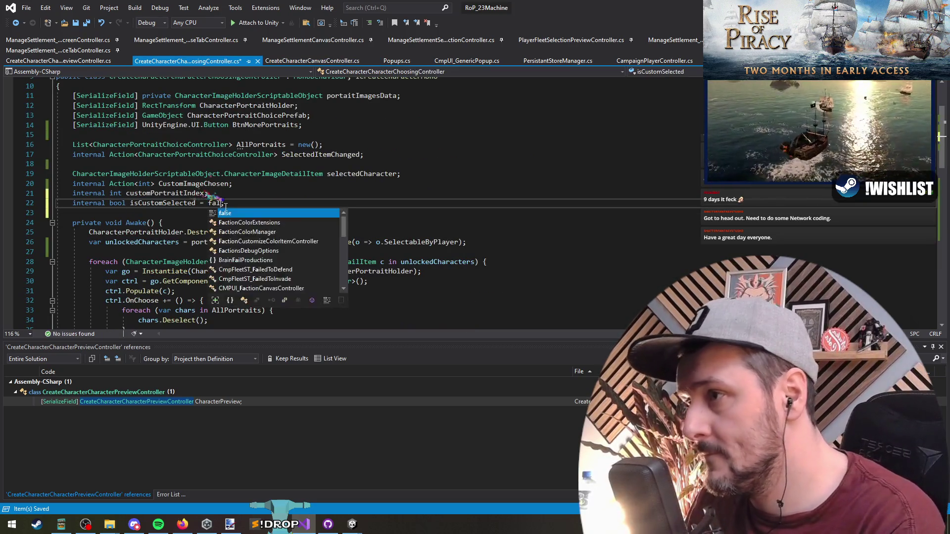
key(Up)
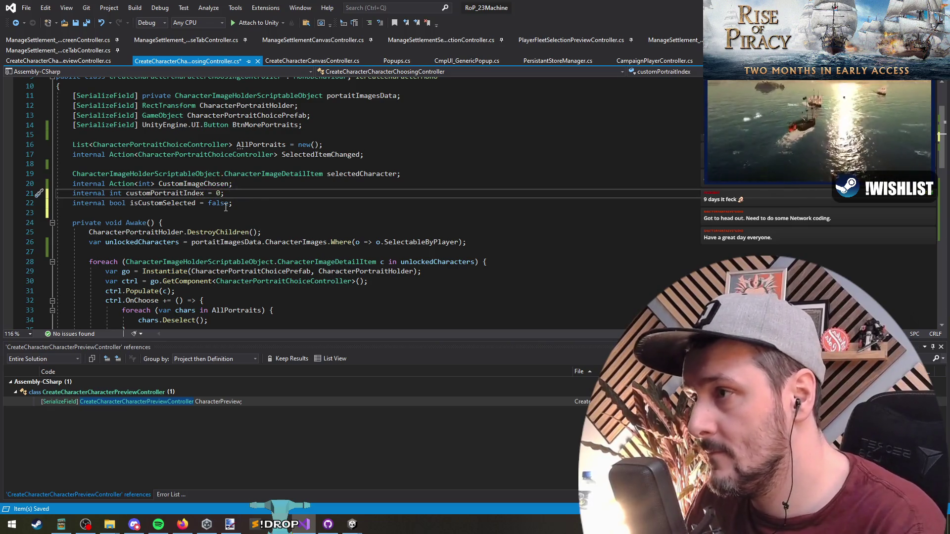
click(226, 208)
key(ctrl+s)
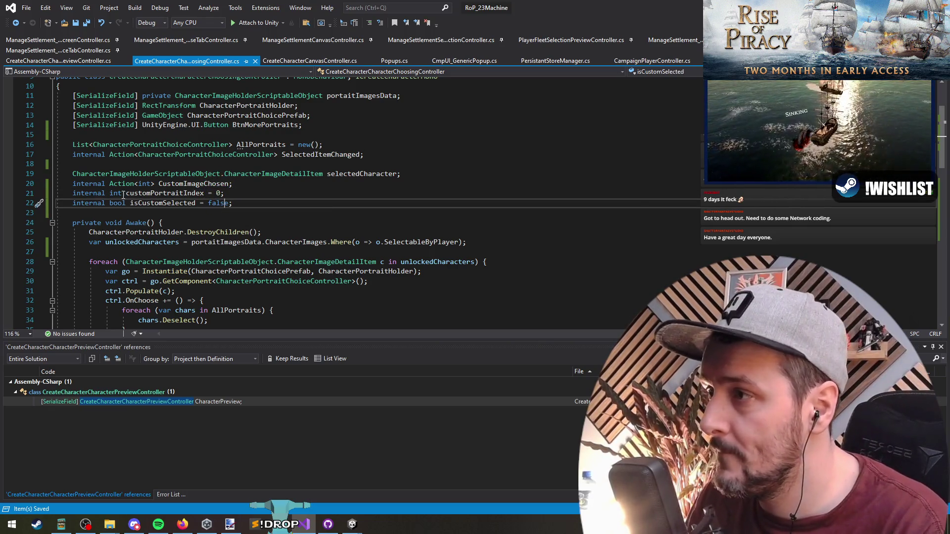
- Regroup the customPortraitIndex and isCustomSelected fields into their own block below selectedCharacter
drag(231, 203, 29, 197)
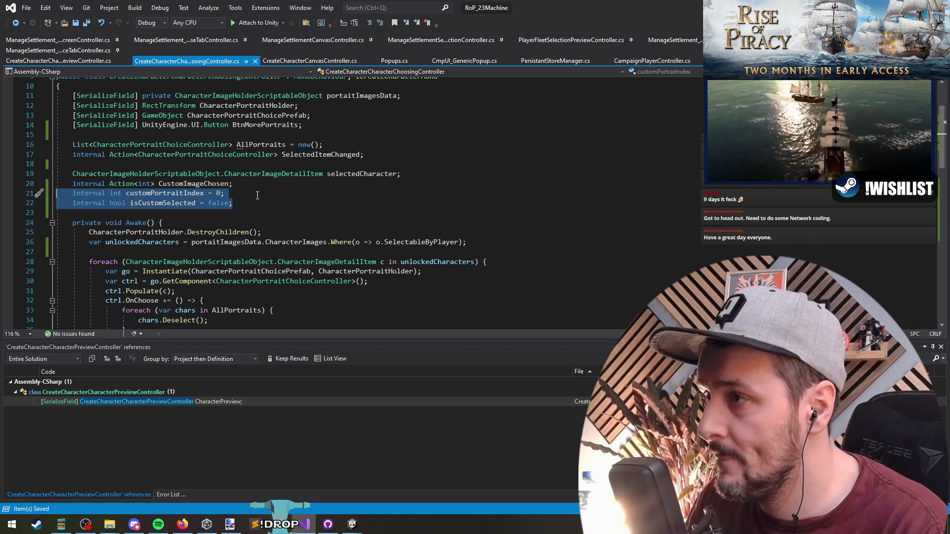
key(Delete)
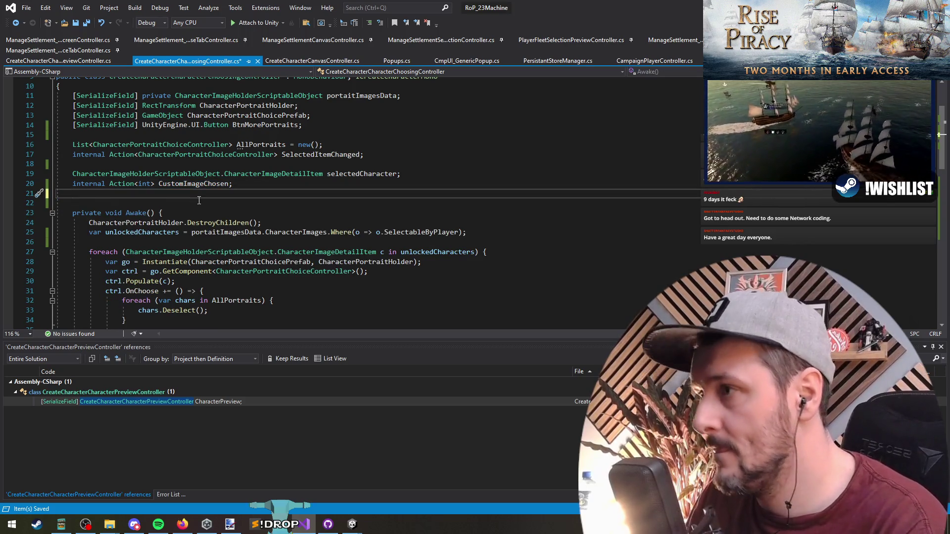
key(ctrl+z)
key(ctrl+z)
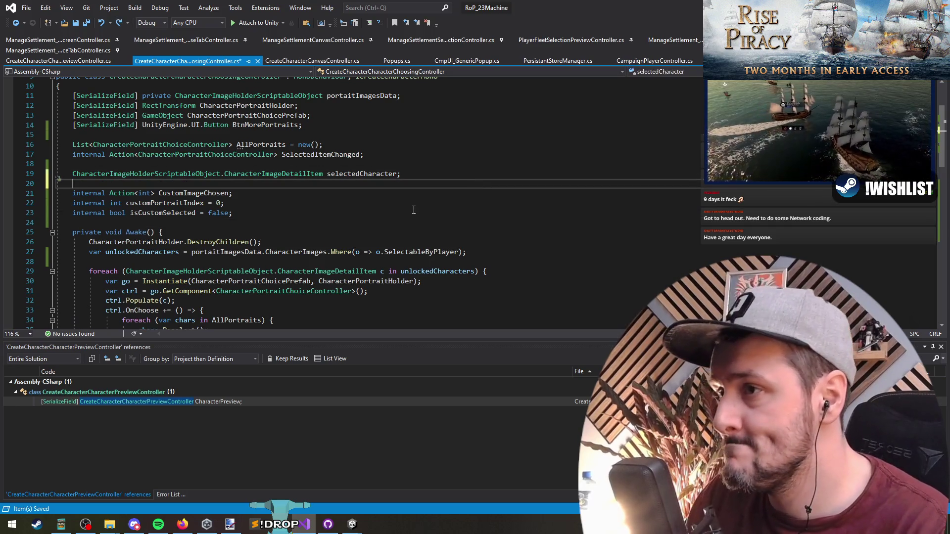
key(ctrl+z)
key(ctrl+z)
key(ctrl+z)
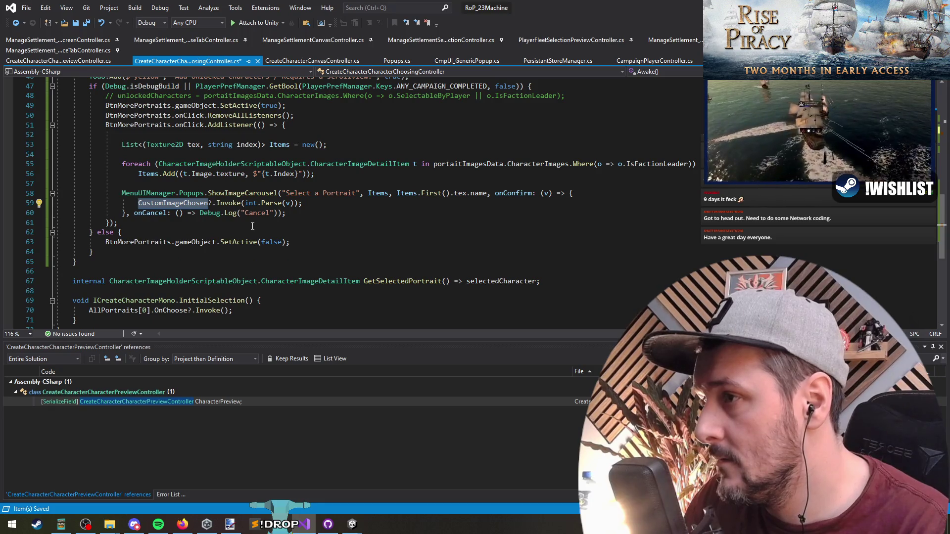
- Cut int.Parse(v) out of the CustomImageChosen call and open blank lines above it
click(318, 203)
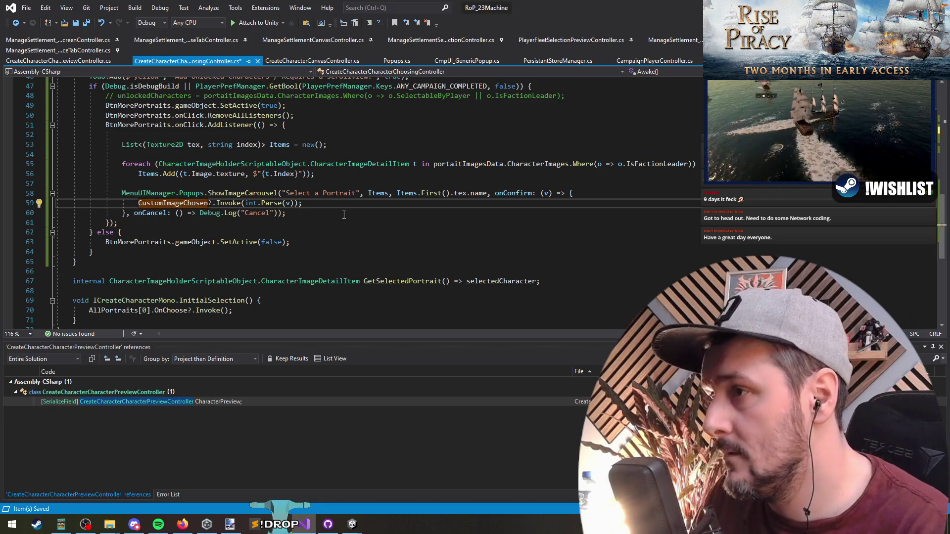
key(ctrl+Return)
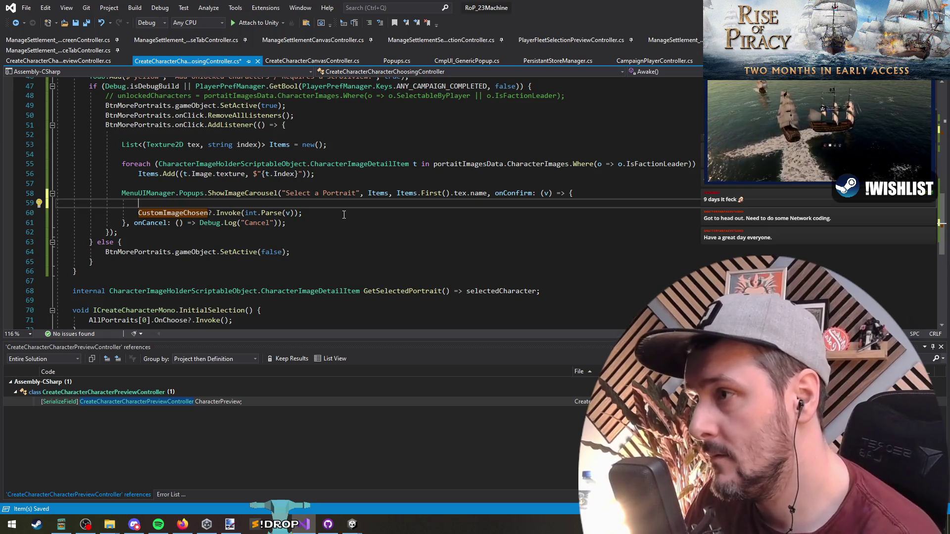
key(Down)
key(shift+Left)
key(shift+Left)
key(shift+Left)
key(ctrl+x)
key(Up)
key(Up)
key(Down)
text(customP)
key(Tab)
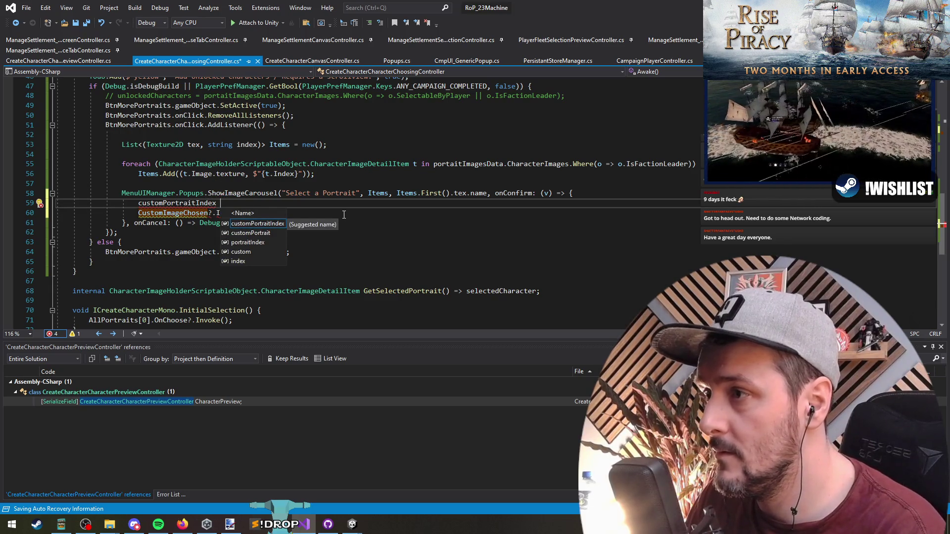
key(ctrl+BackSpace)
key(ctrl+BackSpace)
key(Return)
key(Return)
key(Up)
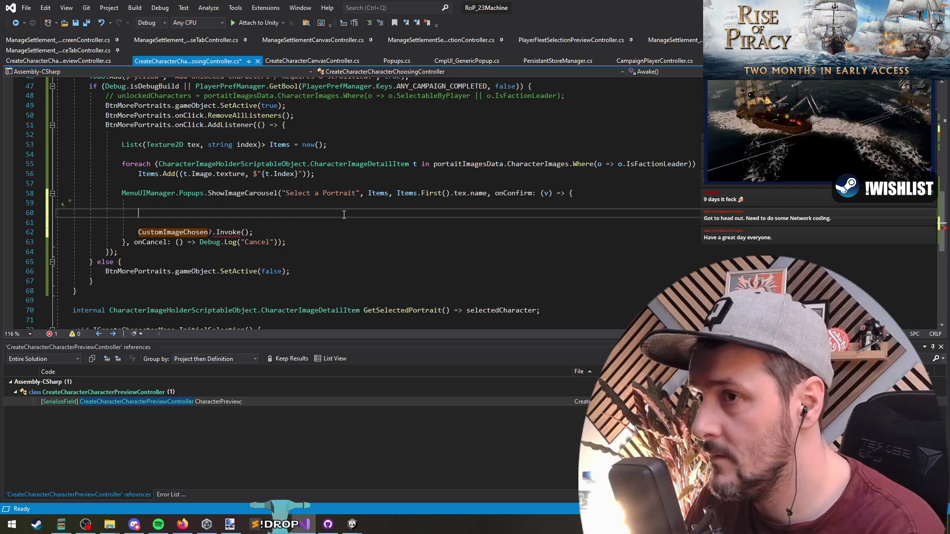
- Add an if (int.TryParse(v, out int res)) guard in the carousel confirm callback
text(int.TryParse)
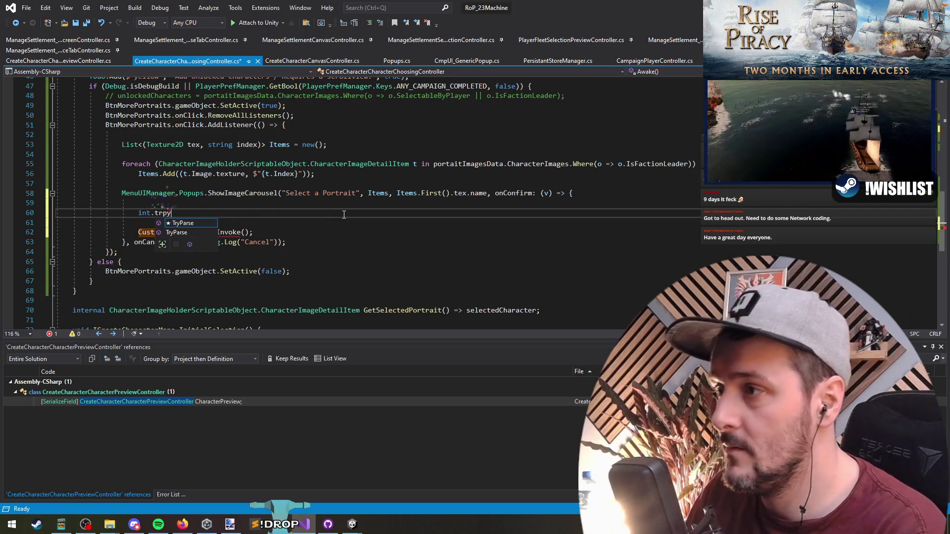
text((v))
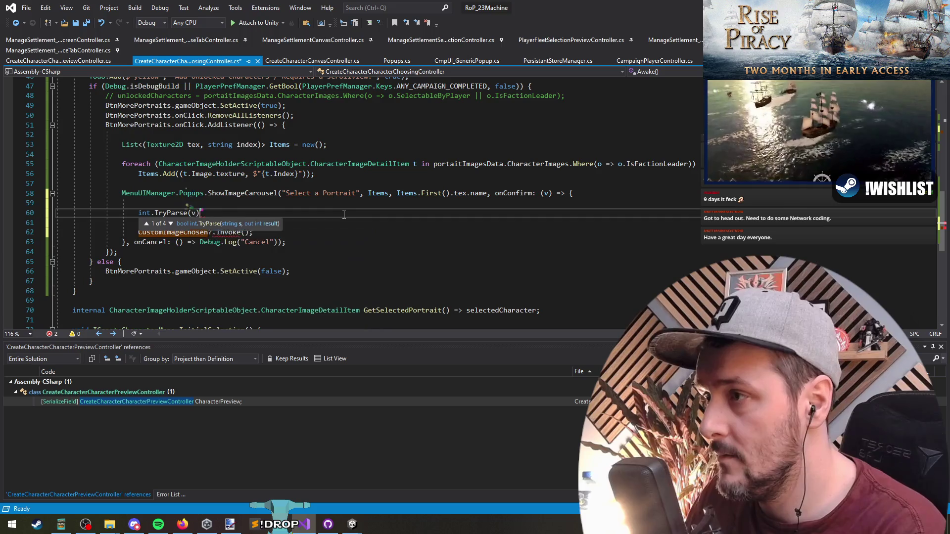
text(;()
key(End)
key(Left)
text())
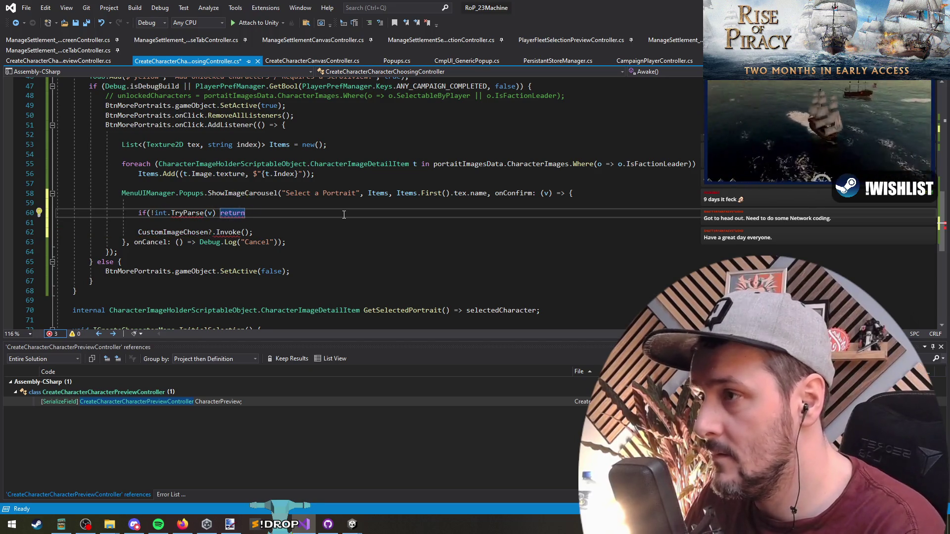
text(;)
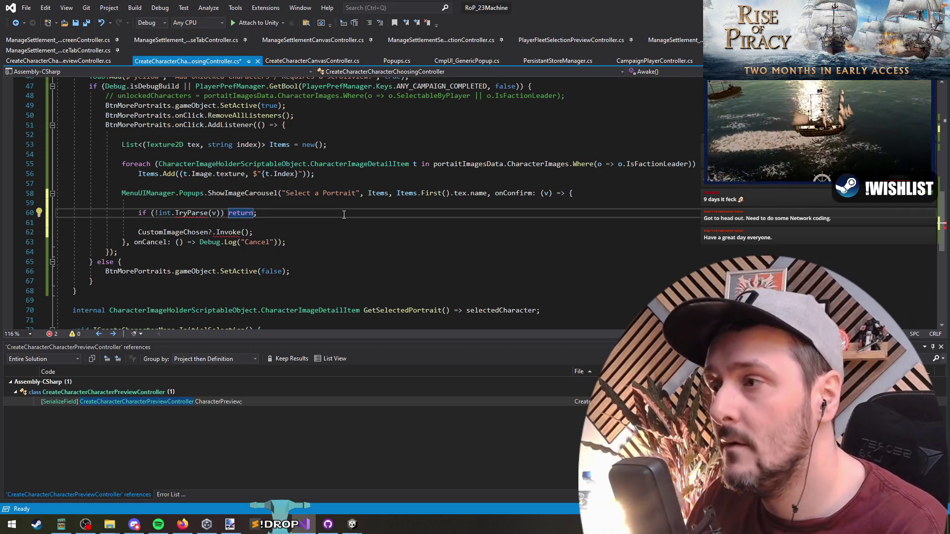
text())
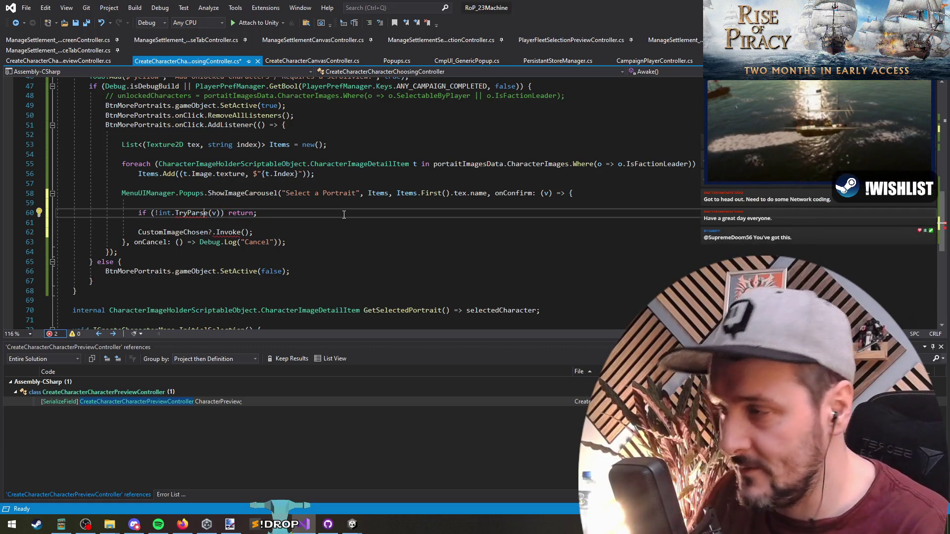
key(Right)
key(Right)
text(, )
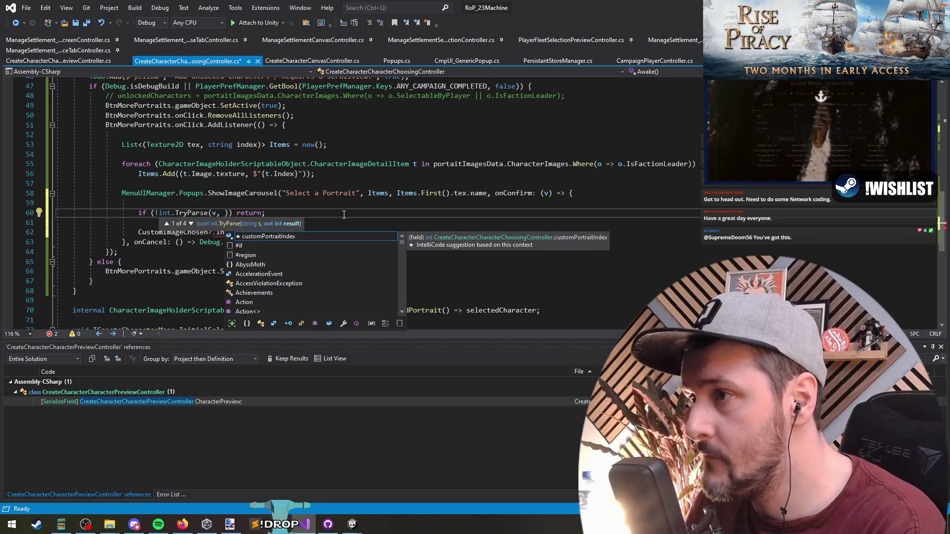
text(out int )
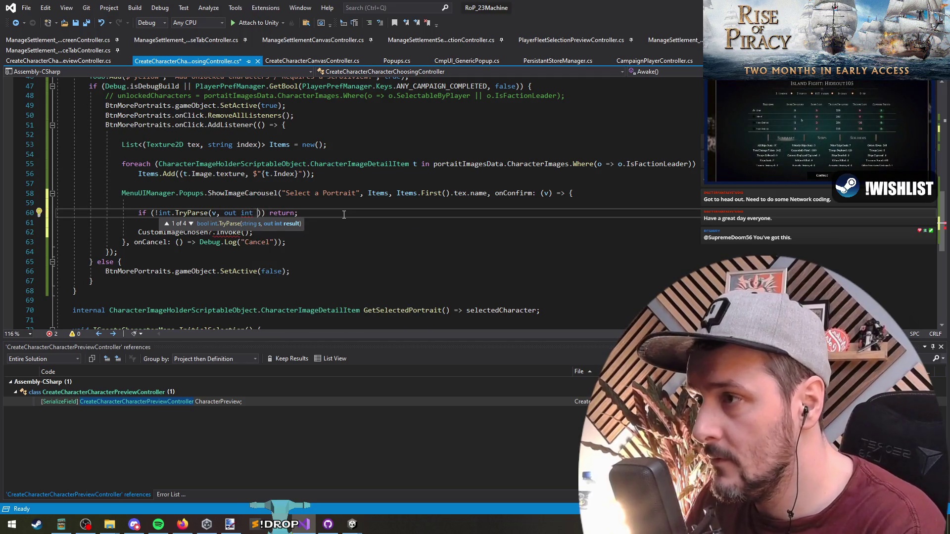
text(res)
key(End)
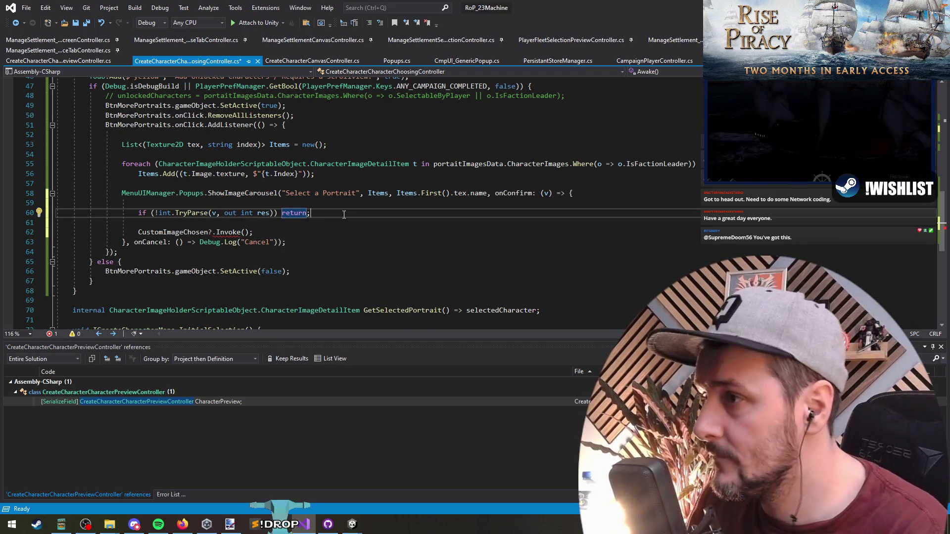
- Pass res to CustomImageChosen, assign customPortraitIndex = res; beforehand, and save the script
key(Return)
key(Up)
key(Up)
key(ctrl+x)
key(Down)
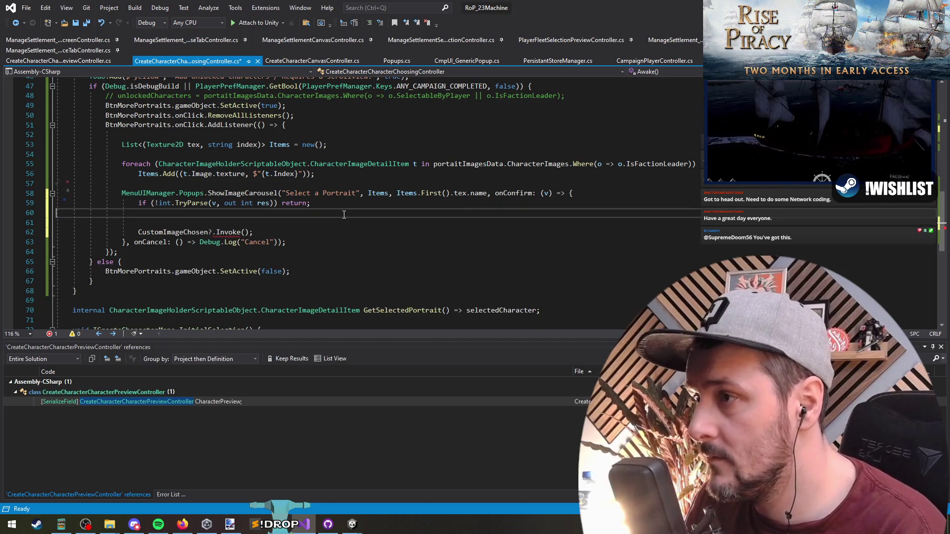
key(Down)
key(Down)
key(End)
key(Left)
text(res)
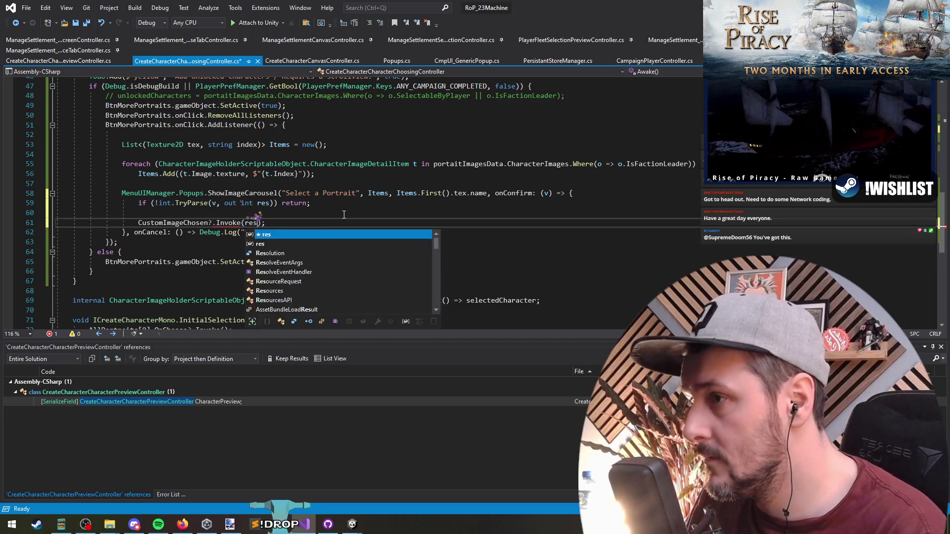
key(Up)
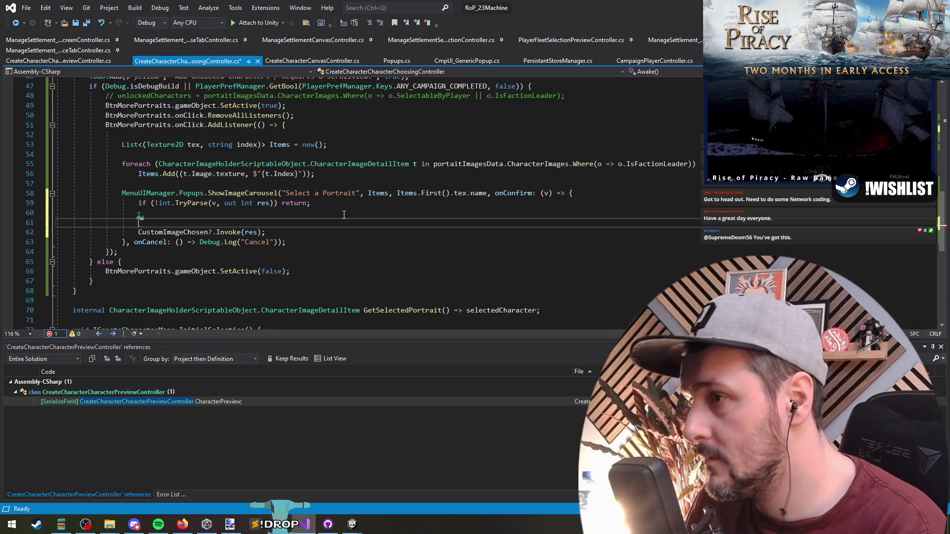
text(customPortraitIndex = res;)
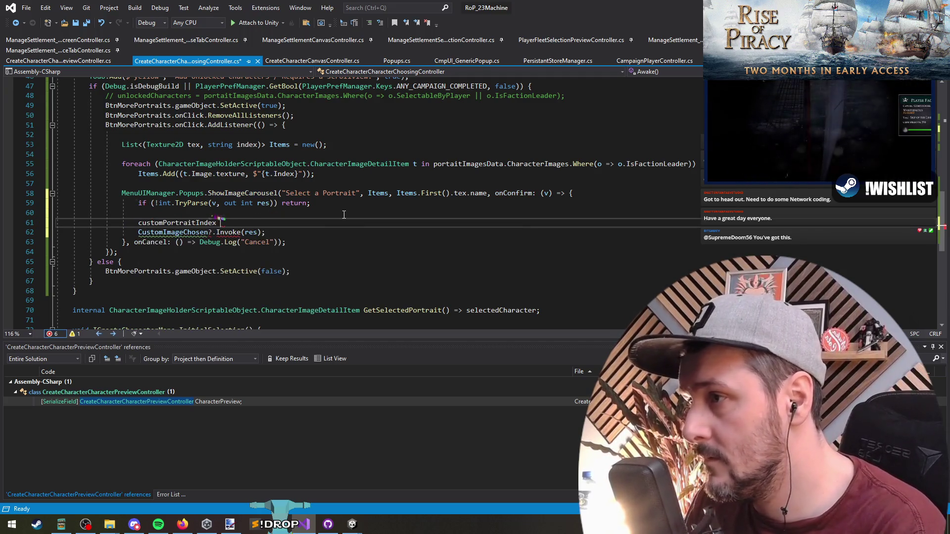
key(Up)
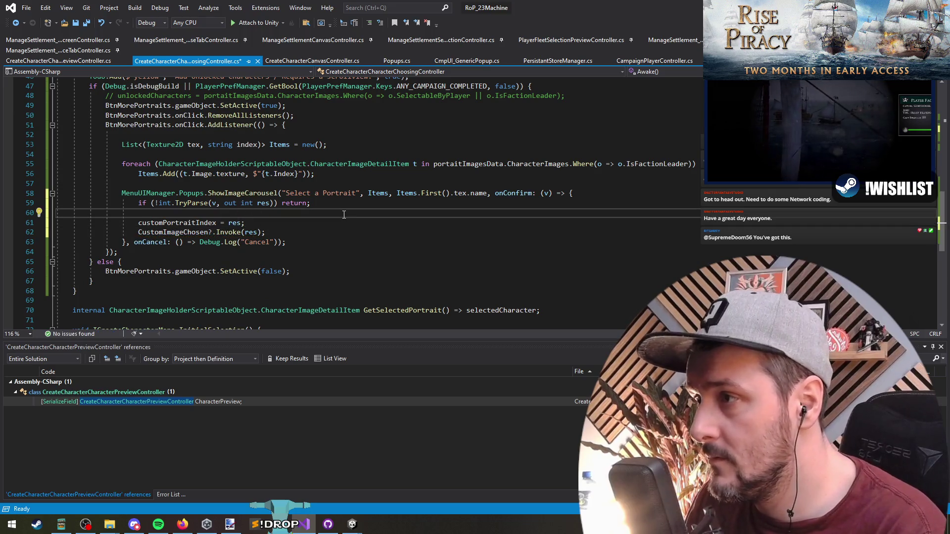
key(ctrl+z)
key(ctrl+y)
key(ctrl+s)
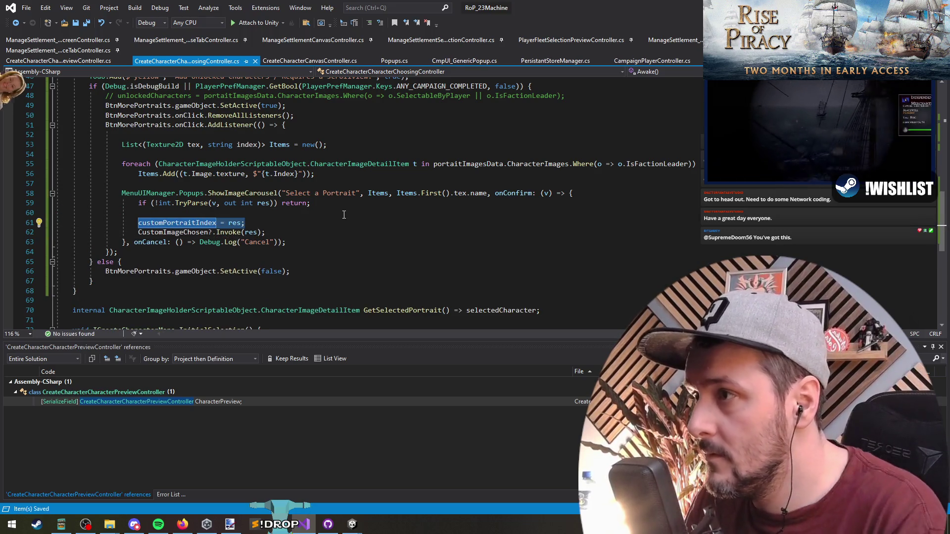
click(185, 174)
scroll(173, 154, up, 2)
click(162, 144)
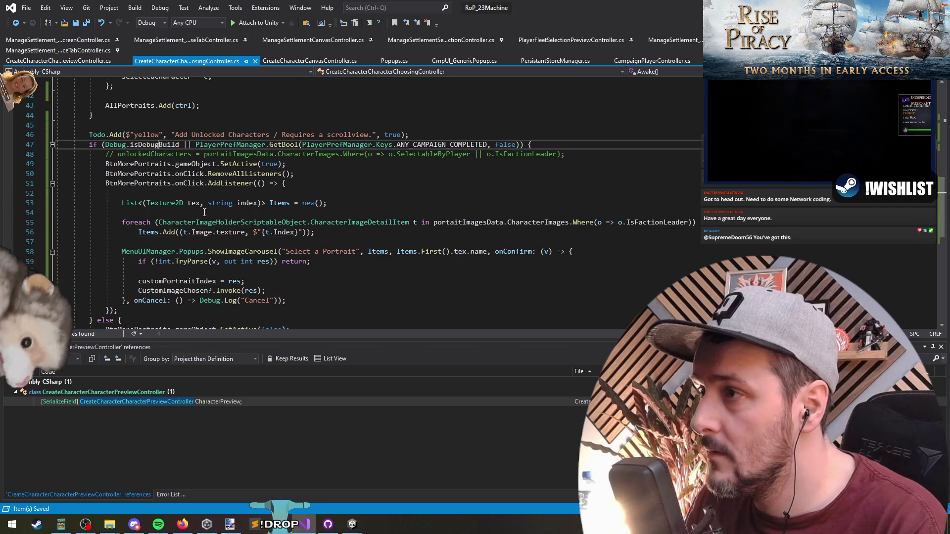
- Add CustomImageChosen = true; above the customPortraitIndex assignment in the confirm handler
click(214, 280)
triple_click(214, 281)
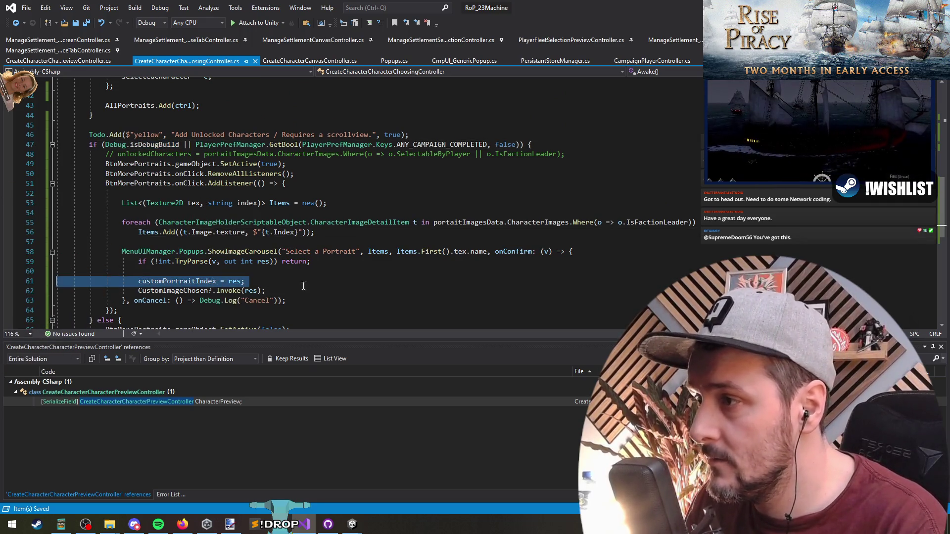
click(258, 282)
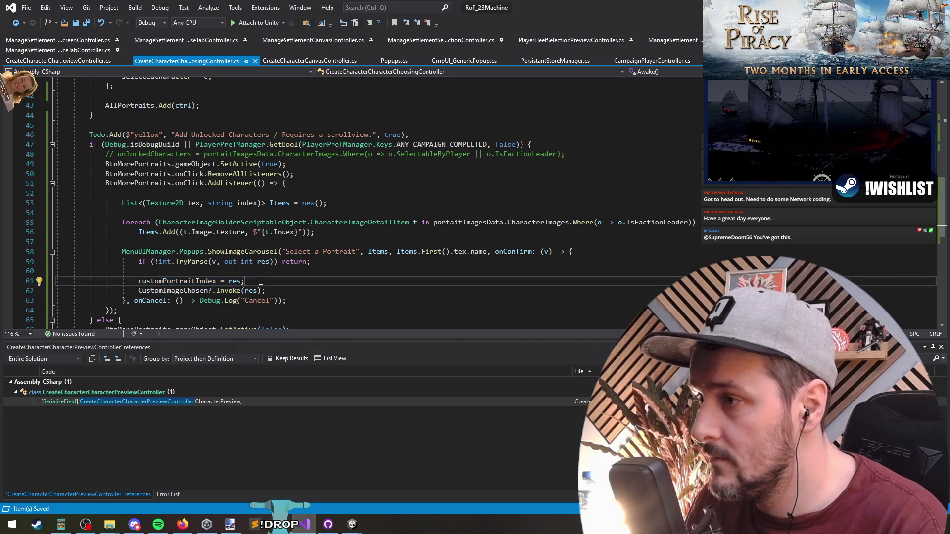
key(ctrl+Return)
text(custo)
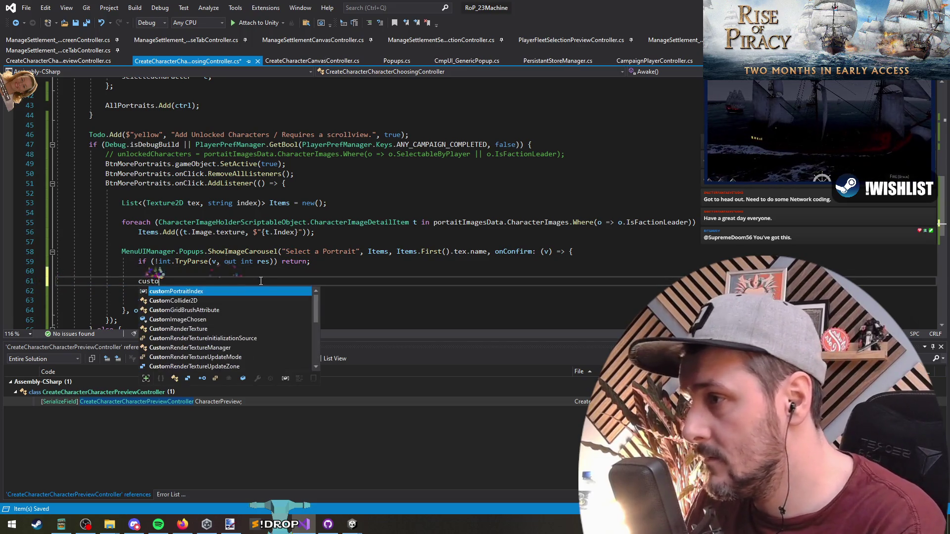
text(I)
key(Tab)
text(= )
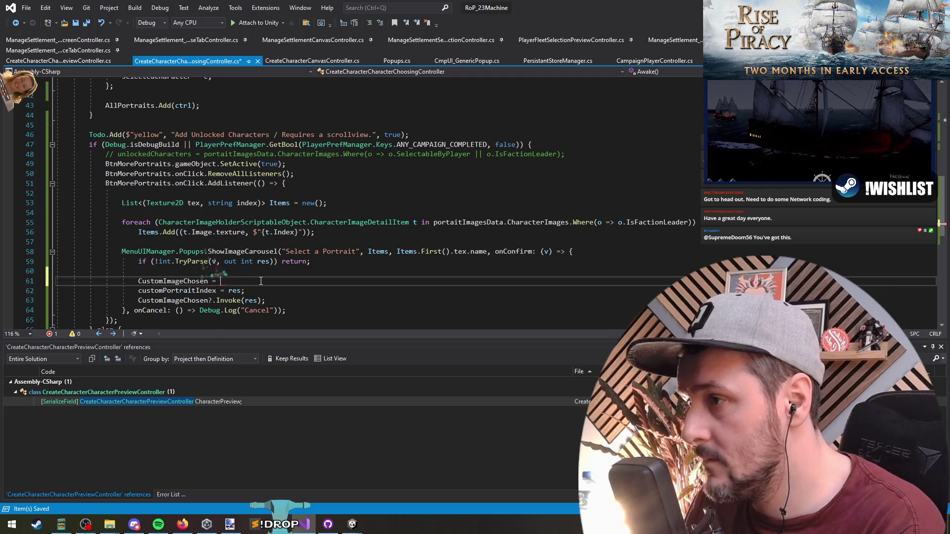
text(true;)
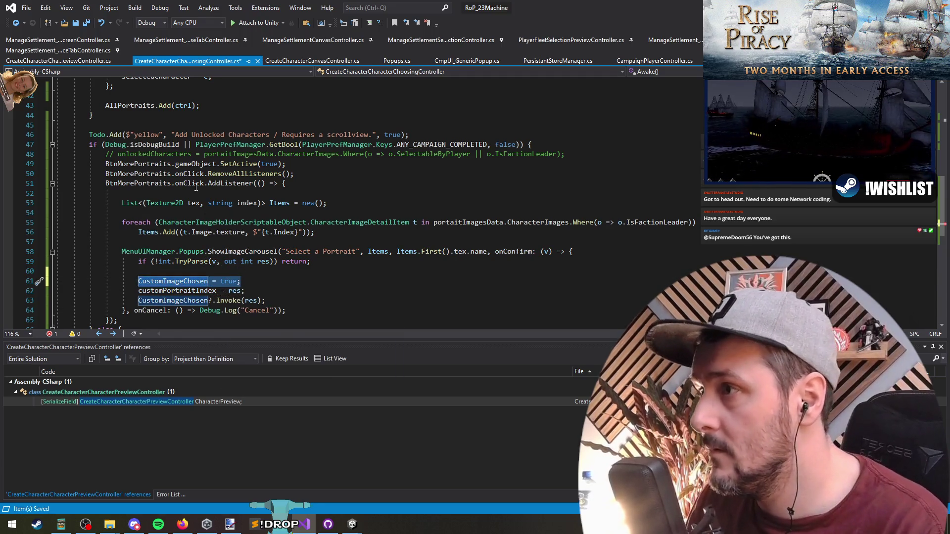
- Start the More Portraits click listener with CustomImageChosen = false; and save the script
click(176, 135)
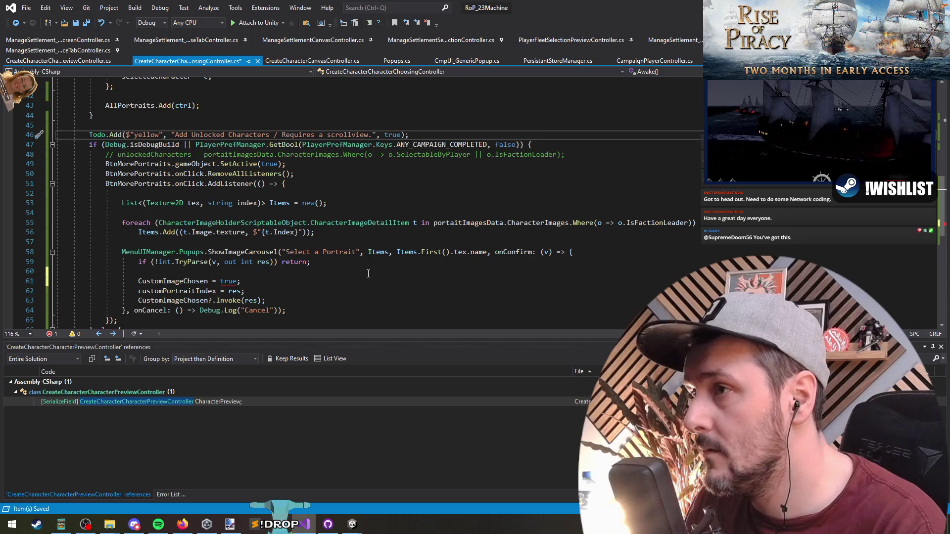
key(Down)
key(Down)
key(Down)
key(Down)
key(Down)
key(End)
key(Return)
text(CustomImageChosen = ;)
key(Left)
text(fa)
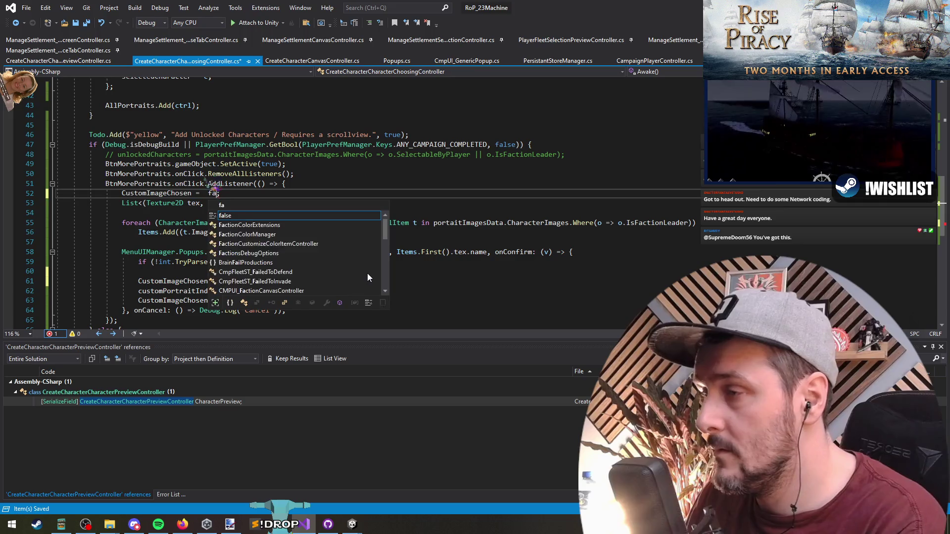
text(lse)
key(Return)
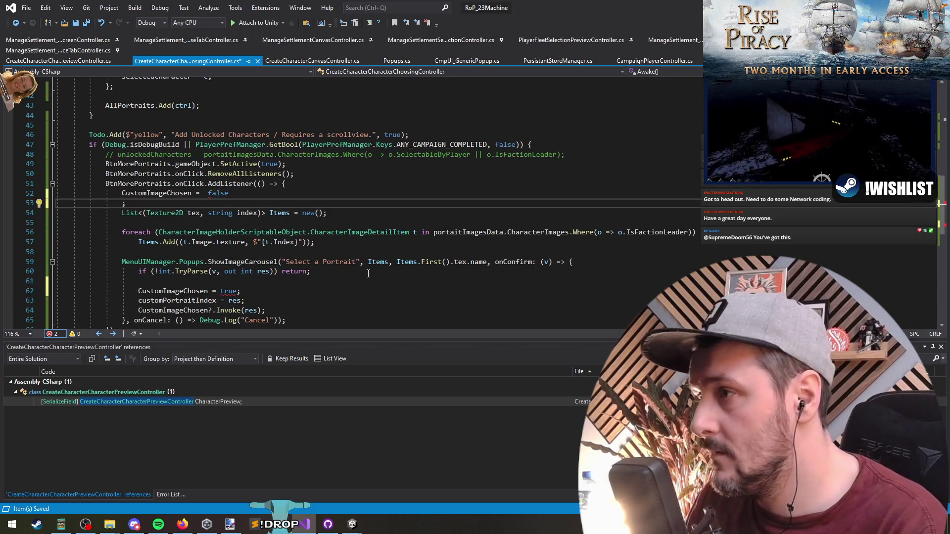
key(ctrl+z)
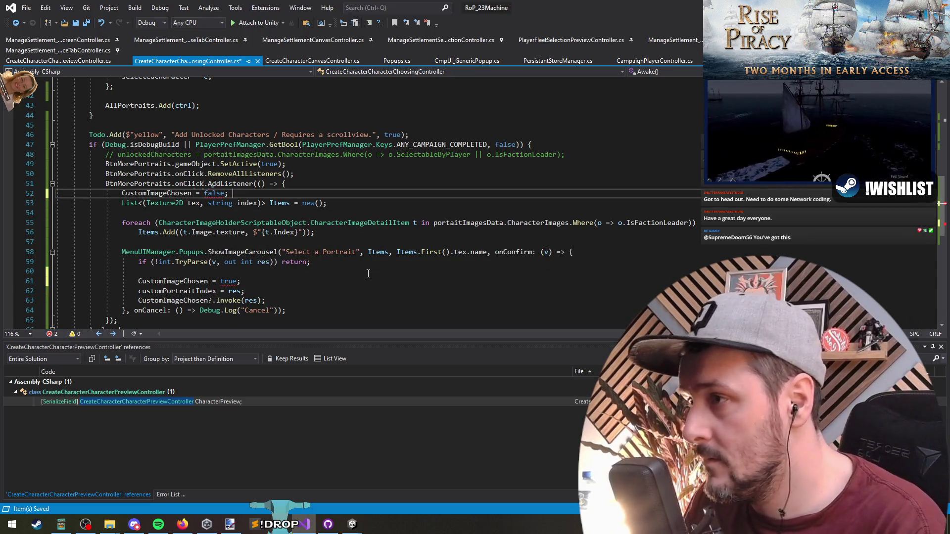
key(ctrl+s)
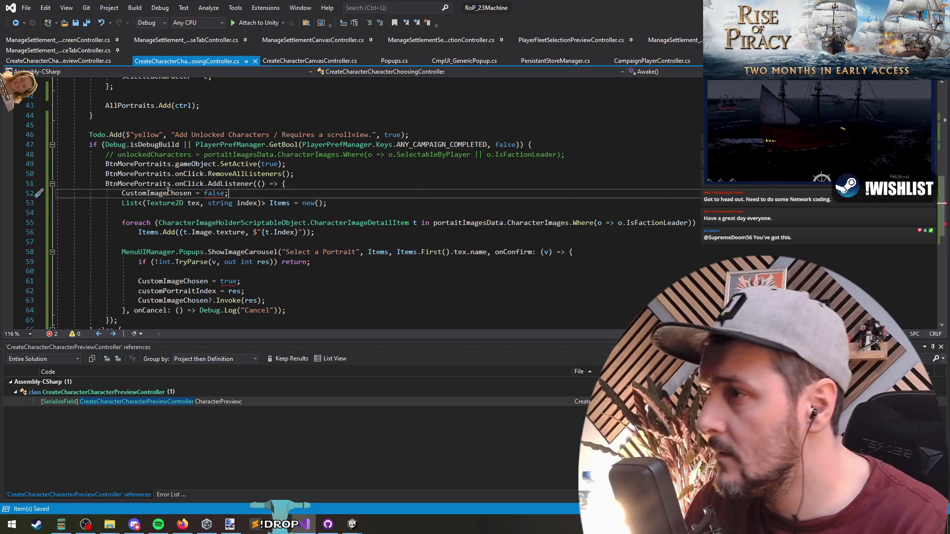
ctrl+click(167, 191)
scroll(188, 236, up, 6)
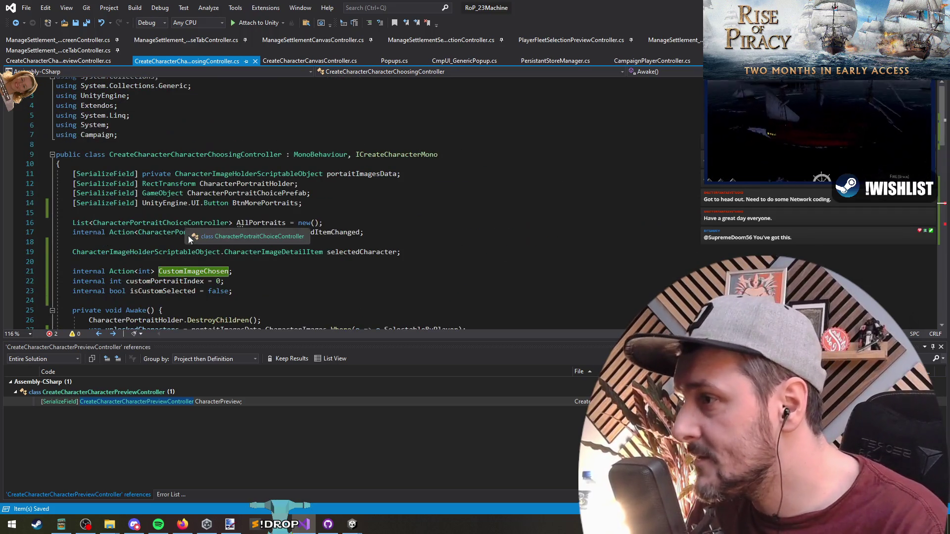
- Replace CustomImageChosen with isCustomSelected on lines 52 and 61
click(164, 291)
scroll(204, 277, down, 15)
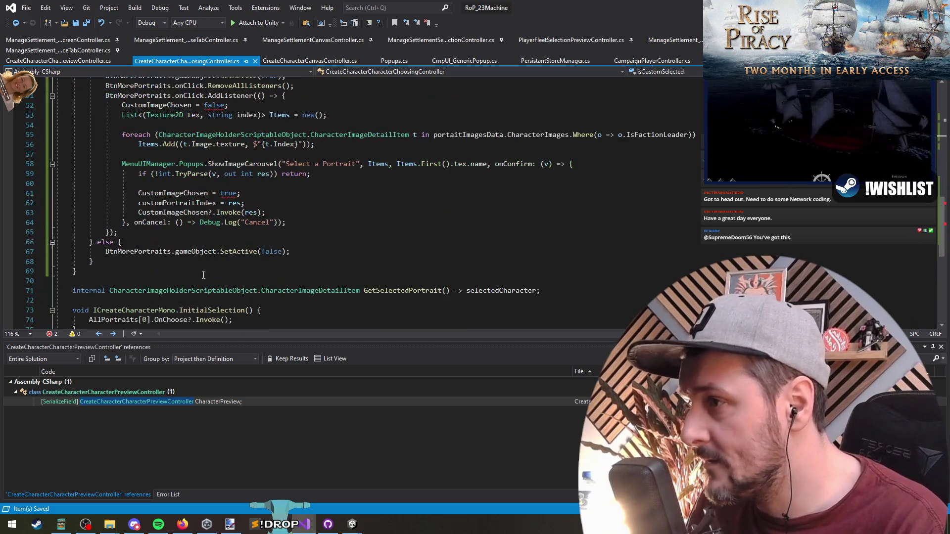
double_click(174, 193)
key(ctrl+v)
double_click(170, 105)
key(ctrl+v)
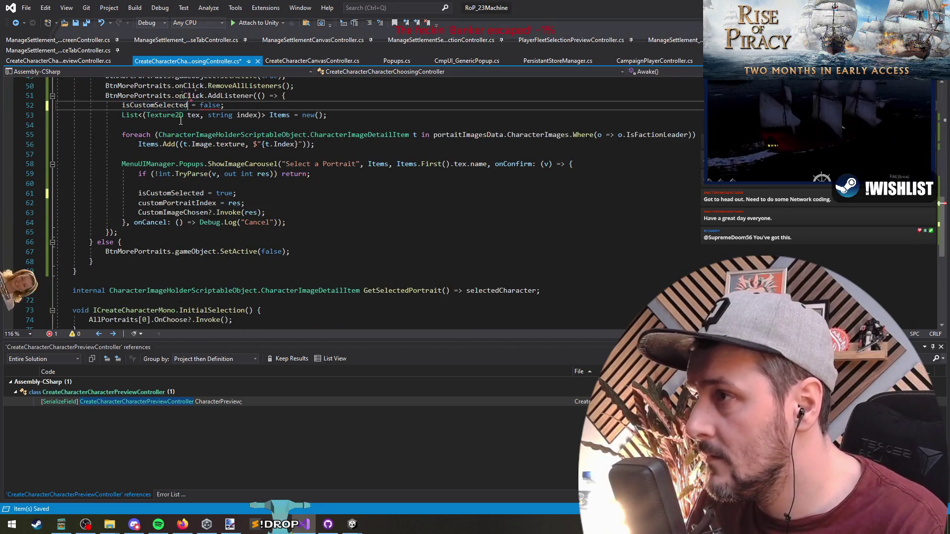
- Add 'isCustomSelected = false;' in OnChoose, after the deselect loop
click(182, 117)
scroll(188, 158, up, 7)
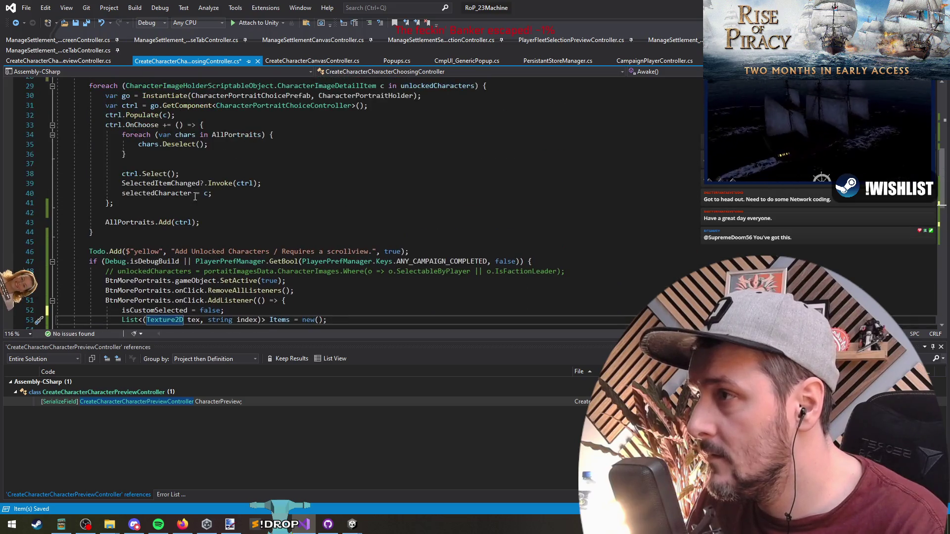
scroll(195, 196, up, 1)
click(195, 194)
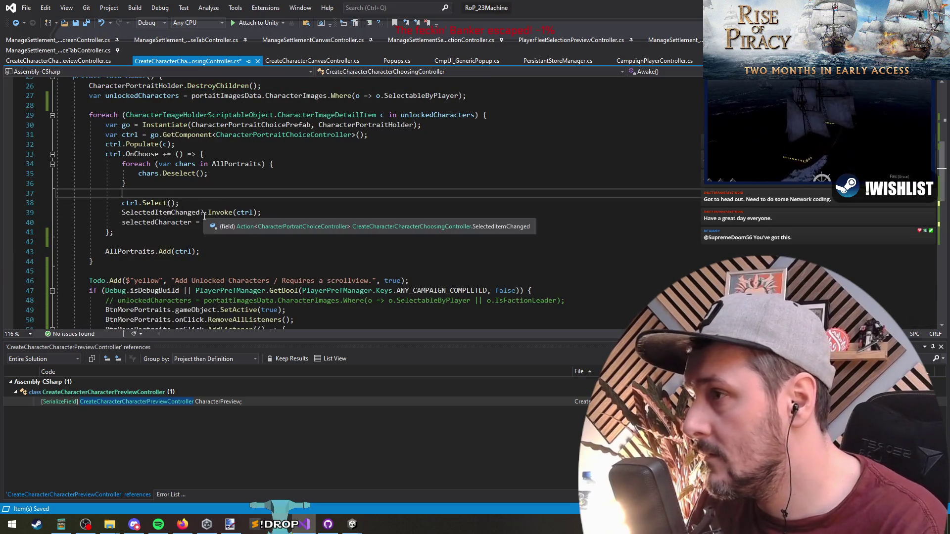
text(isCustomSelected.)
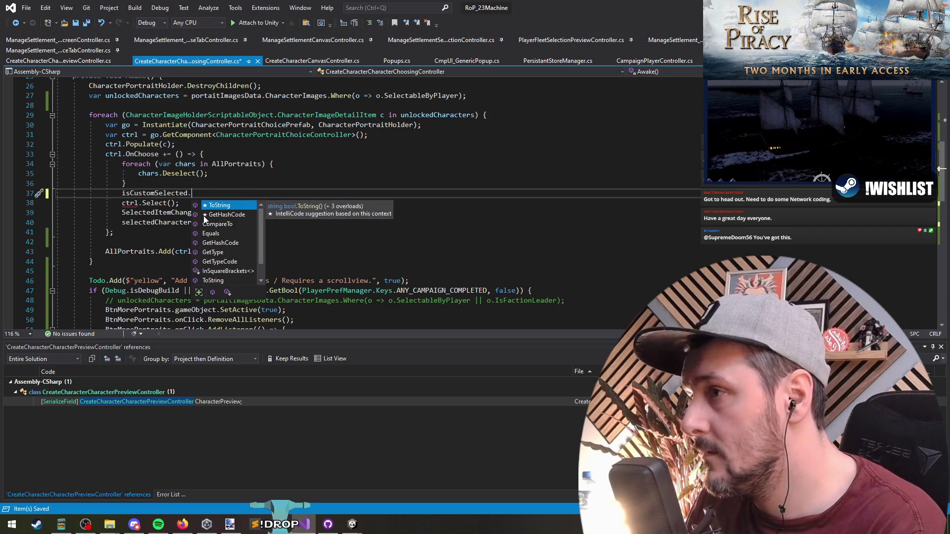
key(BackSpace)
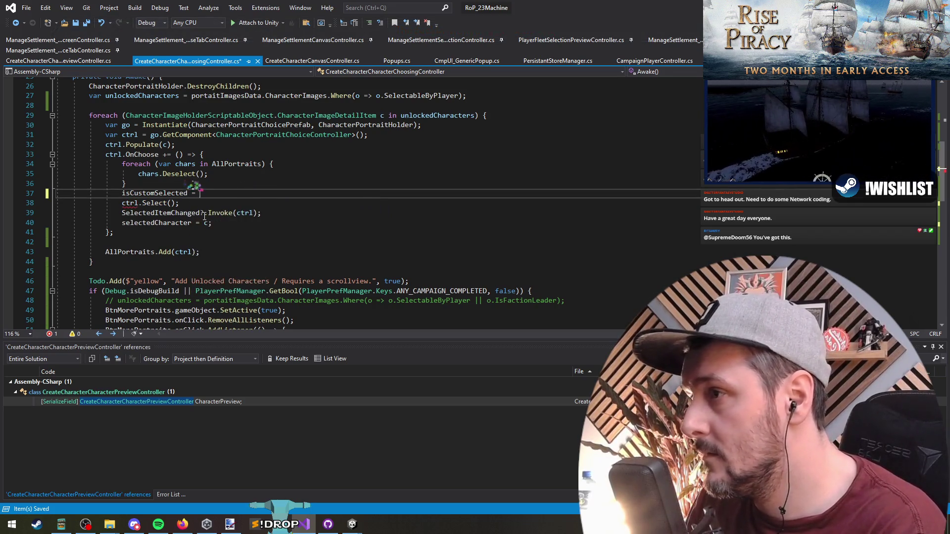
text(= false;)
key(alt+Down)
key(alt+Down)
key(alt+Down)
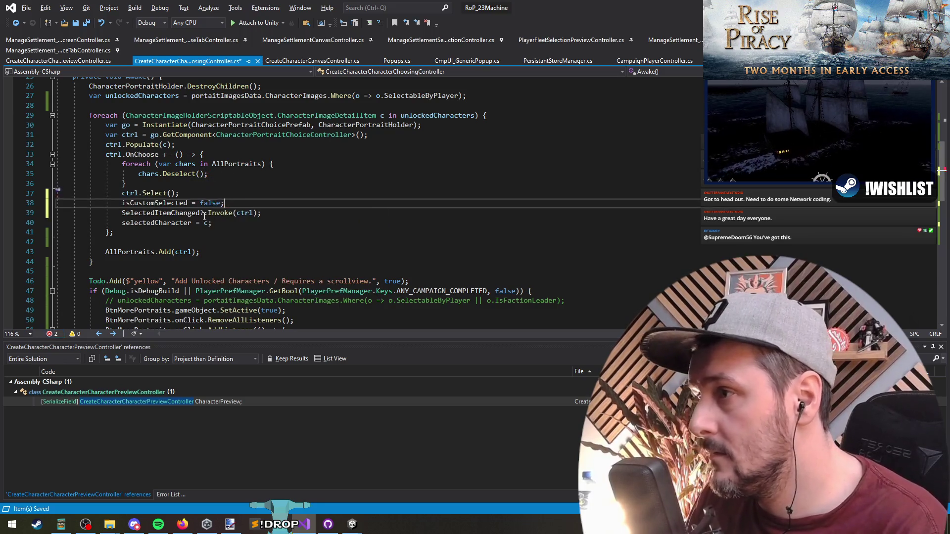
key(Up)
key(Up)
key(Up)
- Copy the deselect-all foreach loop into the onConfirm callback and save
key(shift+Up)
key(shift+Up)
key(shift+Up)
key(ctrl+c)
key(Home)
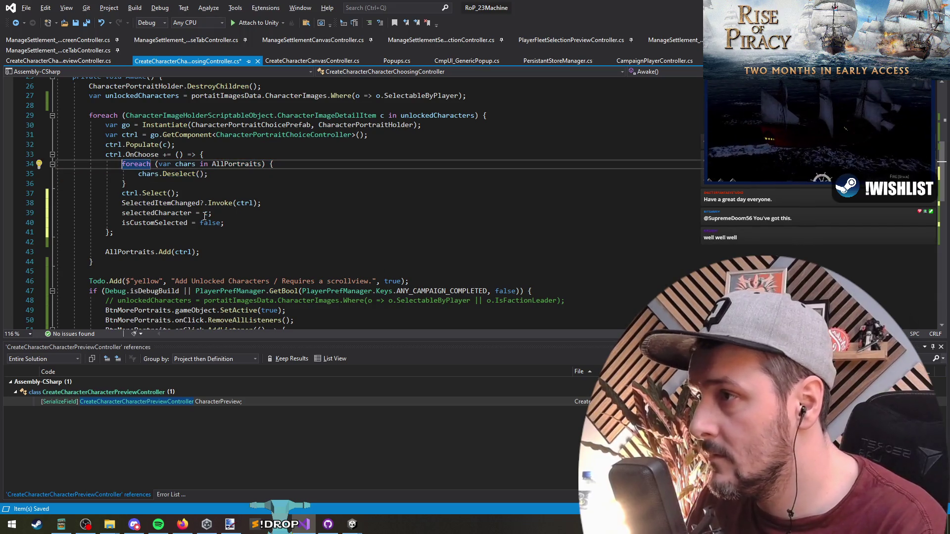
key(shift+Down)
key(shift+Down)
key(shift+Down)
key(End)
scroll(220, 225, down, 6)
click(267, 242)
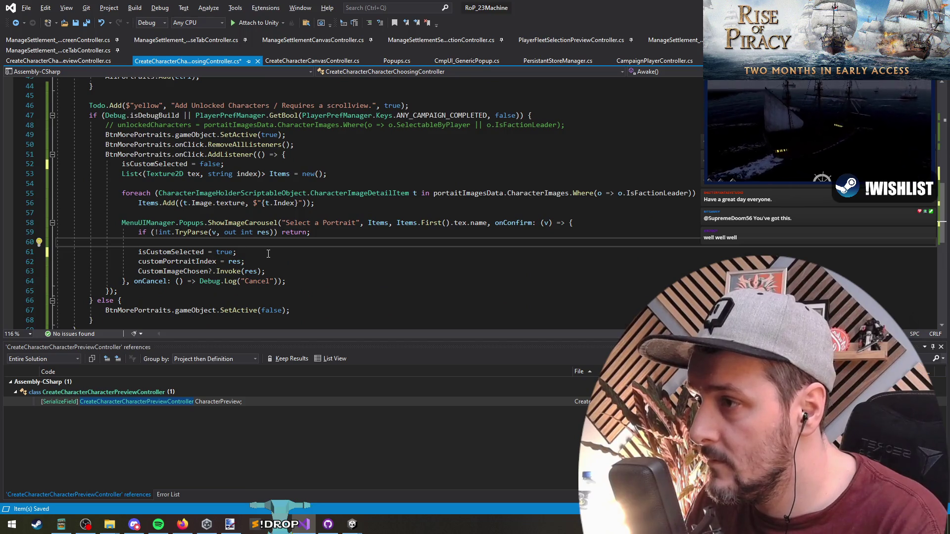
key(ctrl+v)
key(ctrl+s)
- Remove the extra closing brace and switch to Unity to recompile the saved scripts
click(148, 271)
key(ctrl+x)
click(326, 254)
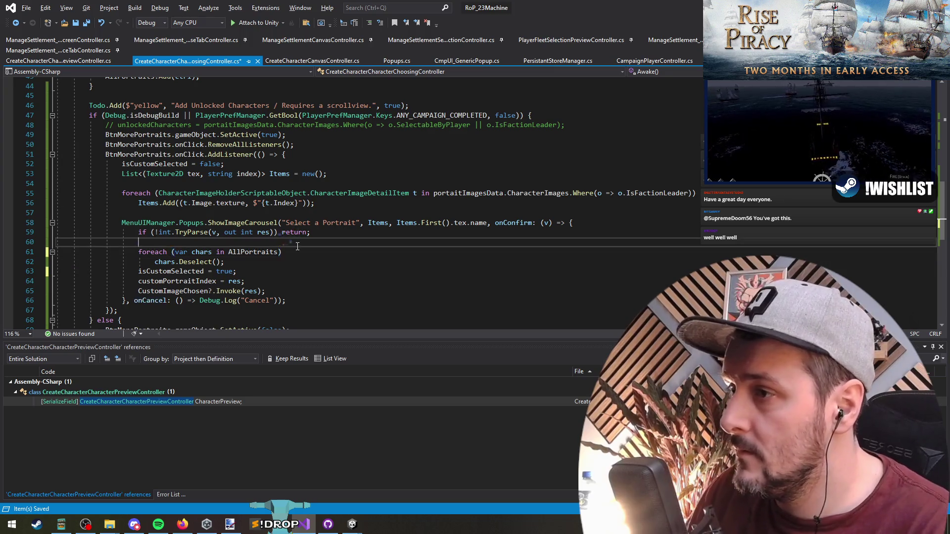
scroll(300, 245, up, 8)
click(279, 223)
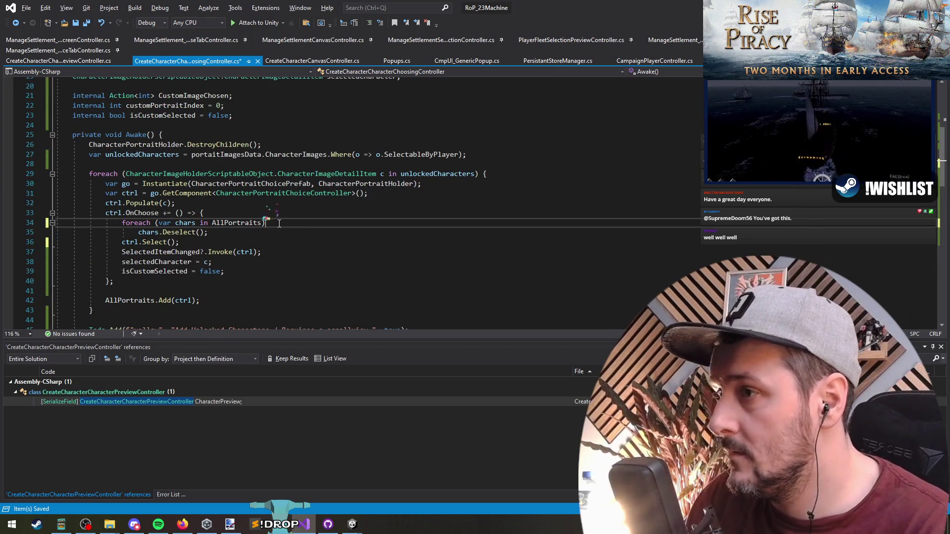
key(Up)
key(alt+Tab)
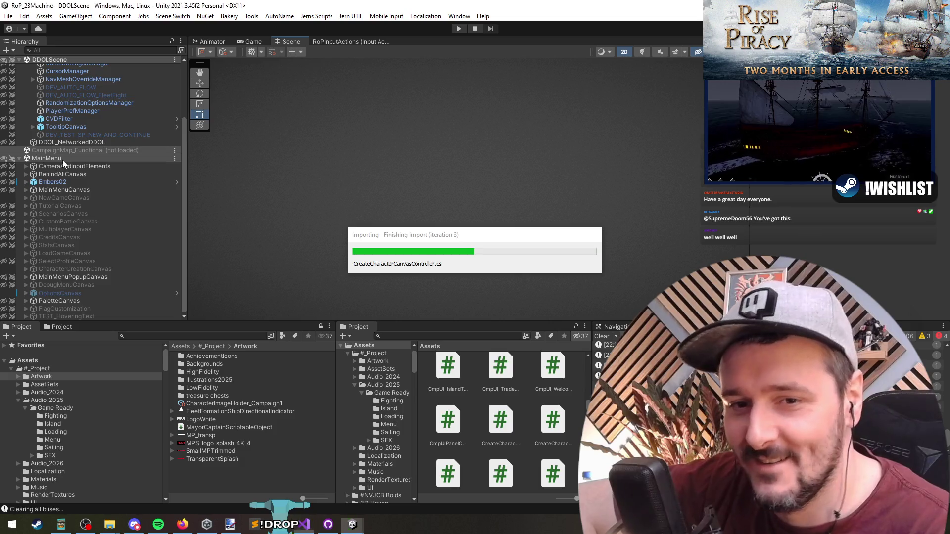
- Unload the MainMenu scene without saving, then enter Play mode to reach the Rise of Piracy menu
right_click(63, 159)
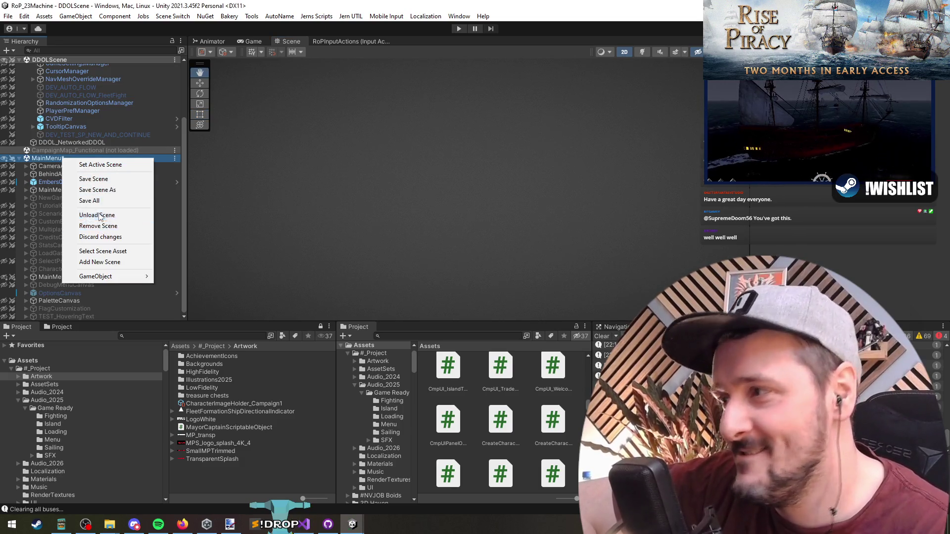
click(100, 217)
click(469, 283)
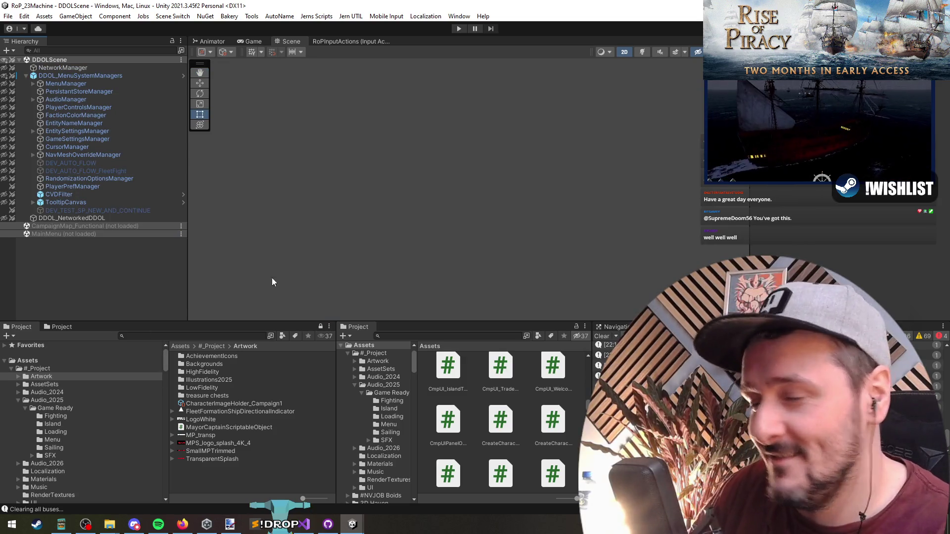
click(458, 28)
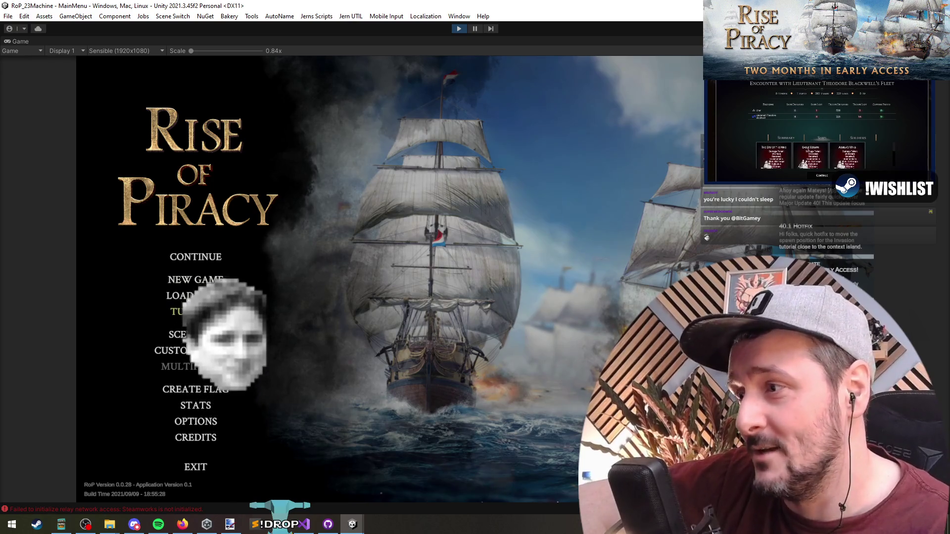
- Begin the Rival Encounter scenario and start creating a new captain
click(197, 339)
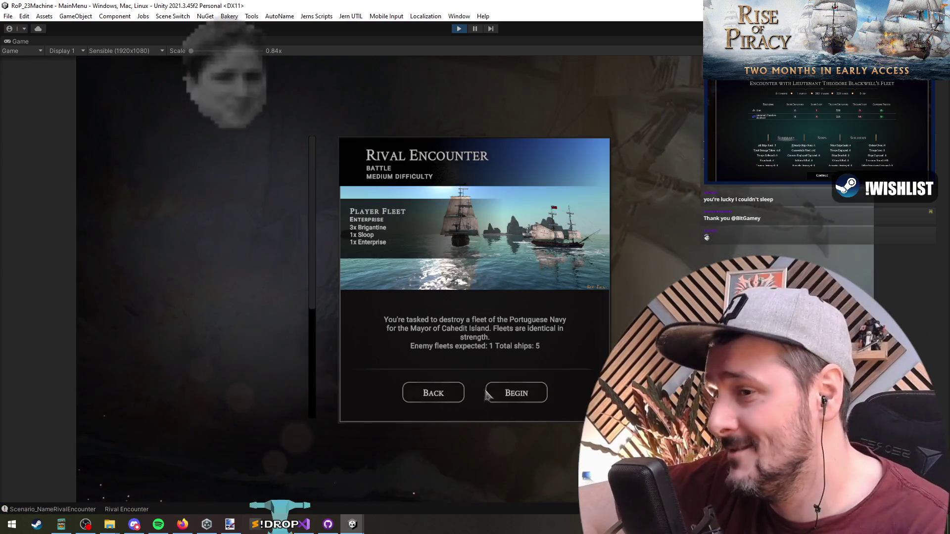
click(516, 392)
click(573, 460)
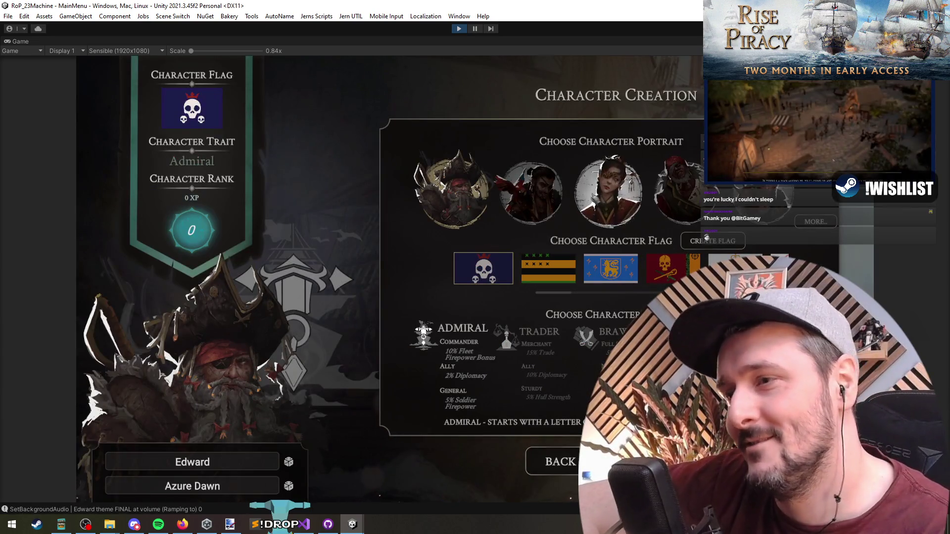
click(609, 190)
- Give the captain the woman-in-hat extra portrait, blue lion flag and Brawler trait
click(828, 225)
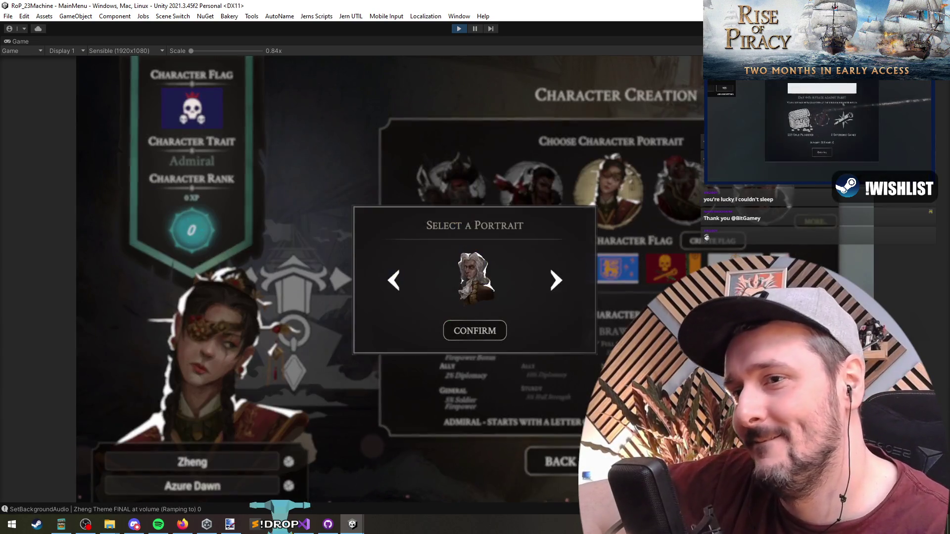
click(556, 281)
click(557, 281)
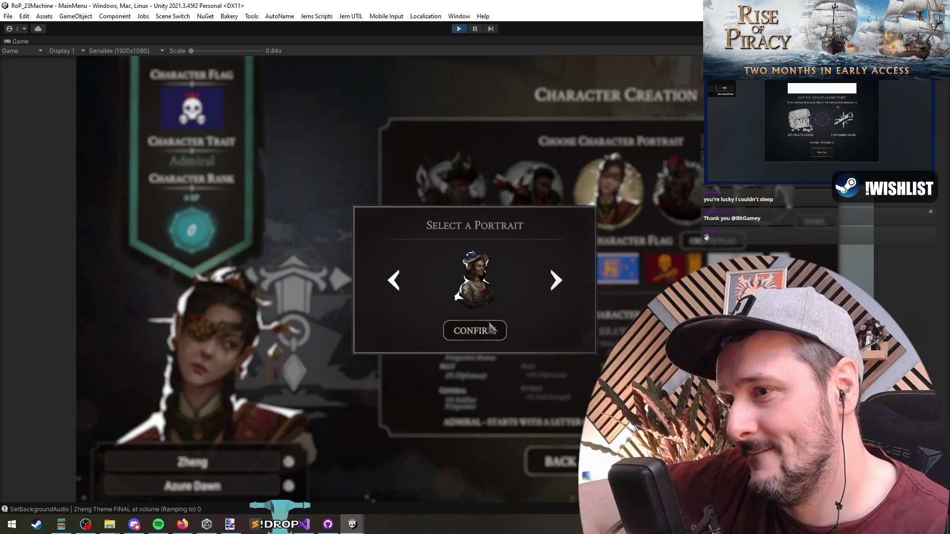
click(490, 329)
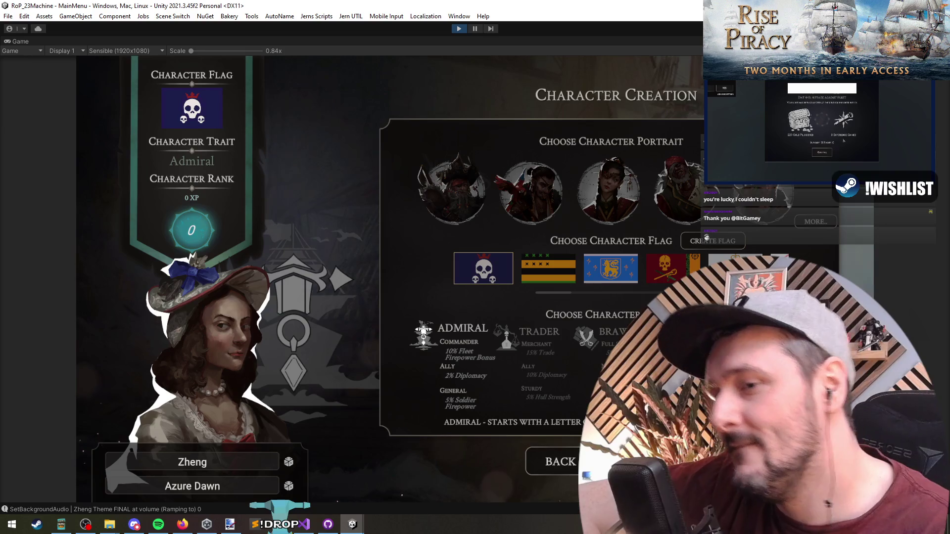
click(610, 268)
click(586, 335)
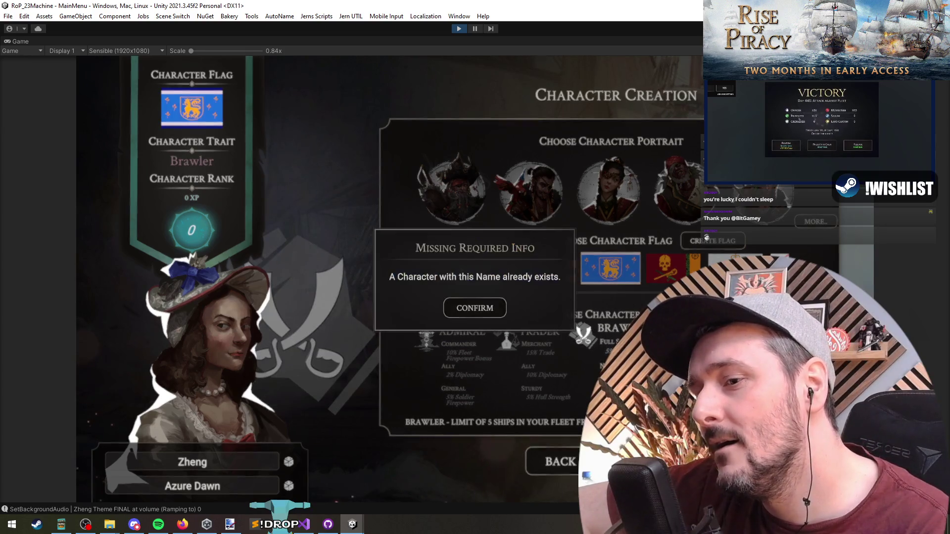
click(475, 308)
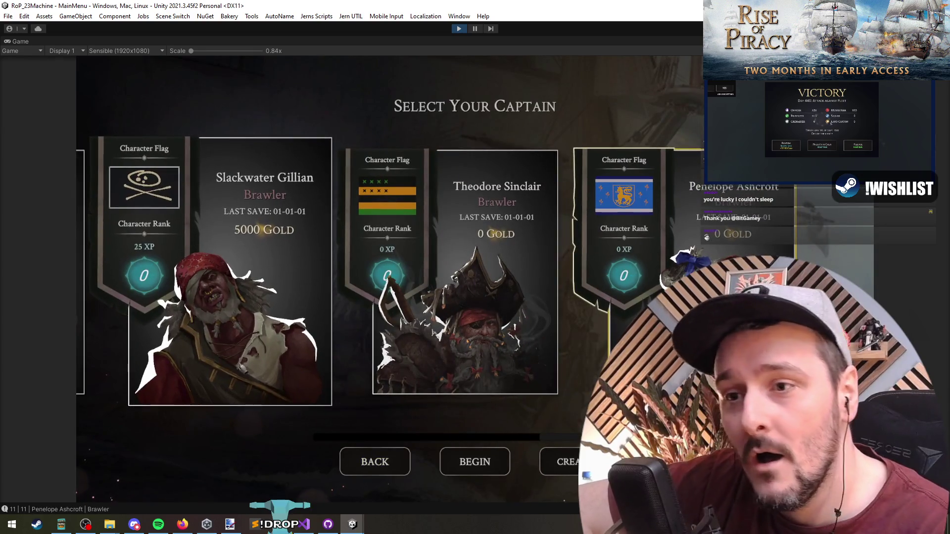
- Create another captain with the bewigged extra portrait, Pirate trait and blue lion flag
click(487, 467)
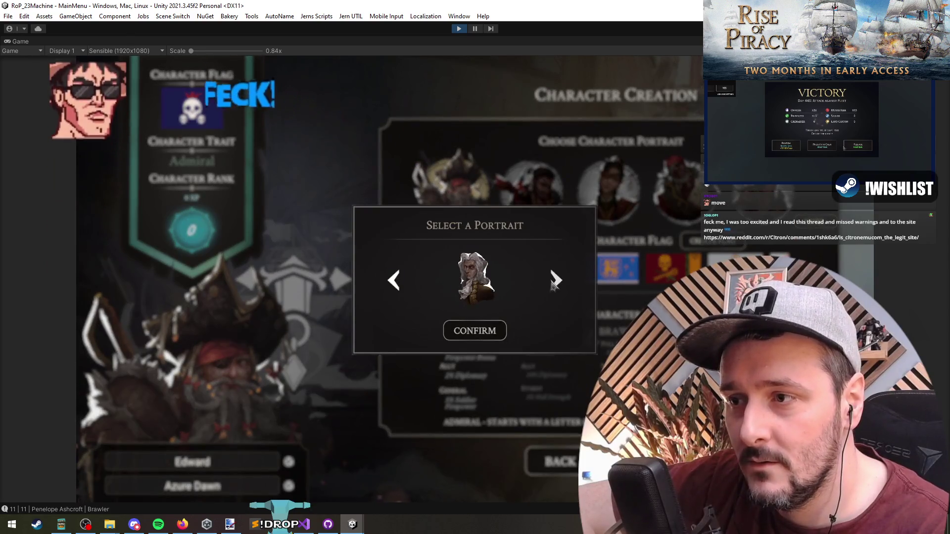
click(556, 282)
click(459, 336)
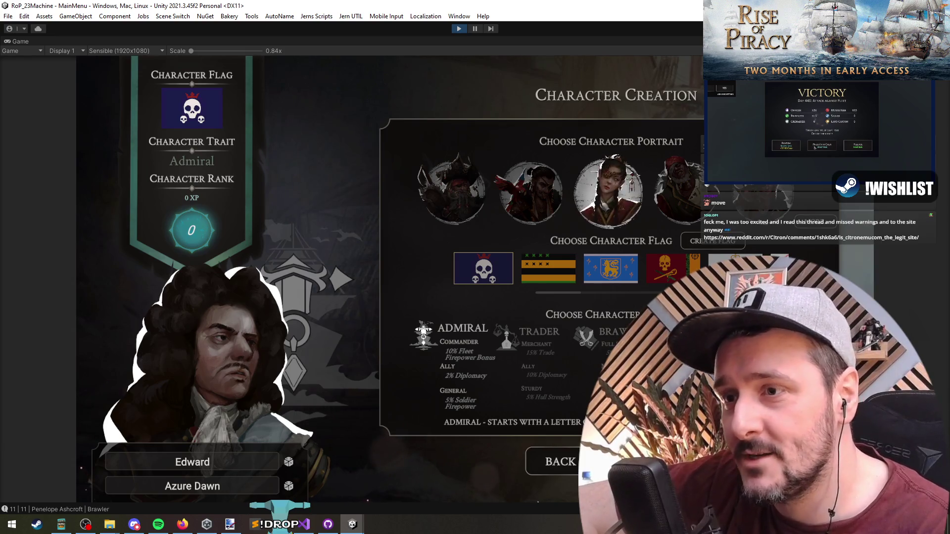
click(463, 329)
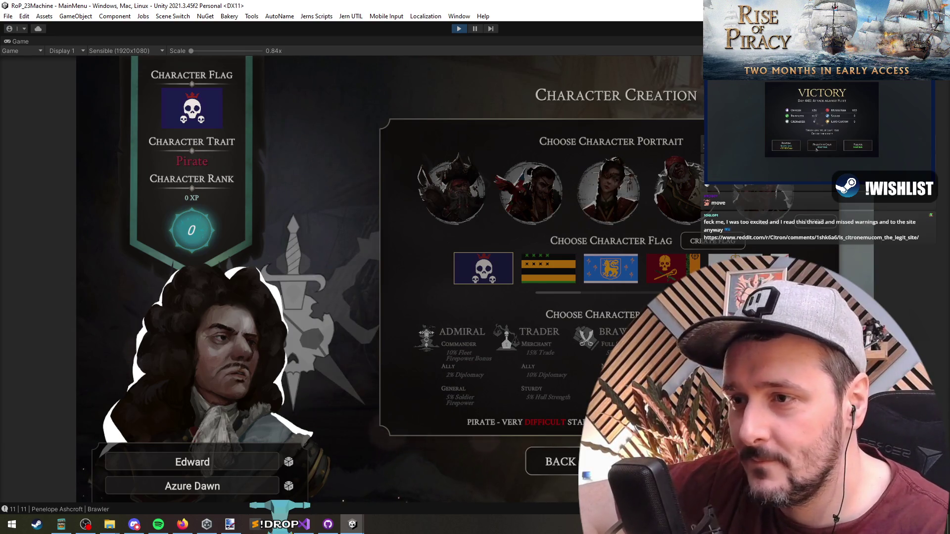
click(611, 272)
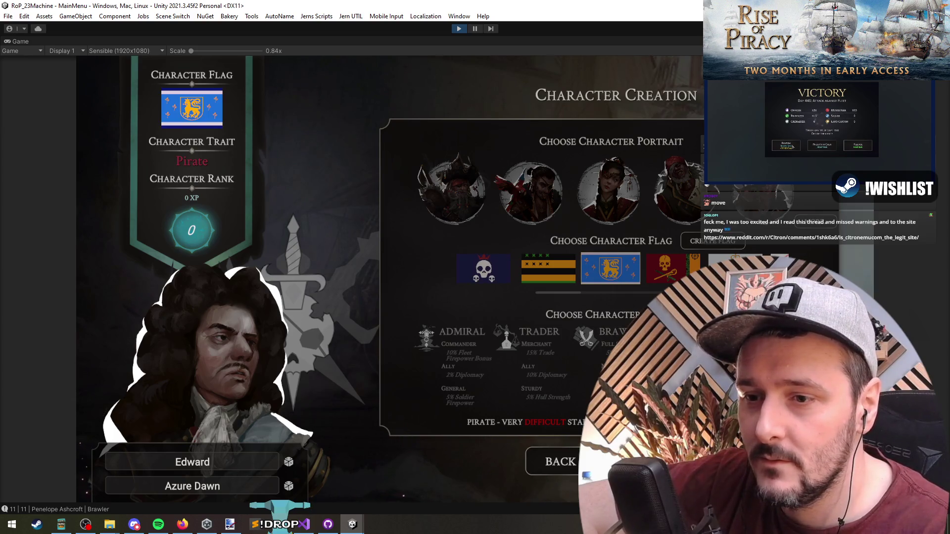
- Reroll the names, name the captain 'Trey', finish creation and begin the scenario
click(663, 462)
click(470, 307)
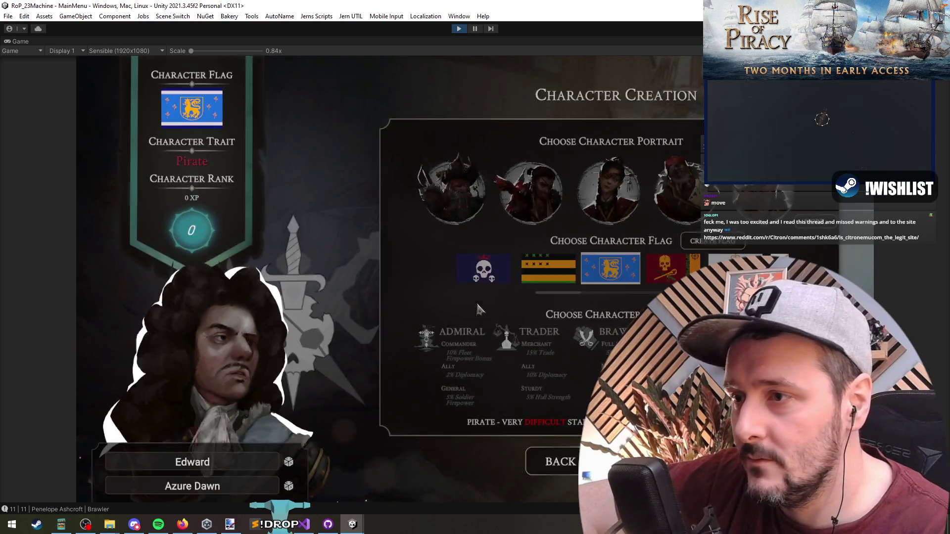
click(288, 464)
click(289, 487)
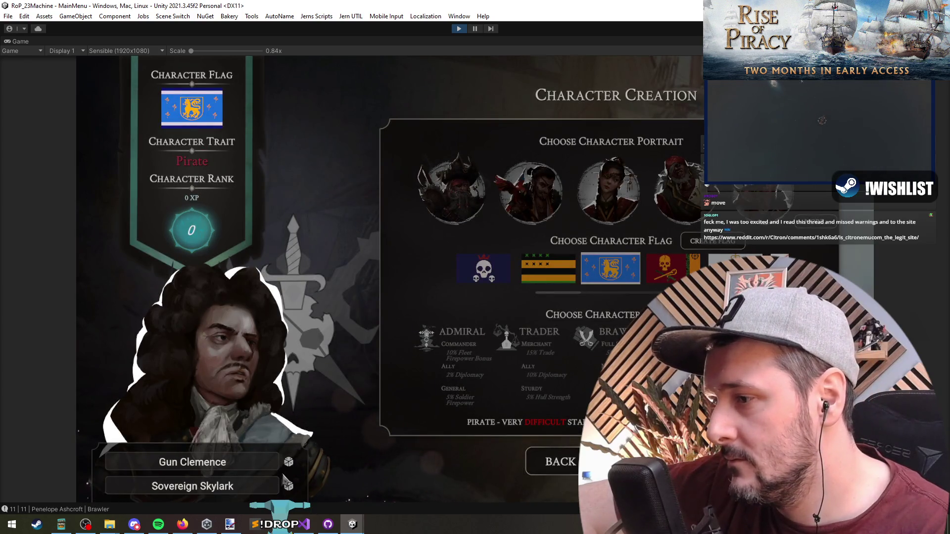
click(261, 465)
text(Trey)
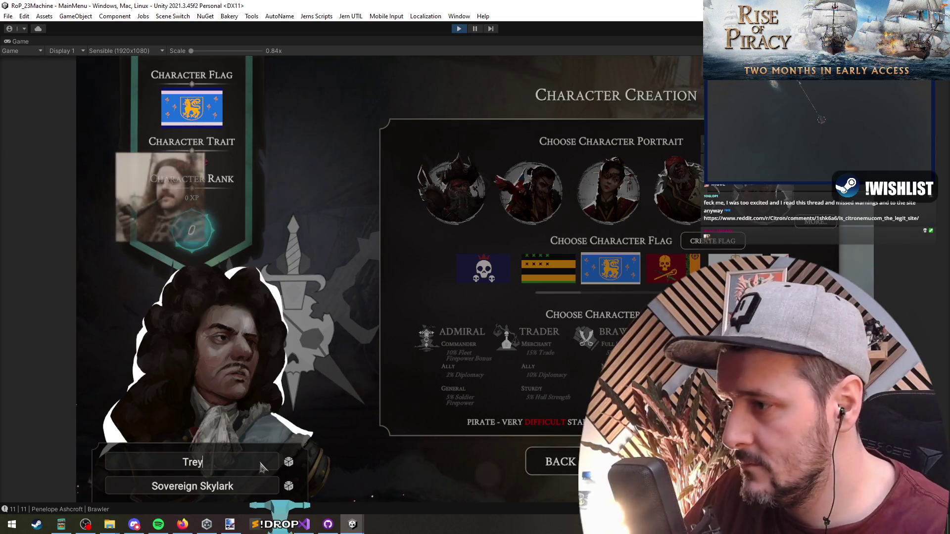
click(663, 462)
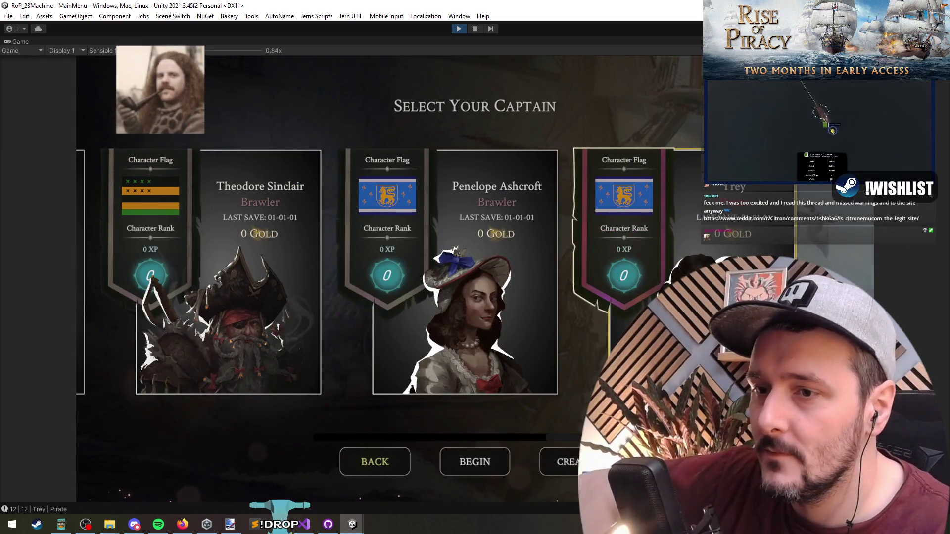
click(479, 465)
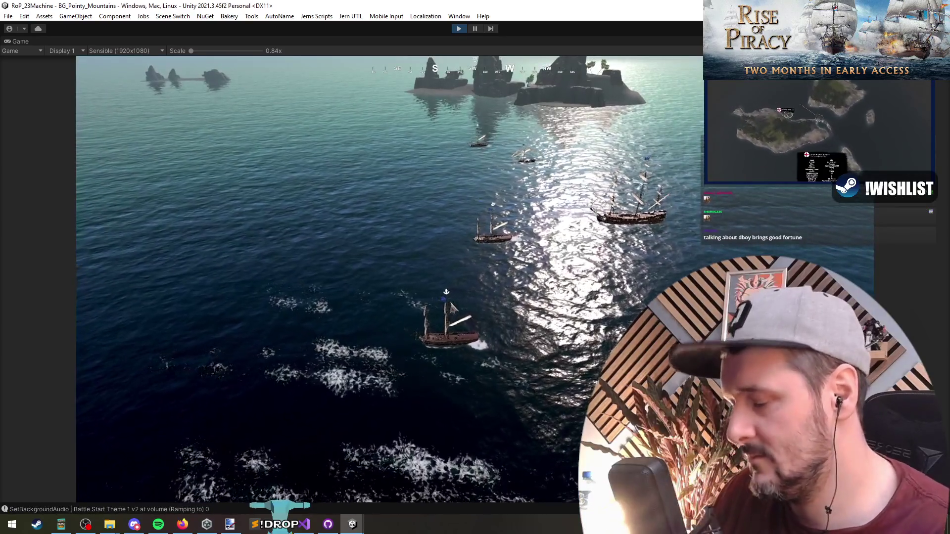
- Use the debug menu's sink command to win Rival Encounter, then continue to the main menu
key(grave)
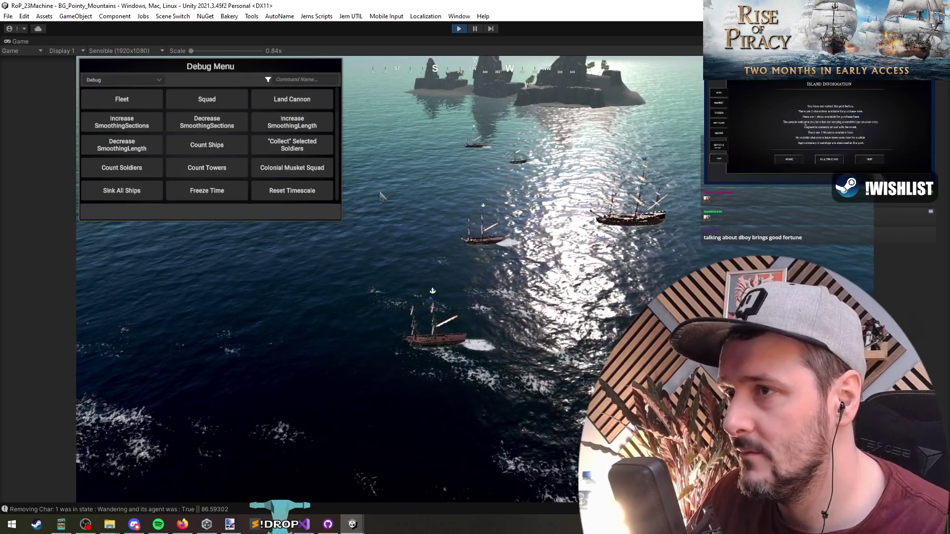
text(sink)
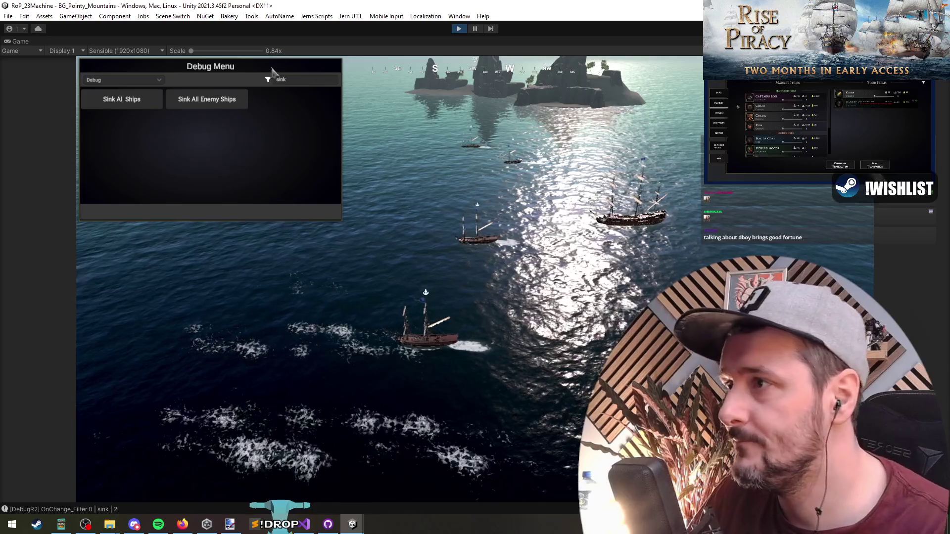
click(207, 99)
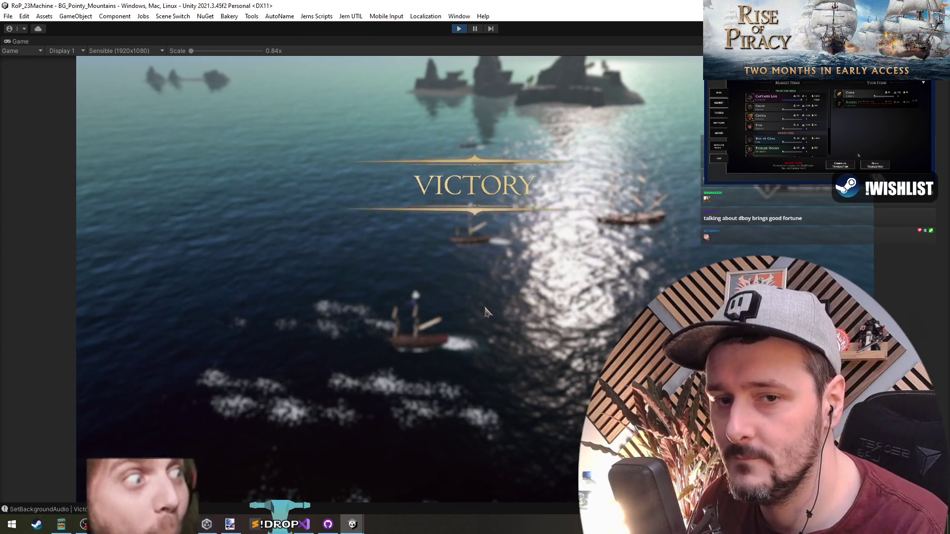
click(482, 402)
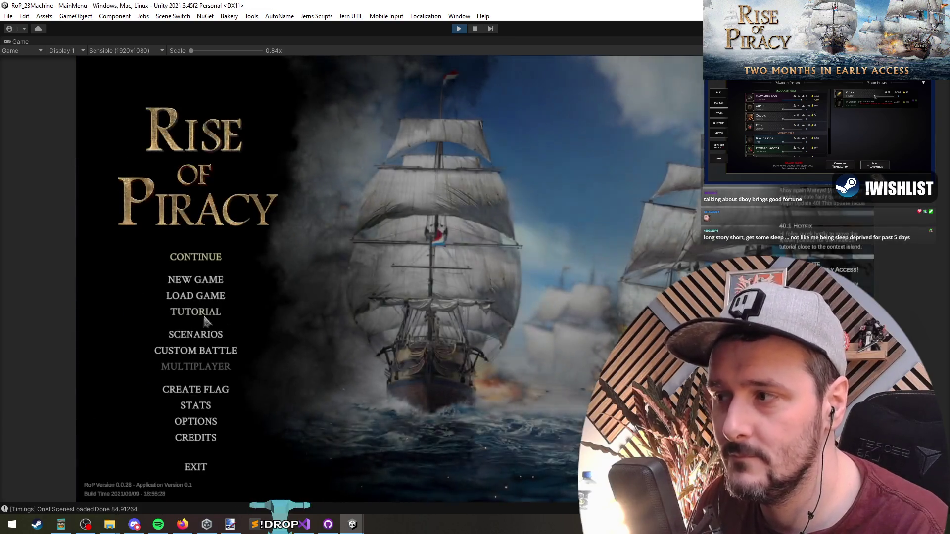
- Start the A New Beginning campaign with the new Pirate captain and wait for it to load
click(197, 281)
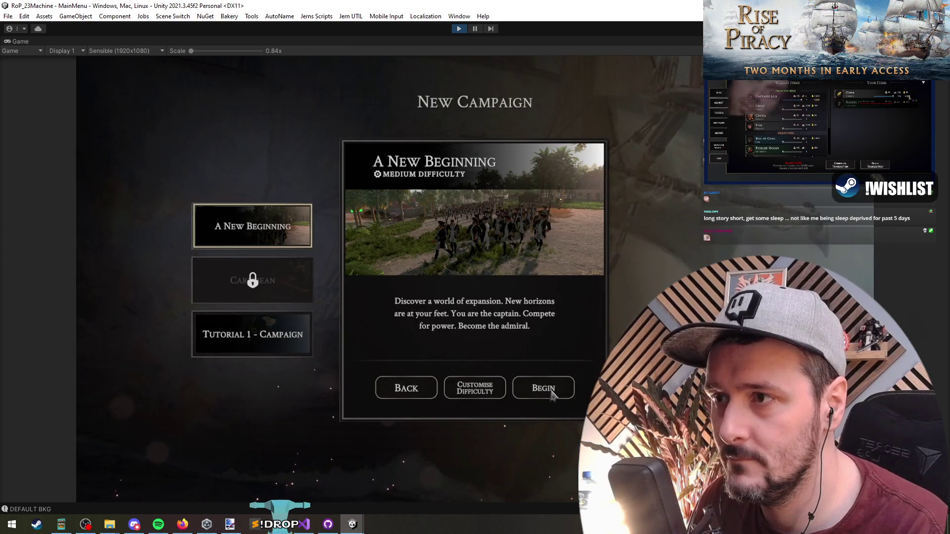
click(546, 391)
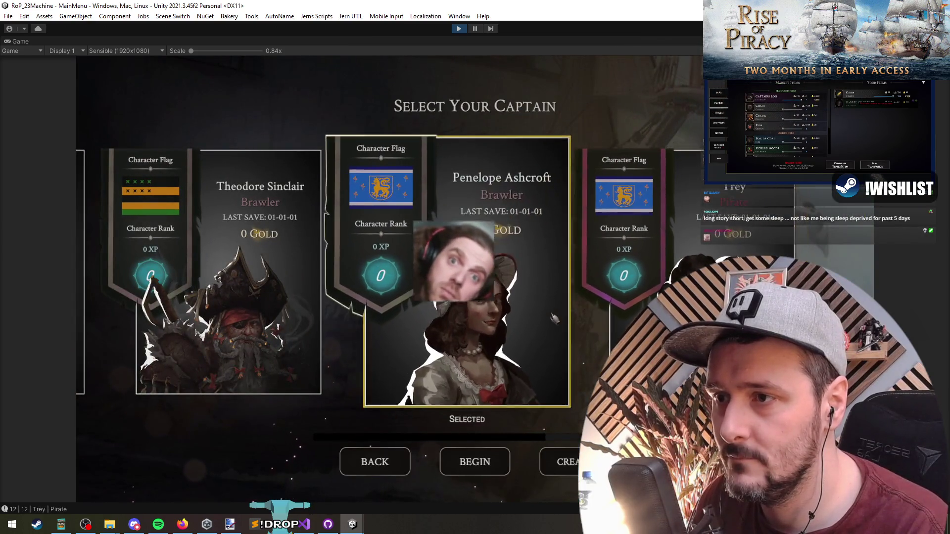
click(484, 471)
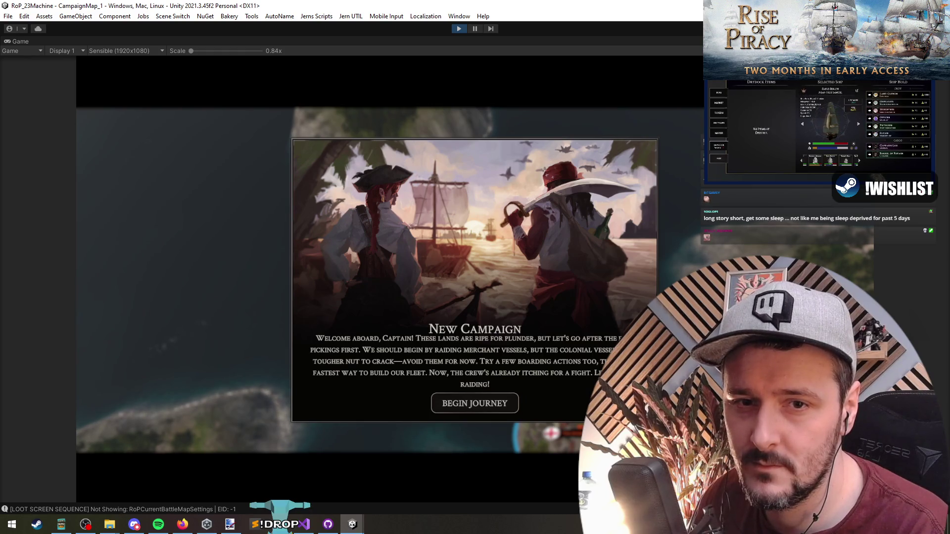
key(alt+Tab)
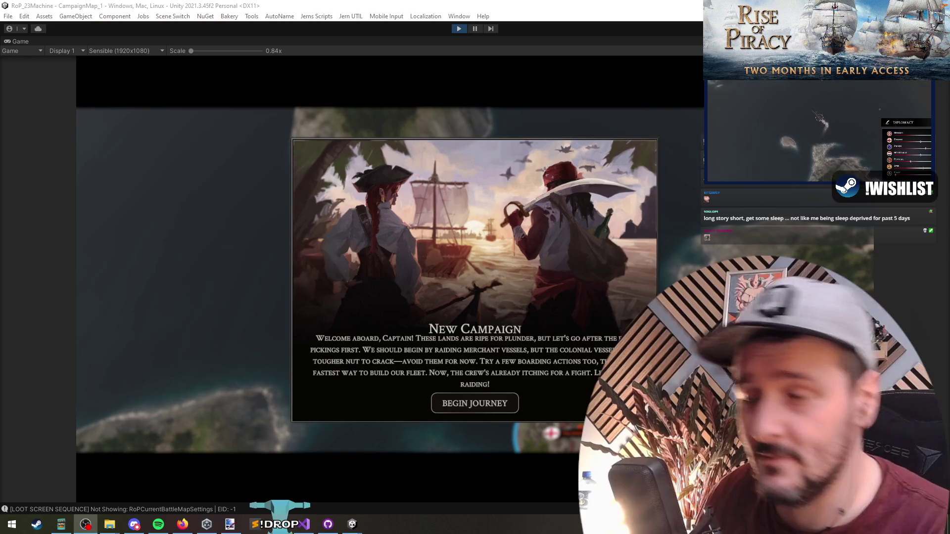
- Close the welcome briefing and set a sailing course on the campaign map
click(475, 404)
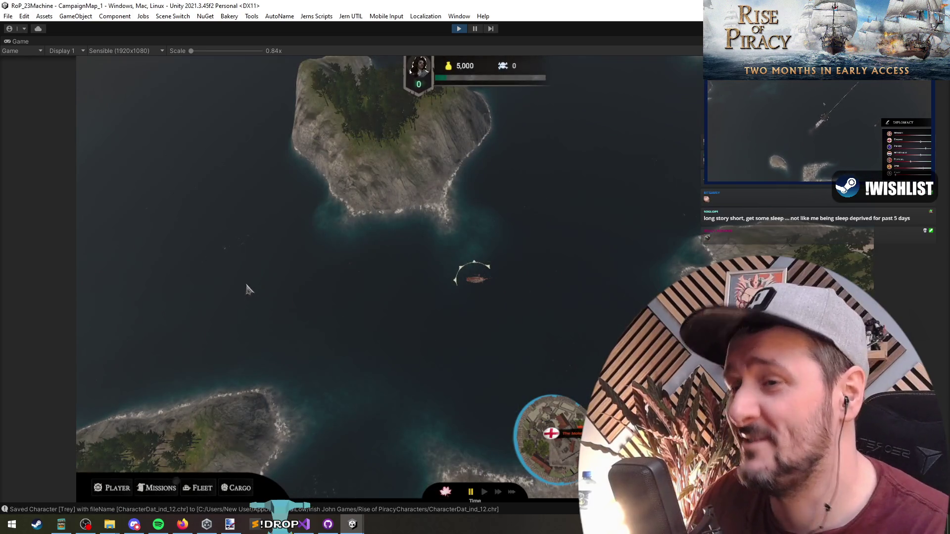
click(217, 291)
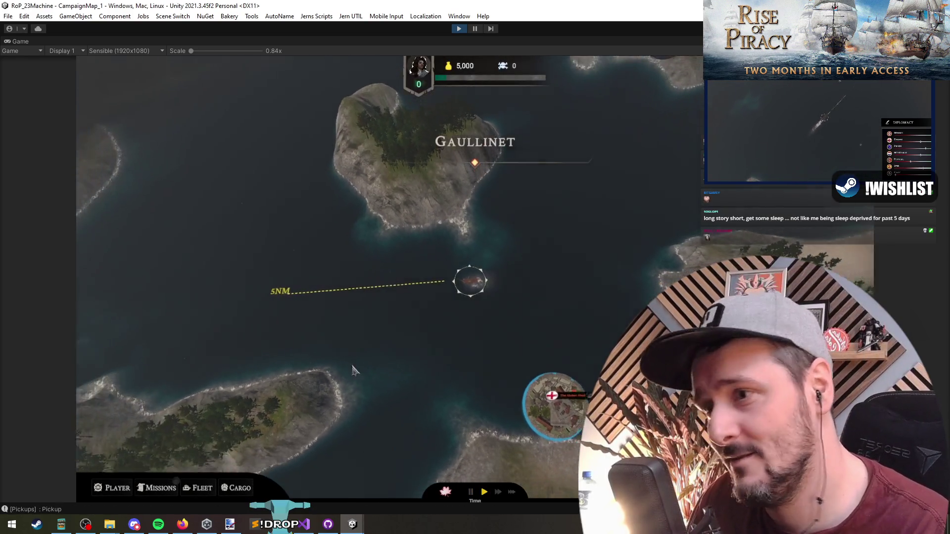
scroll(349, 371, down, 3)
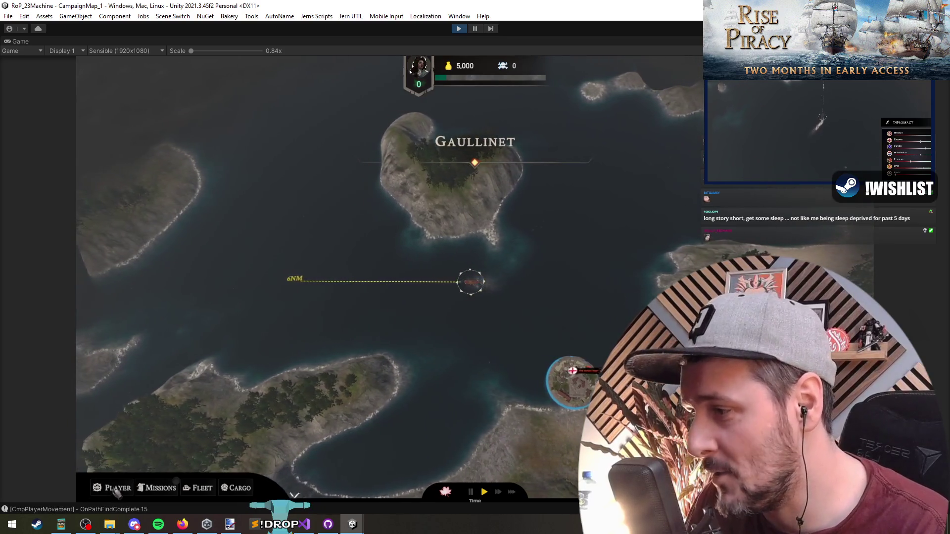
- Check the bewigged portrait in the PLAYER panel and log book, then stop Play mode
click(117, 489)
click(214, 460)
click(214, 461)
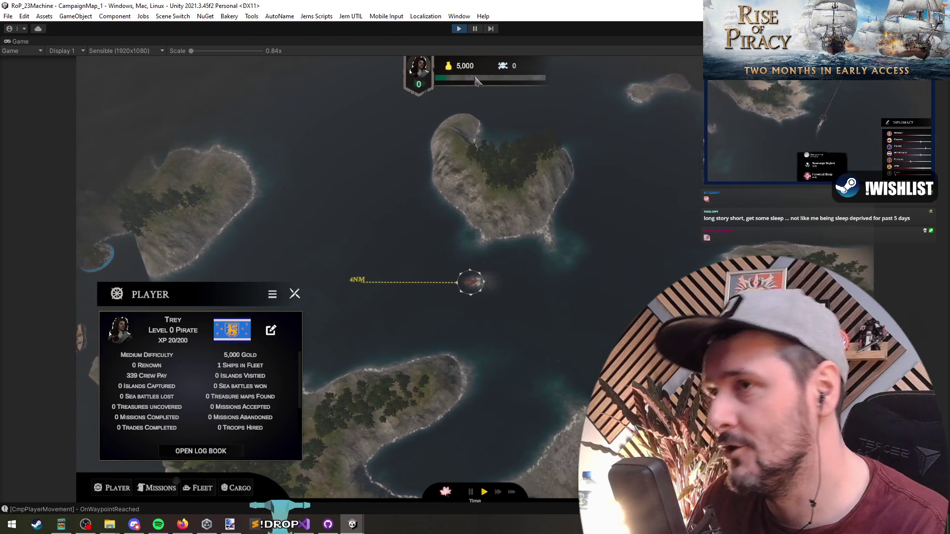
key(Escape)
key(ctrl+p)
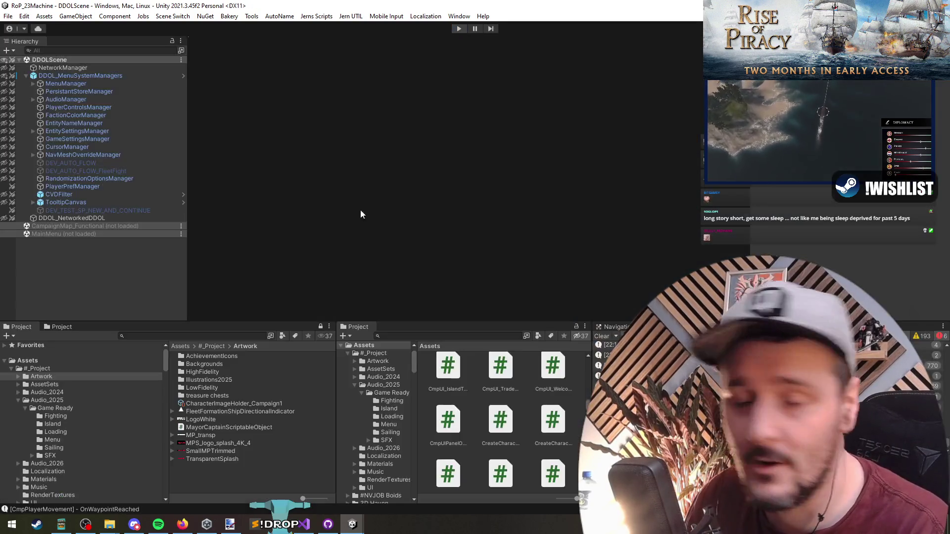